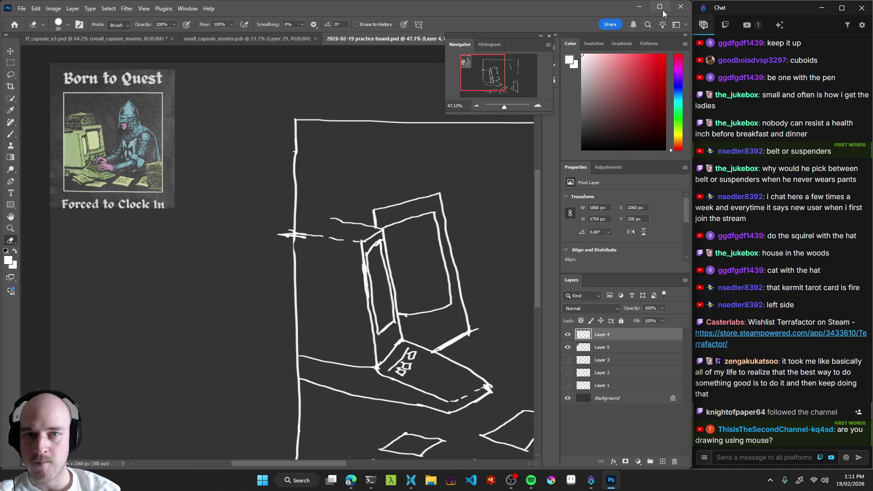
Reposition the sketch on the canvas and switch to the Brush tool.
{"action": "left_click_drag", "start_coordinate": [248, 270], "coordinate": [240, 252]}
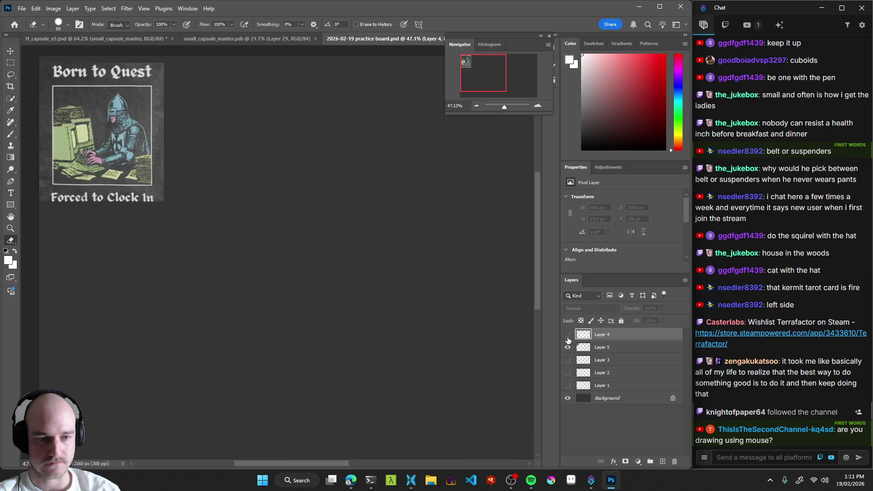
{"action": "left_click_drag", "start_coordinate": [390, 248], "coordinate": [376, 246]}
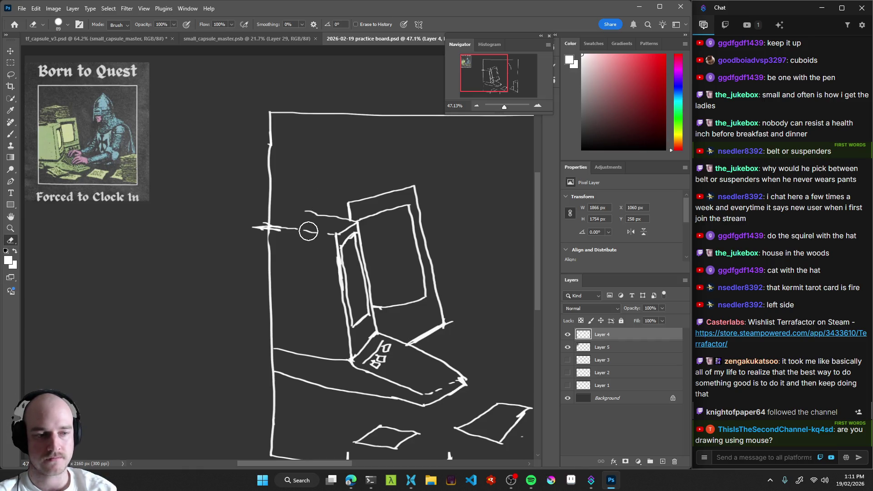
{"action": "key", "text": "b"}
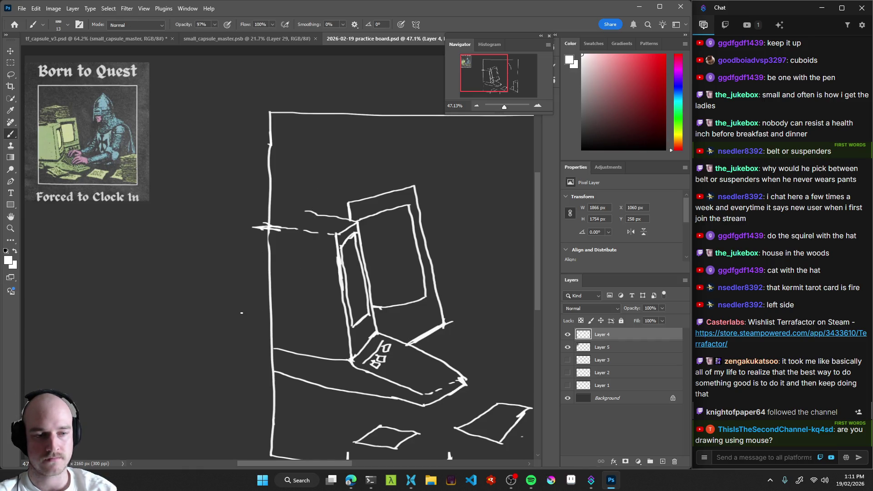
{"action": "mouse_move", "coordinate": [244, 288]}
{"action": "left_mouse_down"}
{"action": "mouse_move", "coordinate": [249, 271]}
{"action": "mouse_move", "coordinate": [266, 287]}
{"action": "left_mouse_up"}
{"action": "key", "text": "ctrl+z"}
Toggle Layer 4 off and on, then show the sketch full screen without panels.
{"action": "left_click", "coordinate": [567, 334]}
{"action": "left_click", "coordinate": [567, 334]}
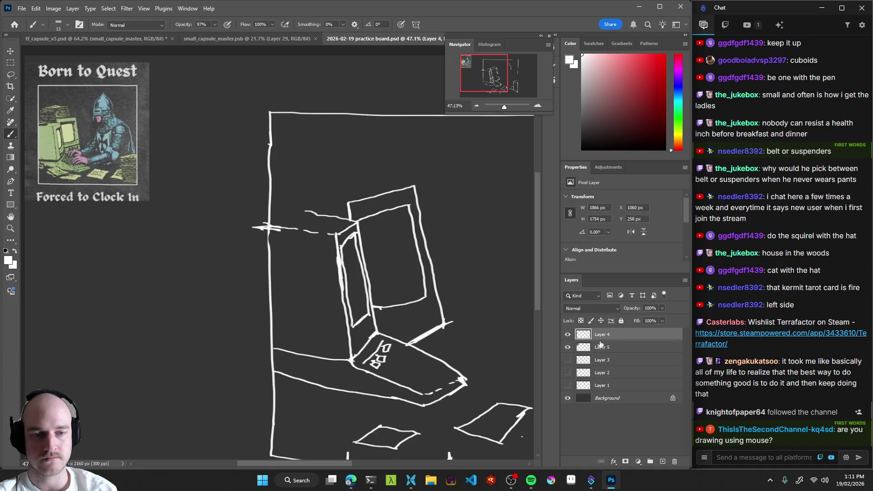
{"action": "left_click_drag", "start_coordinate": [347, 301], "coordinate": [355, 287]}
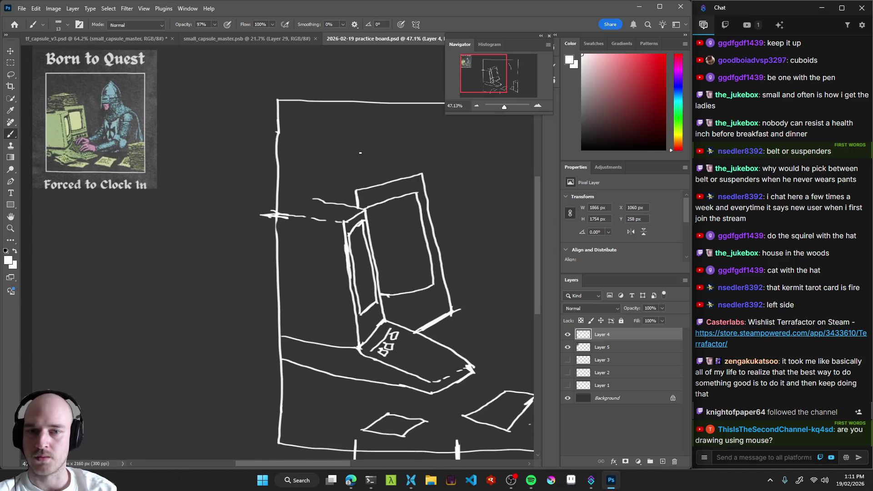
{"action": "key", "text": "f"}
{"action": "key", "text": "f"}
{"action": "left_click_drag", "start_coordinate": [445, 259], "coordinate": [407, 276]}
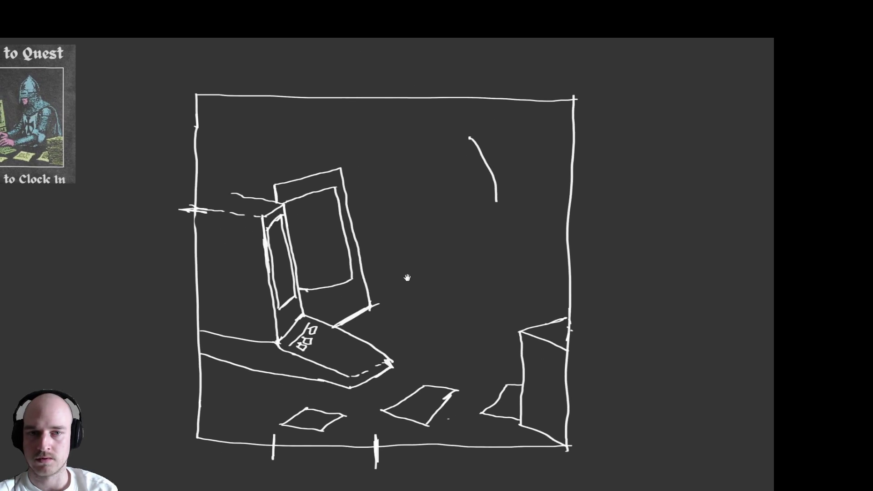
Try the Move, Brush and rectangular selection tools near the upper-right arc, undoing each change.
{"action": "key", "text": "v"}
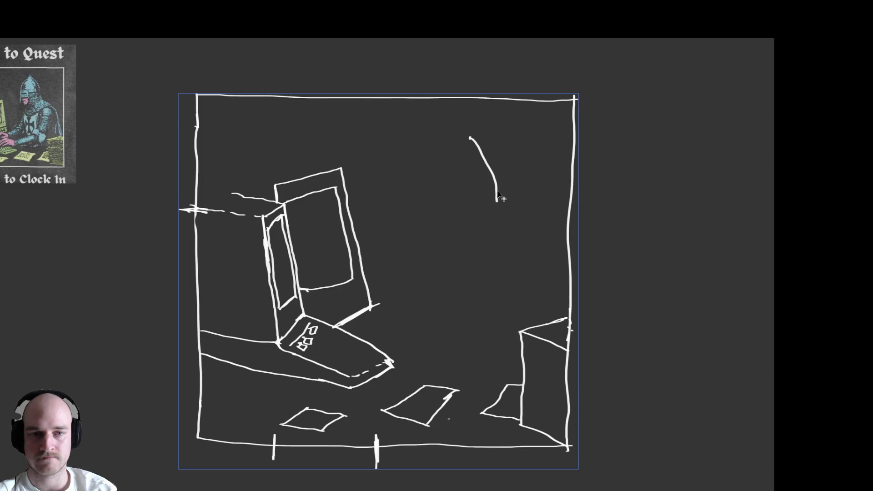
{"action": "key", "text": "b"}
{"action": "left_click_drag", "start_coordinate": [499, 207], "coordinate": [525, 172]}
{"action": "key", "text": "ctrl+z"}
{"action": "key", "text": "m"}
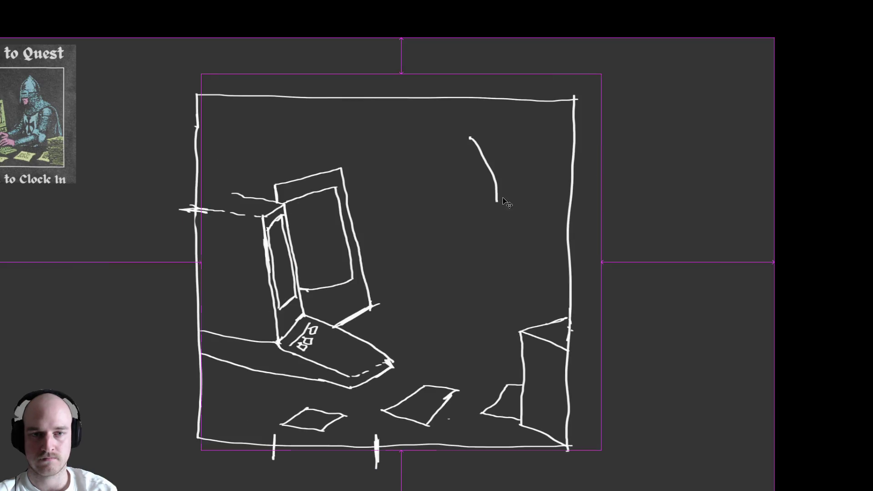
{"action": "left_click_drag", "start_coordinate": [469, 200], "coordinate": [521, 230]}
{"action": "key", "text": "ctrl+d"}
Erase the stray arc in the sketch's upper right.
{"action": "key", "text": "b"}
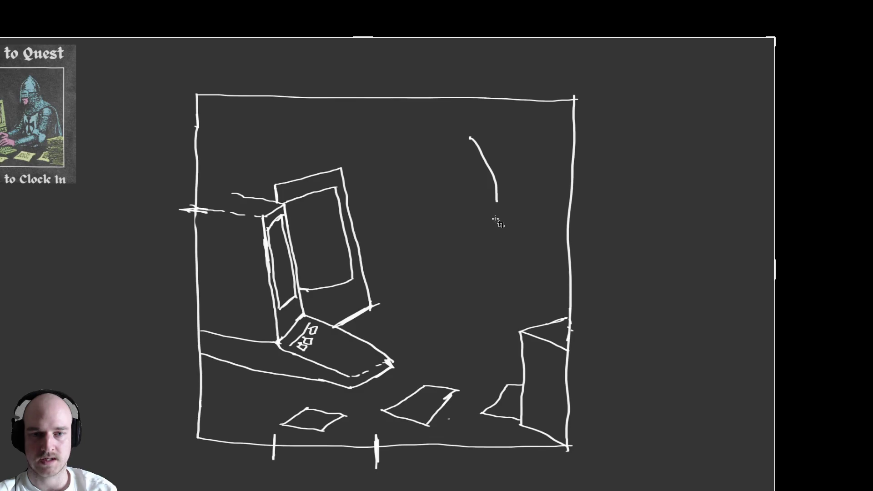
{"action": "left_click_drag", "start_coordinate": [456, 236], "coordinate": [502, 188]}
{"action": "key", "text": "ctrl+z"}
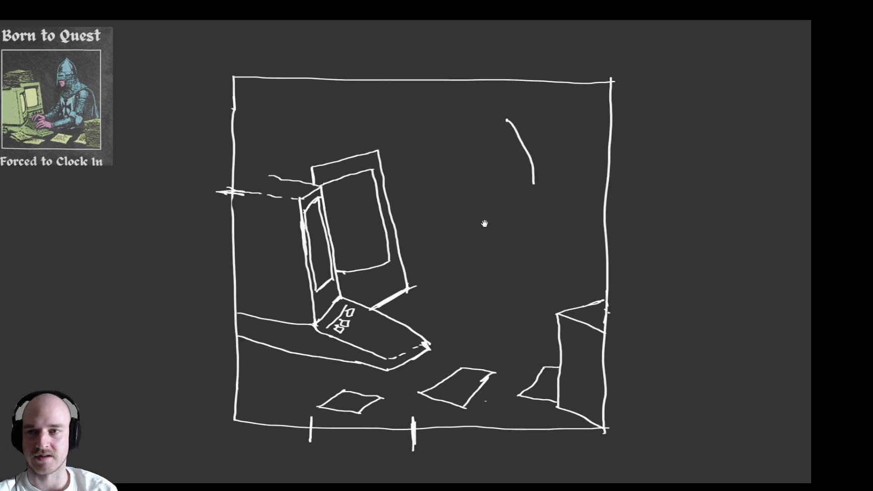
{"action": "key", "text": "e"}
{"action": "mouse_move", "coordinate": [541, 199]}
{"action": "left_mouse_down"}
{"action": "mouse_move", "coordinate": [526, 160]}
{"action": "mouse_move", "coordinate": [514, 165]}
{"action": "left_mouse_up"}
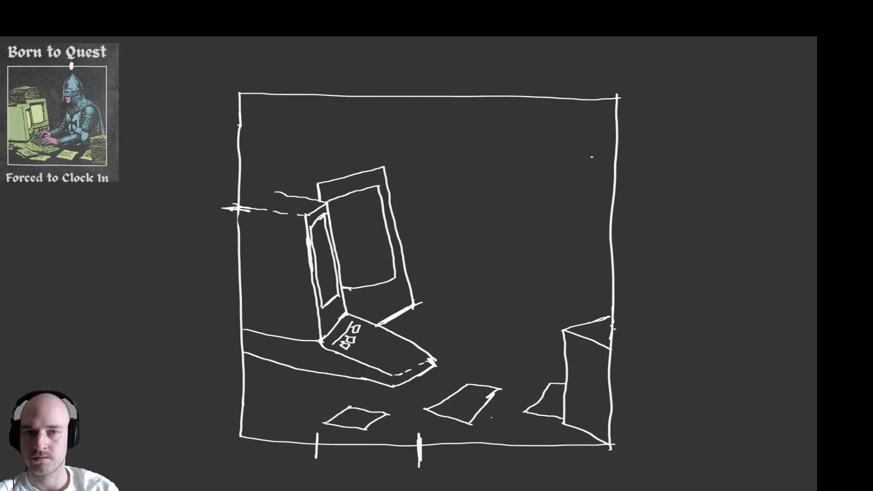
Draw a tick on the frame's top edge and a curve down from it.
{"action": "left_click_drag", "start_coordinate": [509, 90], "coordinate": [504, 103]}
{"action": "key", "text": "ctrl+z"}
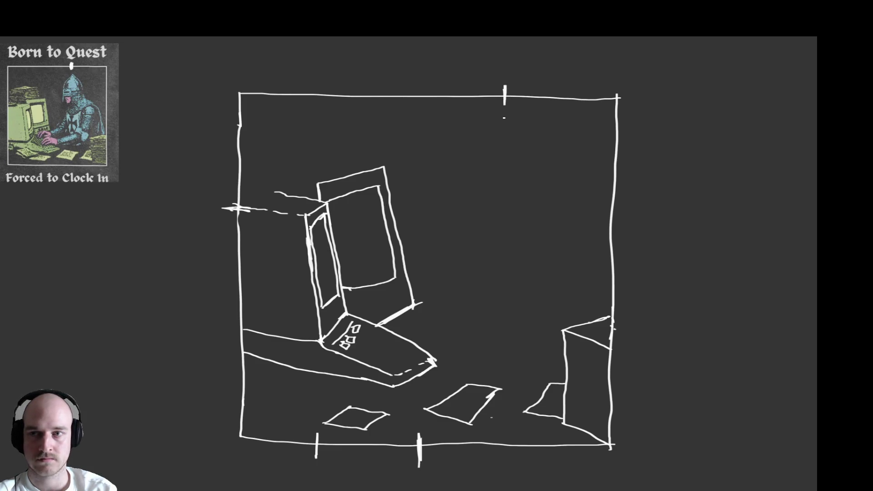
{"action": "mouse_move", "coordinate": [503, 120]}
{"action": "left_mouse_down"}
{"action": "mouse_move", "coordinate": [524, 146]}
{"action": "mouse_move", "coordinate": [528, 182]}
{"action": "left_mouse_up"}
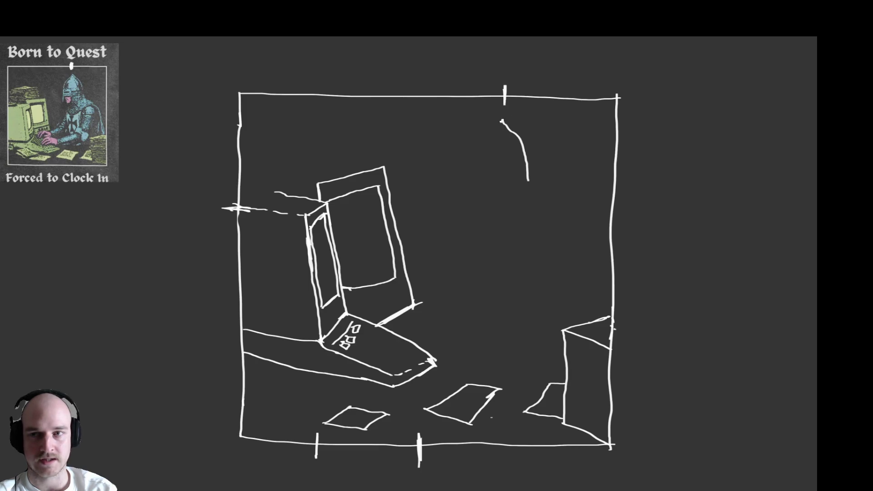
Draw the helmet's arched left side down from the top hook.
{"action": "mouse_move", "coordinate": [502, 121]}
{"action": "left_mouse_down"}
{"action": "mouse_move", "coordinate": [478, 144]}
{"action": "mouse_move", "coordinate": [477, 164]}
{"action": "left_mouse_up"}
{"action": "key", "text": "ctrl+z"}
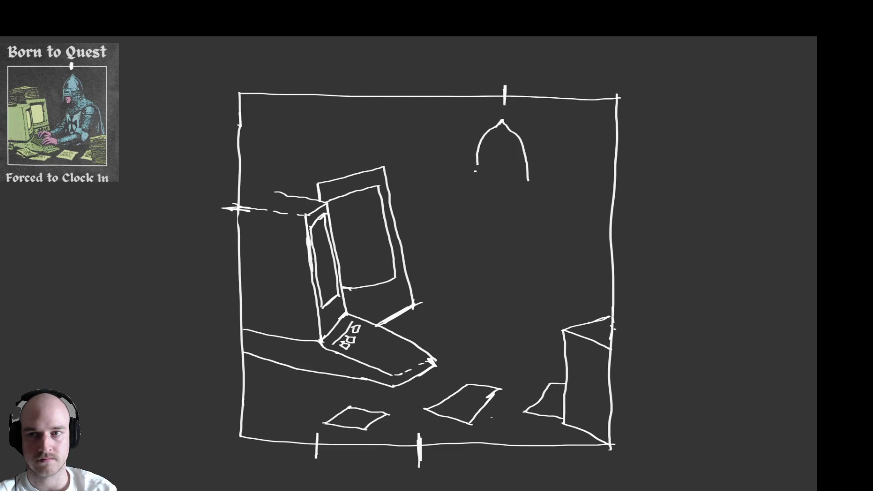
{"action": "key", "text": "ctrl+z"}
{"action": "mouse_move", "coordinate": [501, 124]}
{"action": "left_mouse_down"}
{"action": "mouse_move", "coordinate": [474, 152]}
{"action": "mouse_move", "coordinate": [469, 191]}
{"action": "left_mouse_up"}
{"action": "key", "text": "ctrl+z"}
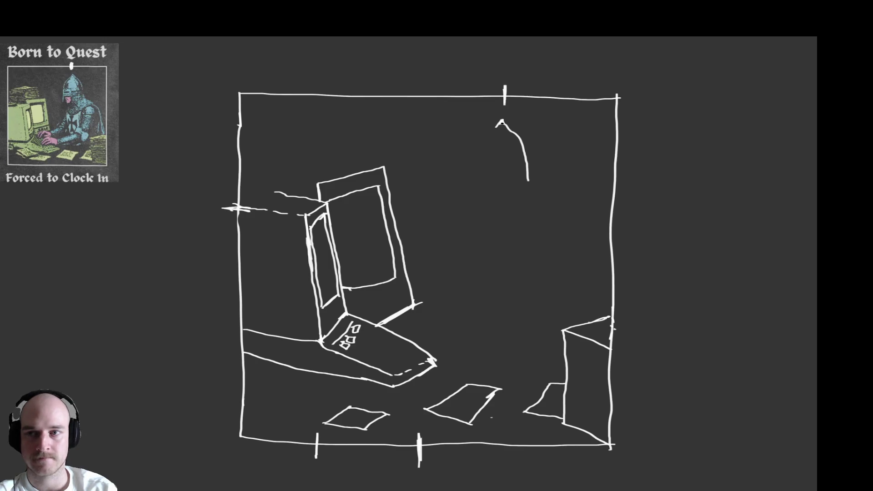
{"action": "mouse_move", "coordinate": [497, 127]}
{"action": "left_mouse_down"}
{"action": "mouse_move", "coordinate": [479, 153]}
{"action": "mouse_move", "coordinate": [476, 207]}
{"action": "left_mouse_up"}
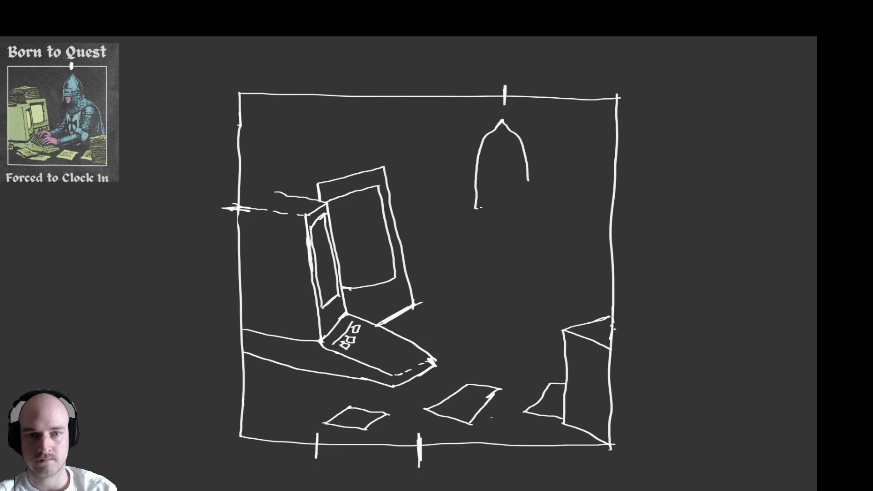
{"action": "mouse_move", "coordinate": [479, 209]}
{"action": "left_mouse_down"}
{"action": "mouse_move", "coordinate": [485, 182]}
{"action": "mouse_move", "coordinate": [505, 184]}
{"action": "left_mouse_up"}
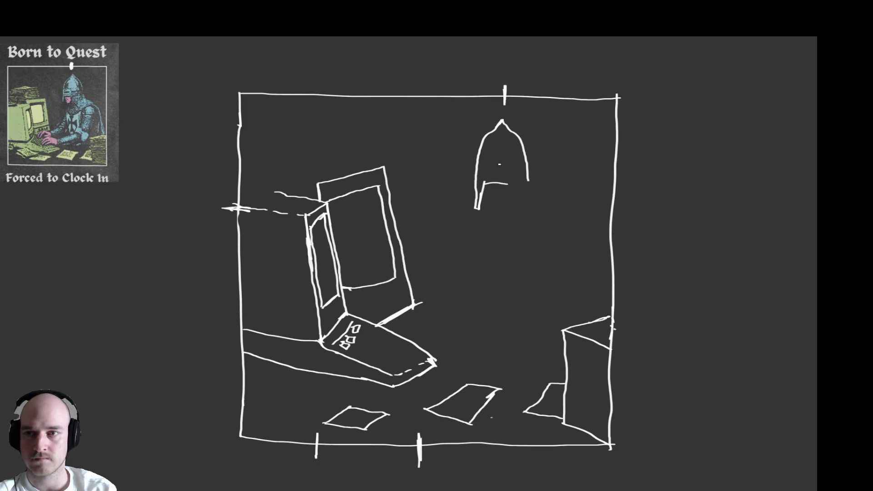
Add the visor and cheek-guard box, then erase the helmet's right-side stroke.
{"action": "mouse_move", "coordinate": [507, 171]}
{"action": "left_mouse_down"}
{"action": "mouse_move", "coordinate": [507, 186]}
{"action": "mouse_move", "coordinate": [499, 167]}
{"action": "mouse_move", "coordinate": [507, 167]}
{"action": "mouse_move", "coordinate": [482, 175]}
{"action": "mouse_move", "coordinate": [509, 168]}
{"action": "mouse_move", "coordinate": [488, 179]}
{"action": "mouse_move", "coordinate": [499, 170]}
{"action": "mouse_move", "coordinate": [479, 167]}
{"action": "left_mouse_up"}
{"action": "key", "text": "ctrl+z"}
{"action": "key", "text": "ctrl+z"}
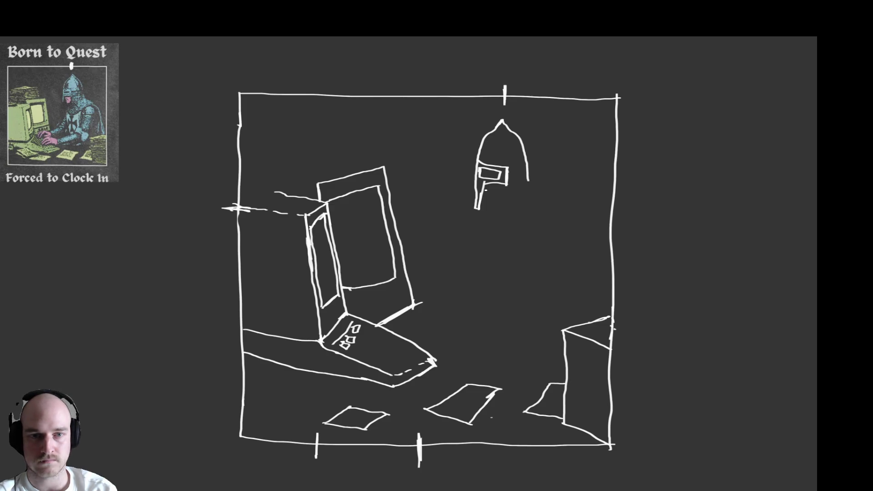
{"action": "mouse_move", "coordinate": [485, 187]}
{"action": "left_mouse_down"}
{"action": "mouse_move", "coordinate": [485, 201]}
{"action": "mouse_move", "coordinate": [508, 202]}
{"action": "left_mouse_up"}
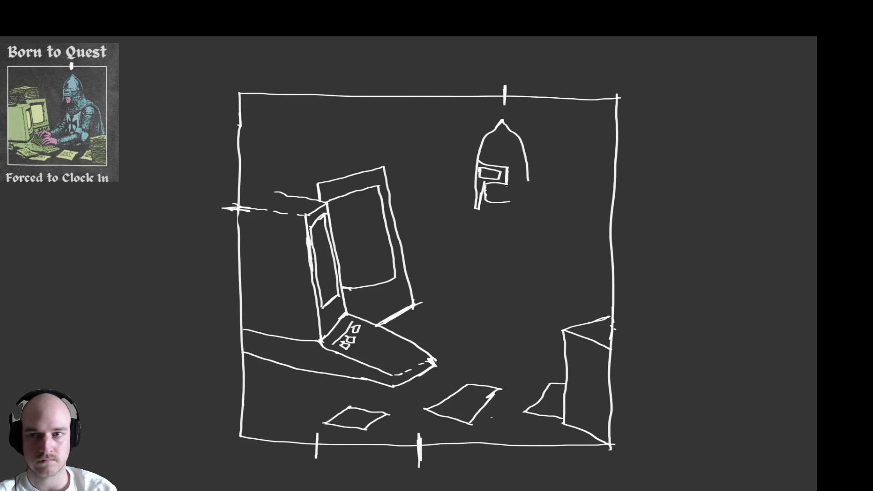
{"action": "left_click_drag", "start_coordinate": [507, 184], "coordinate": [508, 200]}
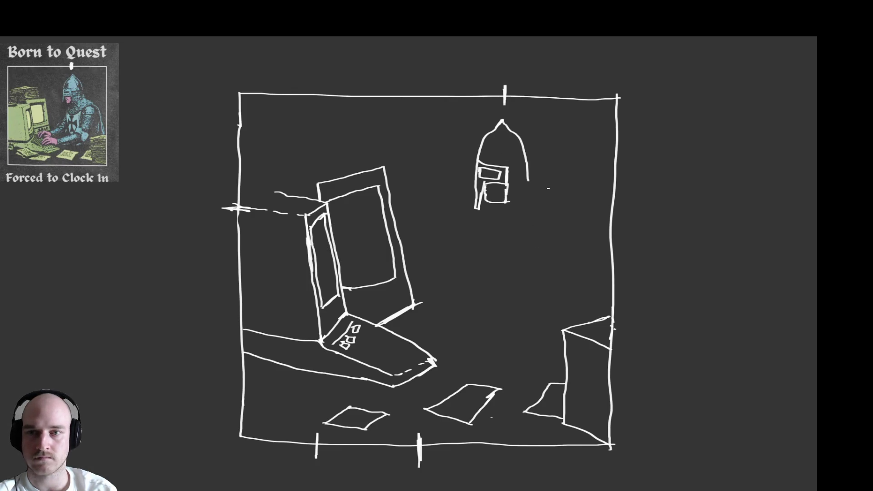
{"action": "mouse_move", "coordinate": [529, 180]}
{"action": "left_mouse_down"}
{"action": "mouse_move", "coordinate": [515, 132]}
{"action": "mouse_move", "coordinate": [484, 139]}
{"action": "mouse_move", "coordinate": [478, 160]}
{"action": "mouse_move", "coordinate": [494, 131]}
{"action": "mouse_move", "coordinate": [508, 130]}
{"action": "left_mouse_up"}
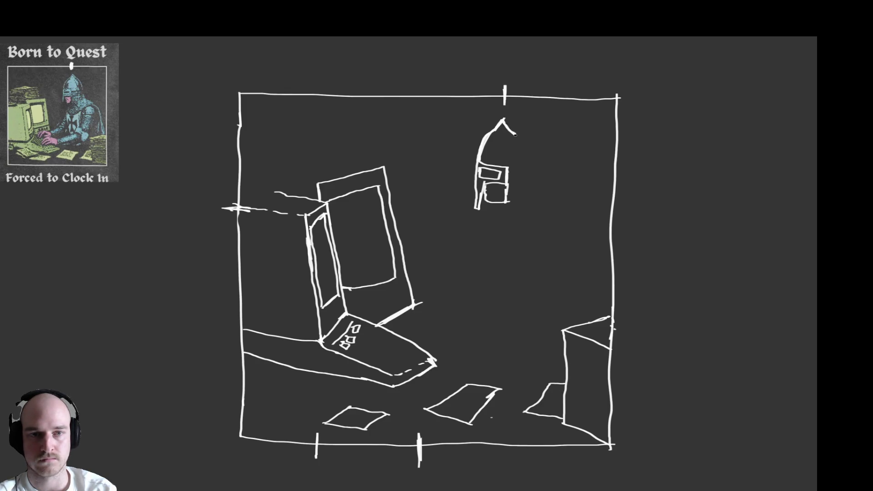
{"action": "key", "text": "e"}
{"action": "mouse_move", "coordinate": [514, 128]}
{"action": "left_mouse_down"}
{"action": "mouse_move", "coordinate": [504, 121]}
{"action": "mouse_move", "coordinate": [531, 146]}
{"action": "mouse_move", "coordinate": [535, 207]}
{"action": "left_mouse_up"}
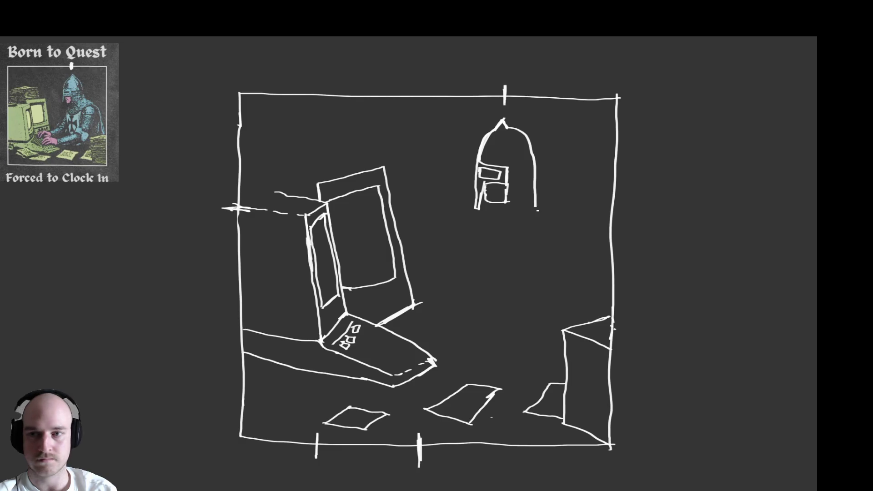
Shorten the helmet's right stroke, draw the sloping right shoulder and a line below the face guard.
{"action": "key", "text": "e"}
{"action": "left_click_drag", "start_coordinate": [534, 222], "coordinate": [538, 191]}
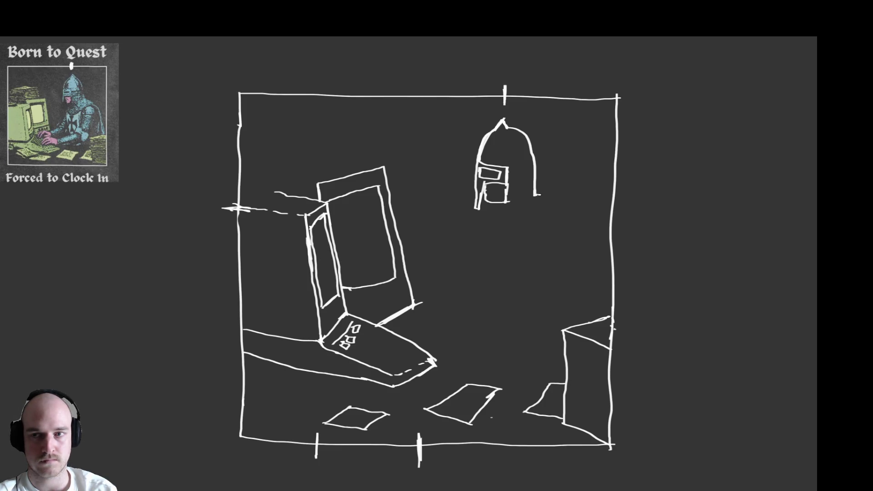
{"action": "left_click_drag", "start_coordinate": [548, 198], "coordinate": [567, 211]}
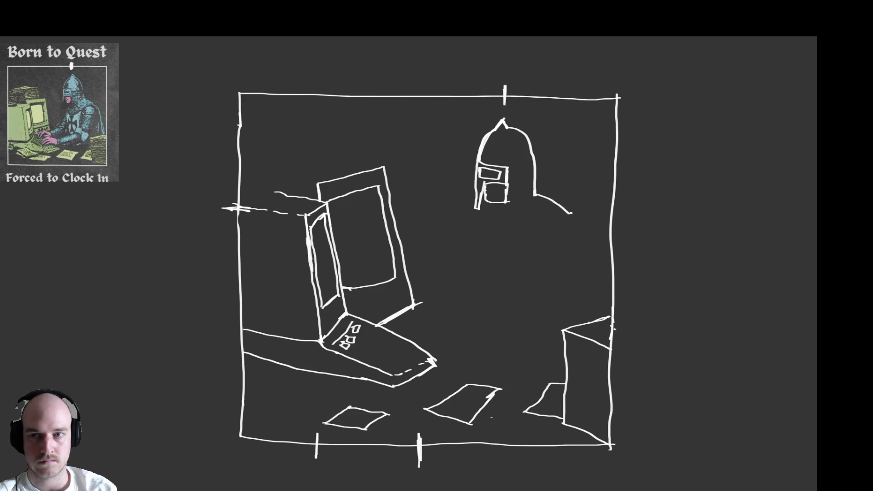
{"action": "left_click_drag", "start_coordinate": [571, 214], "coordinate": [538, 243]}
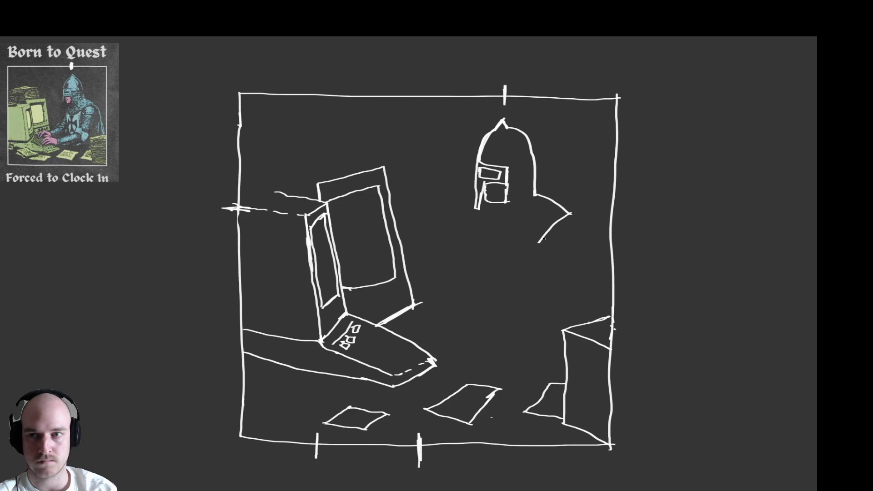
{"action": "key", "text": "ctrl+z"}
{"action": "left_click_drag", "start_coordinate": [571, 214], "coordinate": [531, 243]}
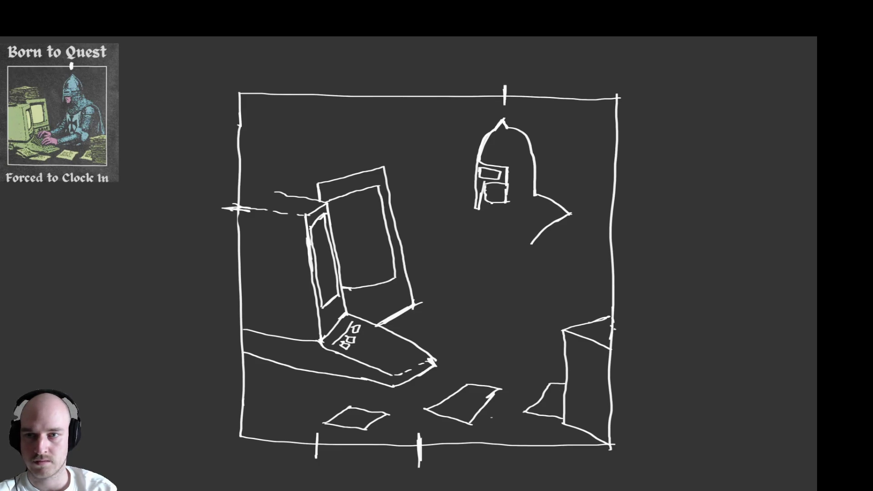
{"action": "mouse_move", "coordinate": [489, 209]}
{"action": "left_mouse_down"}
{"action": "mouse_move", "coordinate": [485, 224]}
{"action": "mouse_move", "coordinate": [505, 240]}
{"action": "mouse_move", "coordinate": [551, 223]}
{"action": "mouse_move", "coordinate": [546, 241]}
{"action": "mouse_move", "coordinate": [550, 229]}
{"action": "left_mouse_up"}
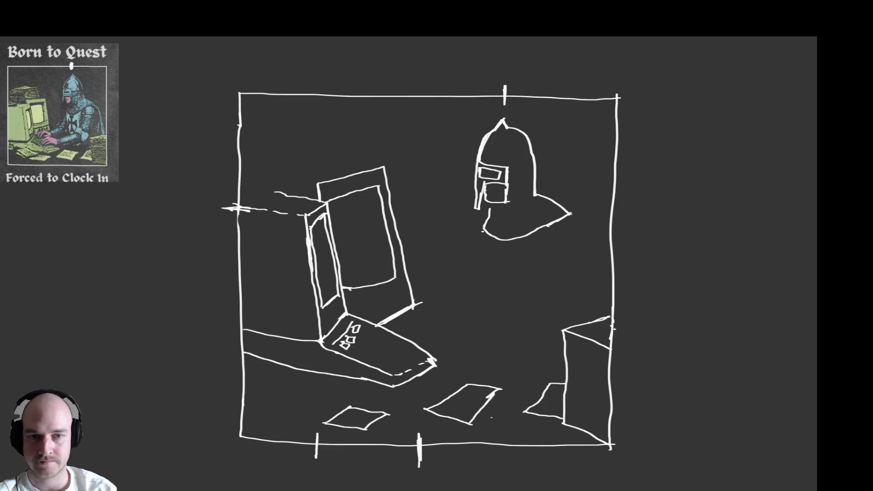
Draw the body's two vertical lines down from the chin and shoulder.
{"action": "left_click_drag", "start_coordinate": [482, 231], "coordinate": [484, 313]}
{"action": "key", "text": "ctrl+z"}
{"action": "left_click_drag", "start_coordinate": [481, 232], "coordinate": [488, 319]}
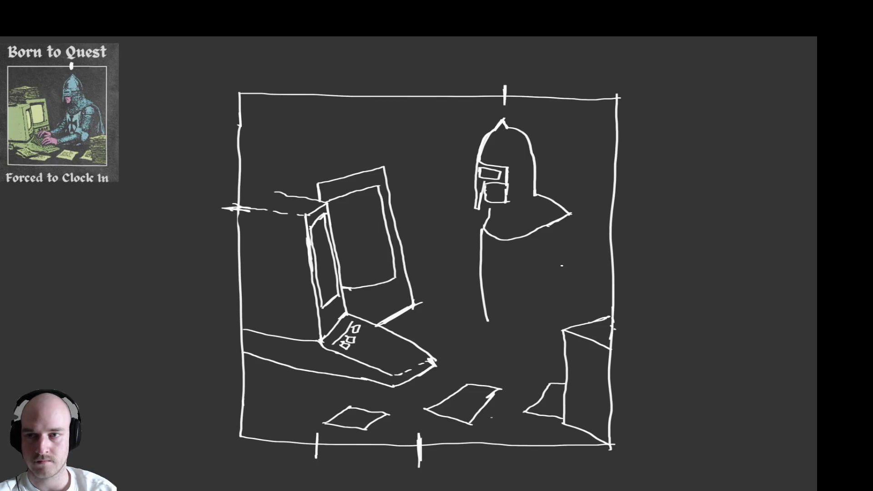
{"action": "left_click_drag", "start_coordinate": [539, 226], "coordinate": [535, 312]}
{"action": "key", "text": "ctrl+z"}
{"action": "mouse_move", "coordinate": [540, 227]}
{"action": "left_mouse_down"}
{"action": "mouse_move", "coordinate": [526, 283]}
{"action": "mouse_move", "coordinate": [530, 322]}
{"action": "left_mouse_up"}
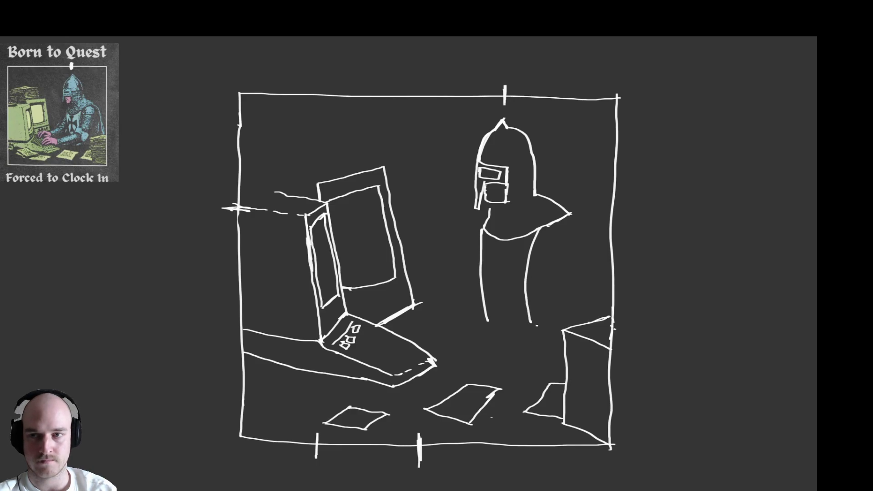
{"action": "left_click_drag", "start_coordinate": [534, 320], "coordinate": [508, 318]}
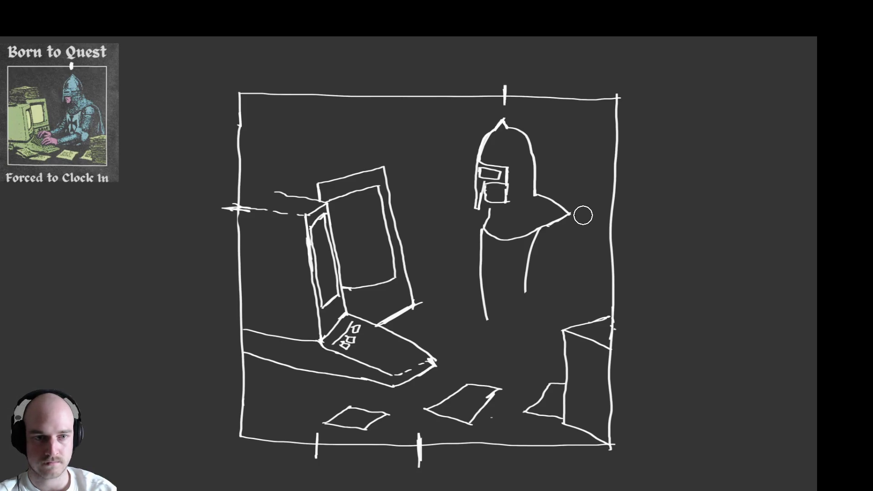
{"action": "mouse_move", "coordinate": [571, 218]}
{"action": "left_mouse_down"}
{"action": "mouse_move", "coordinate": [549, 223]}
{"action": "mouse_move", "coordinate": [577, 217]}
{"action": "left_mouse_up"}
{"action": "key", "text": "ctrl+z"}
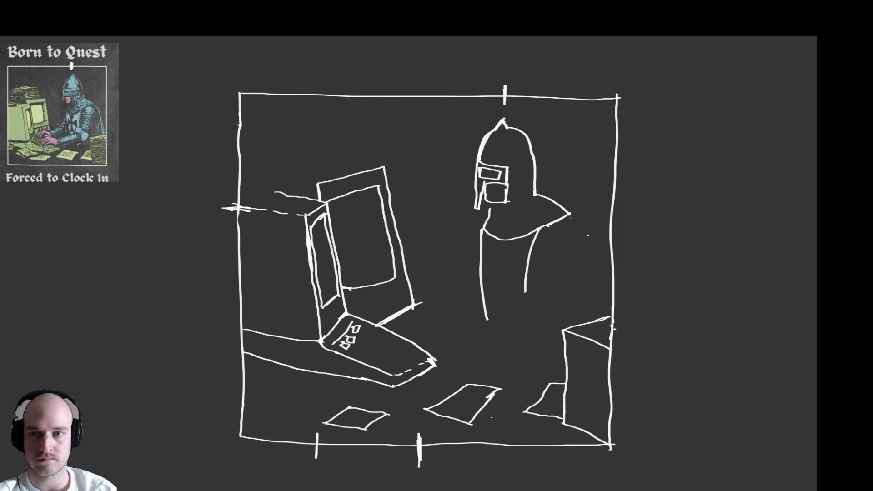
Draw the right arm and inner body line, retrace the shoulder, and start a J-shaped chest mark.
{"action": "mouse_move", "coordinate": [569, 215]}
{"action": "left_mouse_down"}
{"action": "mouse_move", "coordinate": [585, 245]}
{"action": "mouse_move", "coordinate": [601, 320]}
{"action": "left_mouse_up"}
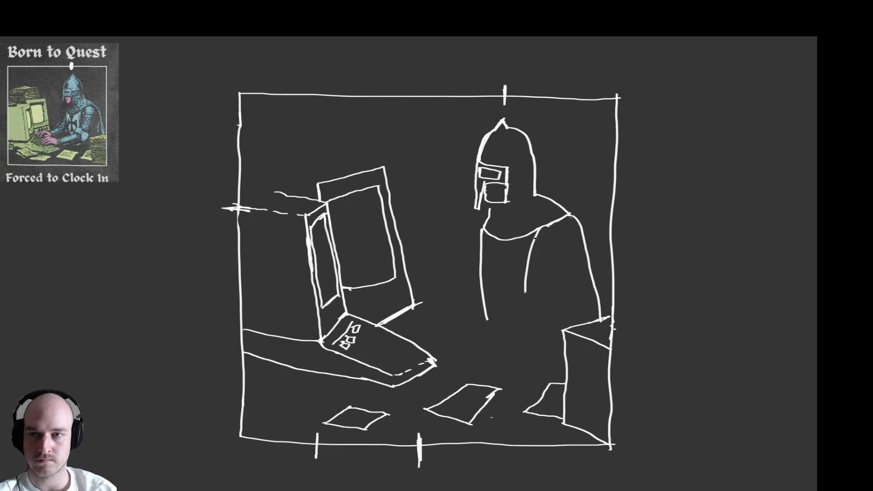
{"action": "mouse_move", "coordinate": [547, 227]}
{"action": "left_mouse_down"}
{"action": "mouse_move", "coordinate": [533, 243]}
{"action": "mouse_move", "coordinate": [527, 293]}
{"action": "left_mouse_up"}
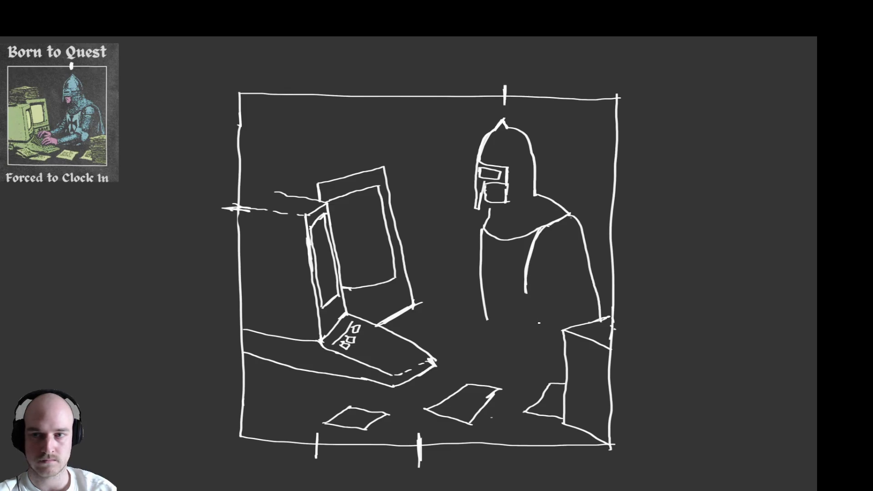
{"action": "left_click_drag", "start_coordinate": [551, 303], "coordinate": [574, 266]}
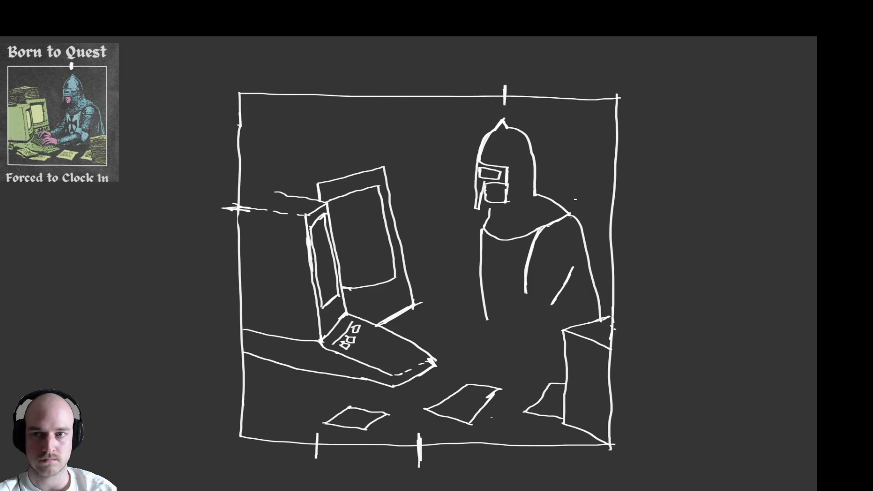
{"action": "mouse_move", "coordinate": [572, 269]}
{"action": "left_mouse_down"}
{"action": "mouse_move", "coordinate": [588, 249]}
{"action": "mouse_move", "coordinate": [570, 211]}
{"action": "left_mouse_up"}
{"action": "left_click_drag", "start_coordinate": [587, 248], "coordinate": [583, 232]}
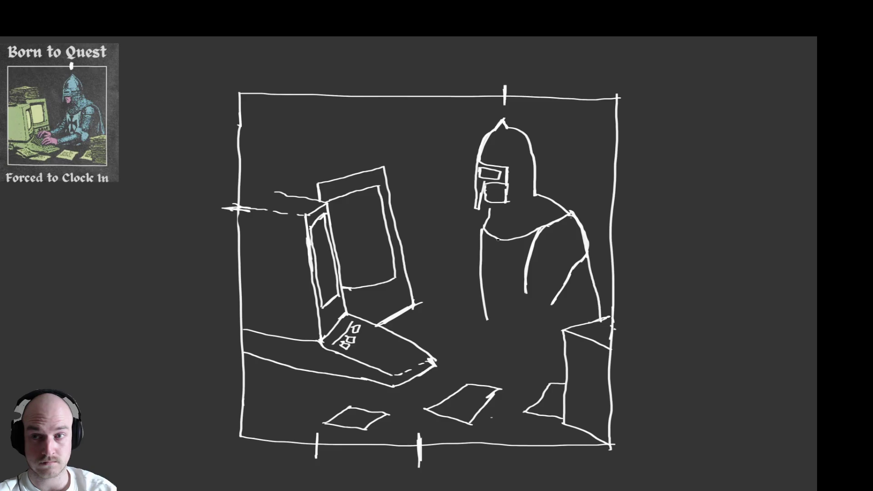
{"action": "left_click_drag", "start_coordinate": [494, 237], "coordinate": [502, 257]}
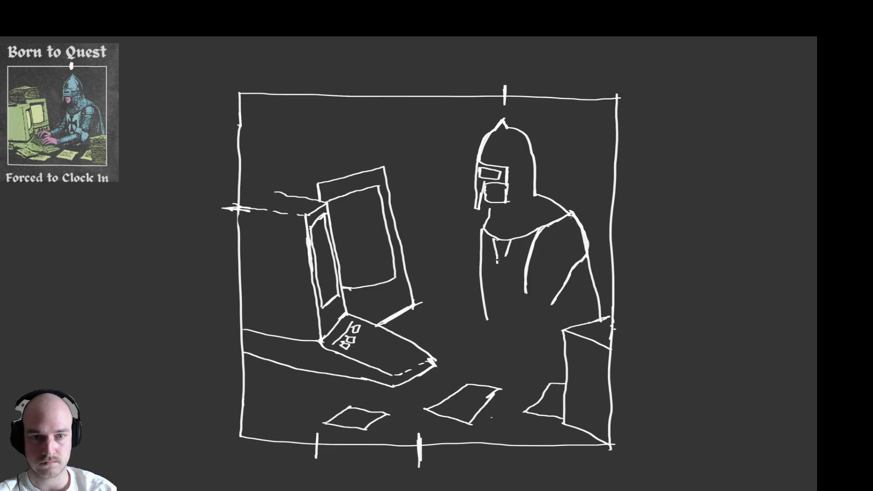
{"action": "mouse_move", "coordinate": [493, 263]}
{"action": "left_mouse_down"}
{"action": "mouse_move", "coordinate": [488, 258]}
{"action": "mouse_move", "coordinate": [485, 269]}
{"action": "mouse_move", "coordinate": [496, 304]}
{"action": "mouse_move", "coordinate": [509, 290]}
{"action": "mouse_move", "coordinate": [506, 272]}
{"action": "left_mouse_up"}
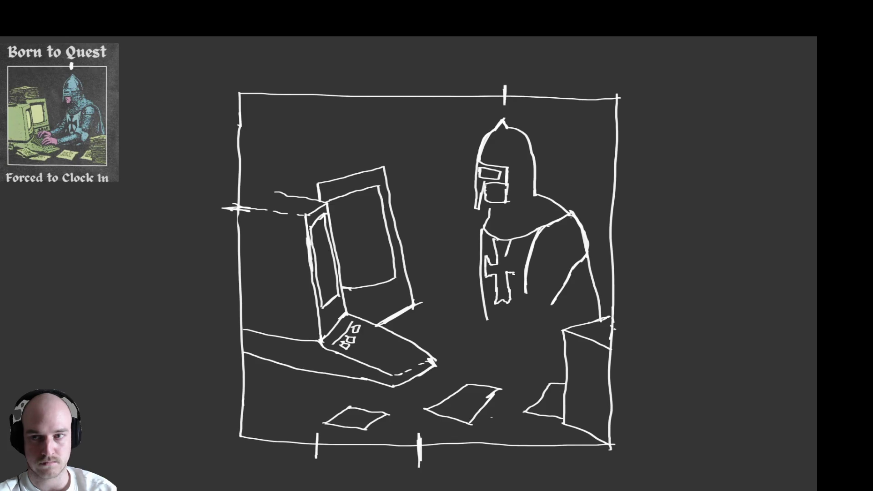
Complete the chest cross and draw the arm line down from it toward the fist.
{"action": "left_click_drag", "start_coordinate": [516, 277], "coordinate": [514, 258]}
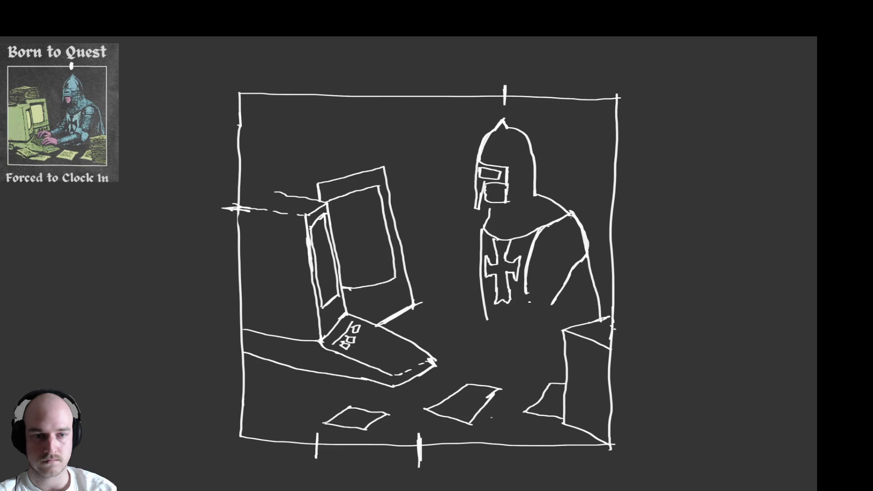
{"action": "mouse_move", "coordinate": [523, 285]}
{"action": "left_mouse_down"}
{"action": "mouse_move", "coordinate": [513, 302]}
{"action": "mouse_move", "coordinate": [540, 320]}
{"action": "left_mouse_up"}
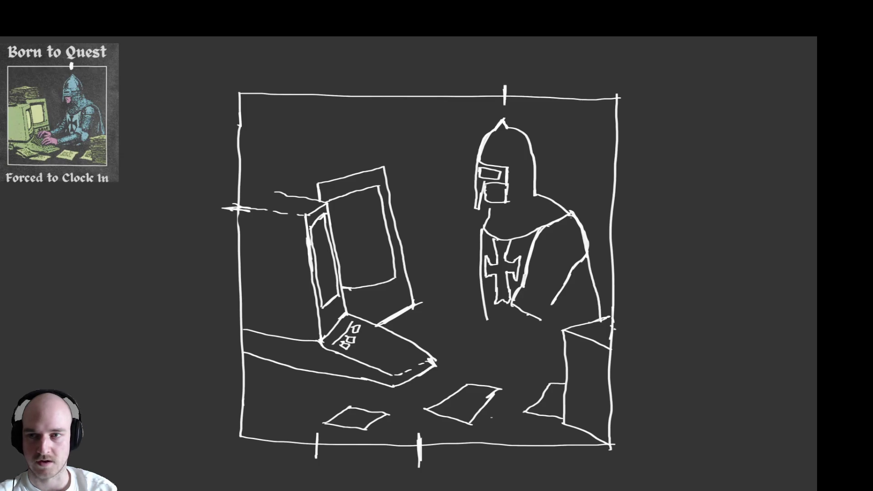
{"action": "mouse_move", "coordinate": [526, 289]}
{"action": "left_mouse_down"}
{"action": "mouse_move", "coordinate": [548, 303]}
{"action": "mouse_move", "coordinate": [536, 320]}
{"action": "mouse_move", "coordinate": [542, 329]}
{"action": "mouse_move", "coordinate": [558, 321]}
{"action": "mouse_move", "coordinate": [543, 303]}
{"action": "left_mouse_up"}
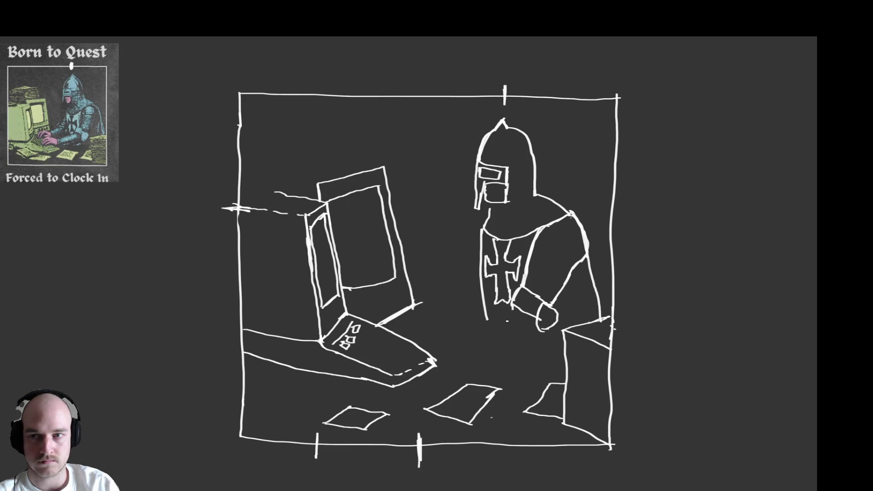
Draw the forearm lines toward the laptop and erase the misplaced long stroke.
{"action": "mouse_move", "coordinate": [513, 307]}
{"action": "left_mouse_down"}
{"action": "mouse_move", "coordinate": [439, 345]}
{"action": "mouse_move", "coordinate": [515, 313]}
{"action": "left_mouse_up"}
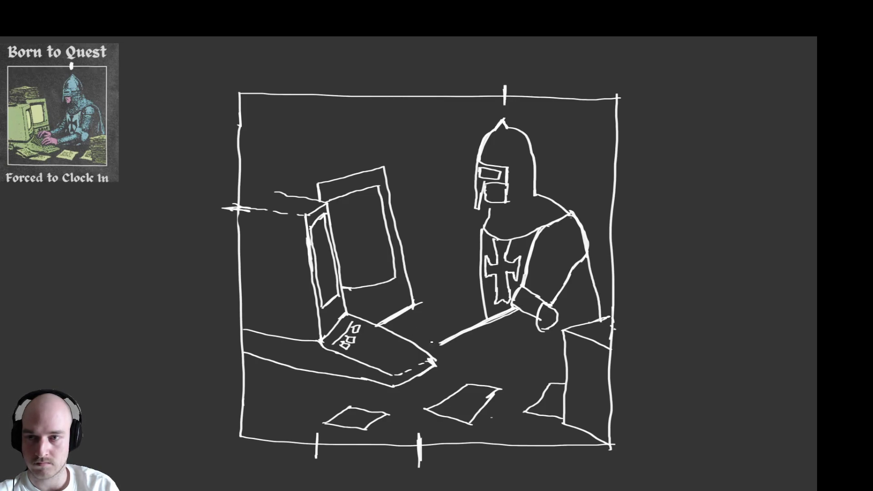
{"action": "left_click_drag", "start_coordinate": [444, 341], "coordinate": [429, 349]}
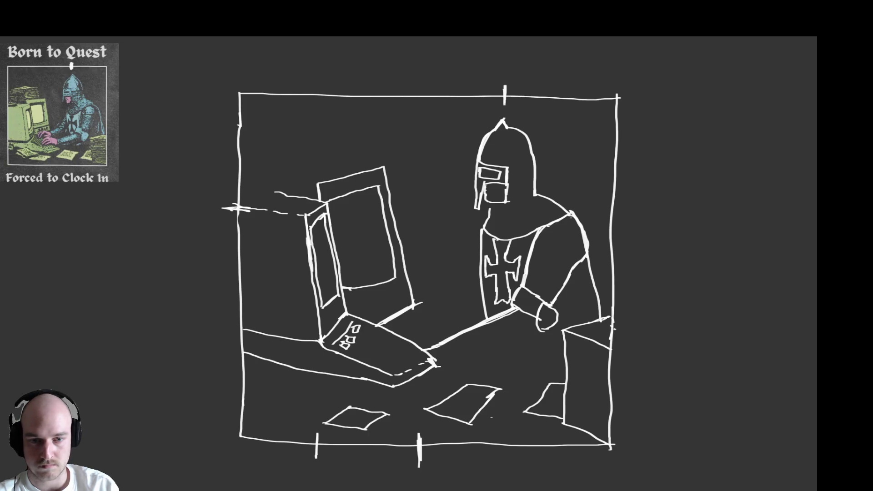
{"action": "mouse_move", "coordinate": [452, 364]}
{"action": "left_mouse_down"}
{"action": "mouse_move", "coordinate": [540, 326]}
{"action": "mouse_move", "coordinate": [460, 360]}
{"action": "left_mouse_up"}
{"action": "key", "text": "e"}
{"action": "key", "text": "b"}
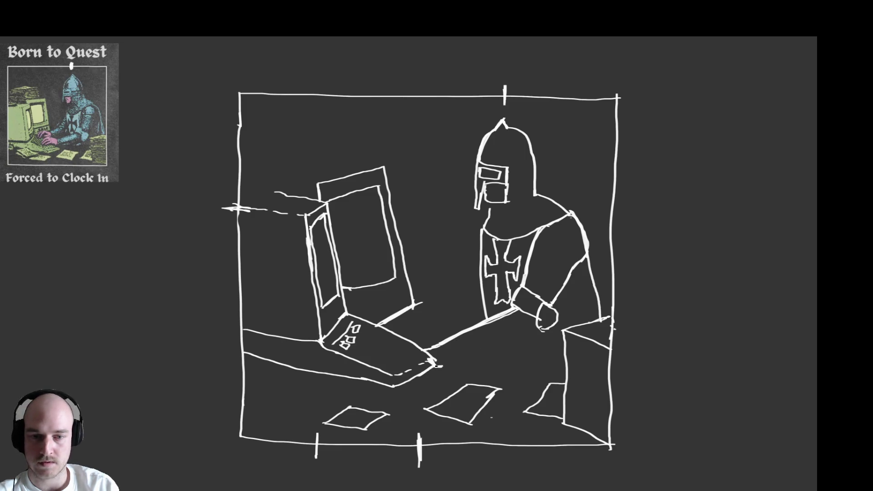
{"action": "key", "text": "e"}
{"action": "mouse_move", "coordinate": [455, 349]}
{"action": "left_mouse_down"}
{"action": "mouse_move", "coordinate": [436, 341]}
{"action": "mouse_move", "coordinate": [479, 339]}
{"action": "left_mouse_up"}
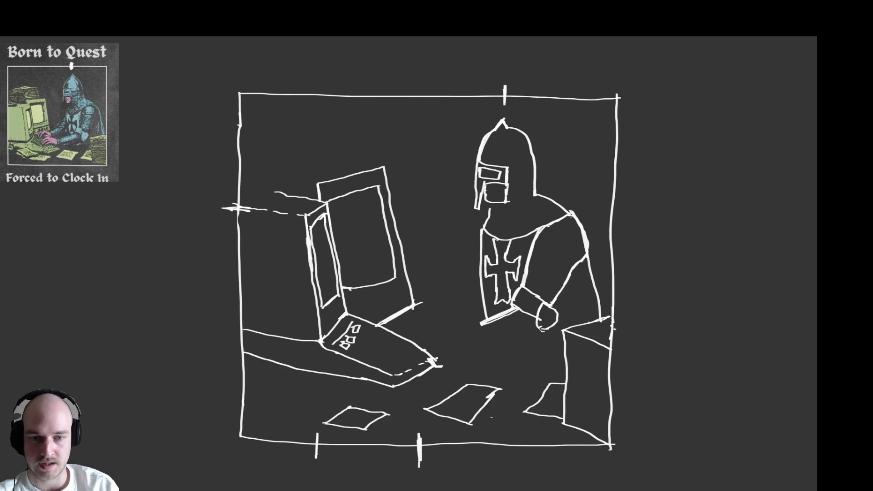
Add the desk edge, join the forearm lines, and draw the hand with fingers on the keyboard.
{"action": "left_click_drag", "start_coordinate": [438, 358], "coordinate": [535, 342]}
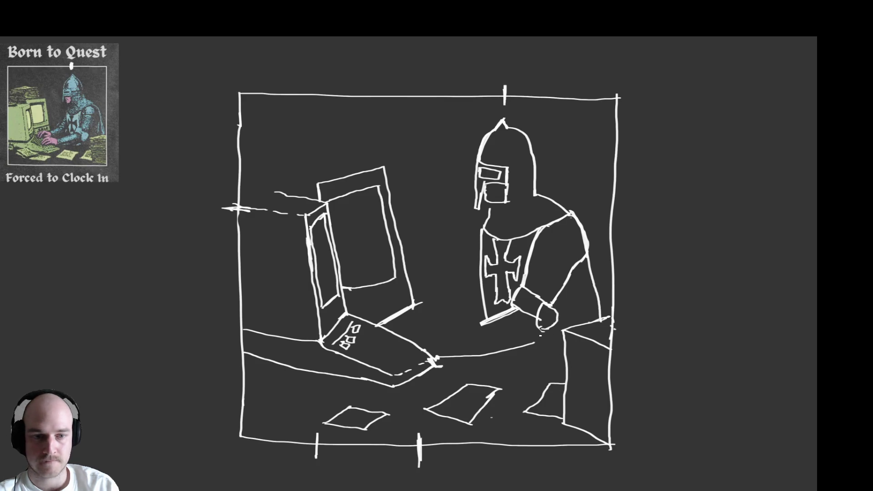
{"action": "mouse_move", "coordinate": [536, 341]}
{"action": "left_mouse_down"}
{"action": "mouse_move", "coordinate": [552, 314]}
{"action": "mouse_move", "coordinate": [540, 309]}
{"action": "mouse_move", "coordinate": [550, 307]}
{"action": "left_mouse_up"}
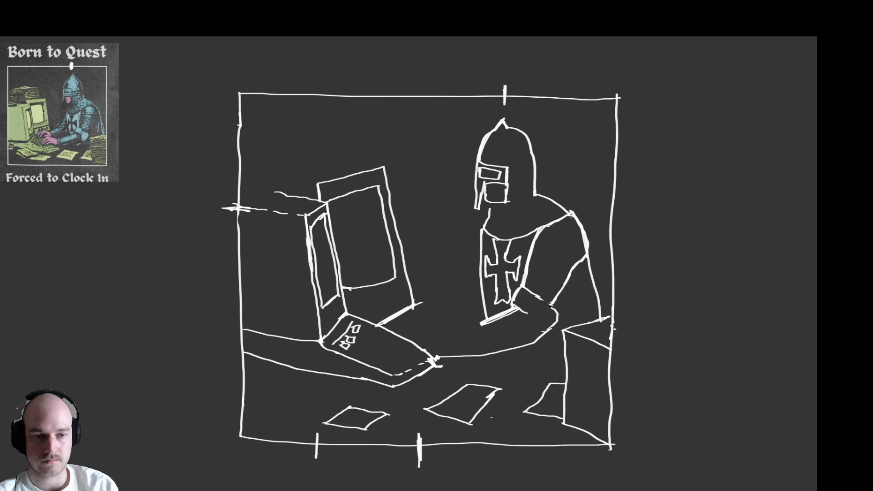
{"action": "mouse_move", "coordinate": [539, 338]}
{"action": "left_mouse_down"}
{"action": "mouse_move", "coordinate": [562, 322]}
{"action": "mouse_move", "coordinate": [555, 305]}
{"action": "mouse_move", "coordinate": [545, 305]}
{"action": "mouse_move", "coordinate": [540, 332]}
{"action": "mouse_move", "coordinate": [549, 326]}
{"action": "mouse_move", "coordinate": [537, 326]}
{"action": "left_mouse_up"}
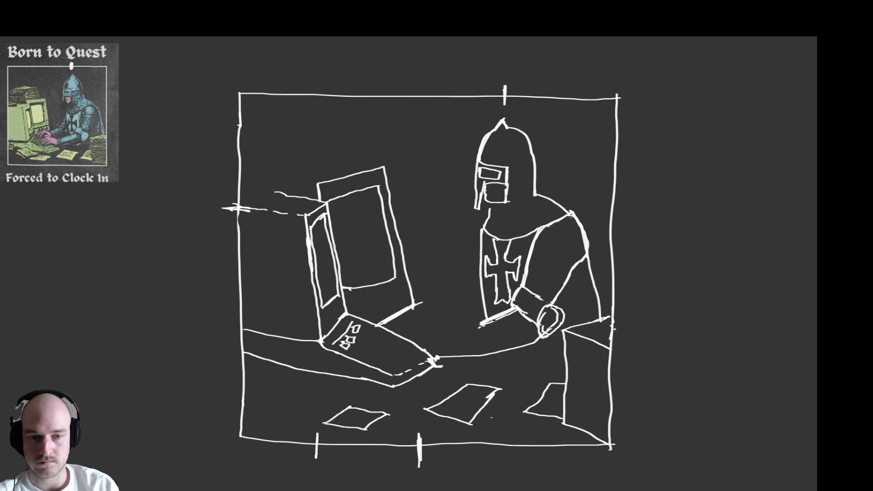
{"action": "mouse_move", "coordinate": [480, 324]}
{"action": "left_mouse_down"}
{"action": "mouse_move", "coordinate": [452, 335]}
{"action": "mouse_move", "coordinate": [482, 323]}
{"action": "left_mouse_up"}
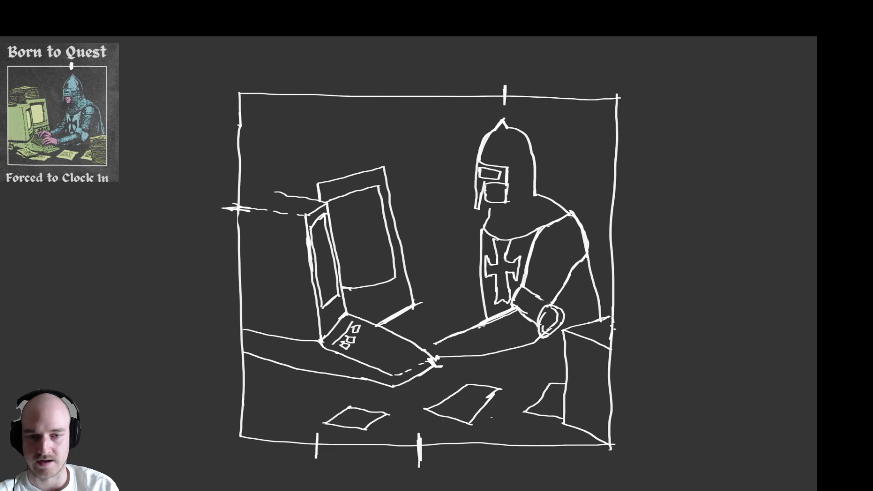
{"action": "mouse_move", "coordinate": [433, 344]}
{"action": "left_mouse_down"}
{"action": "mouse_move", "coordinate": [436, 358]}
{"action": "mouse_move", "coordinate": [435, 343]}
{"action": "left_mouse_up"}
{"action": "key", "text": "ctrl+z"}
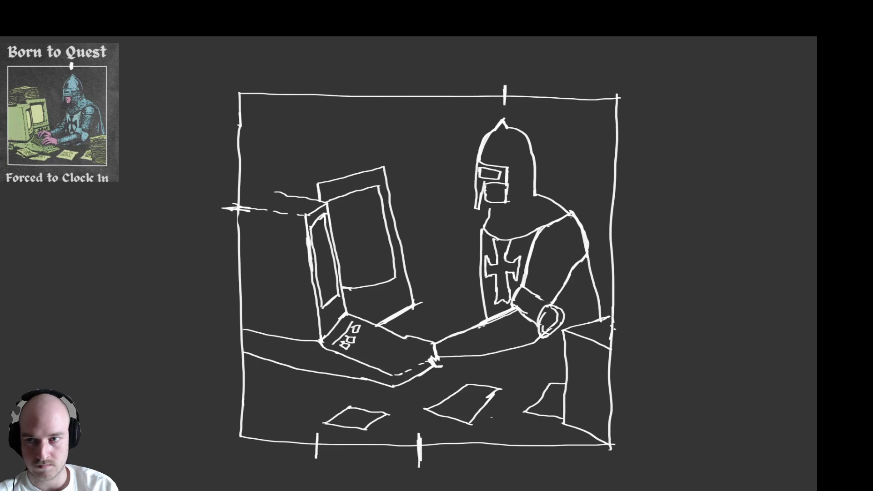
{"action": "left_click_drag", "start_coordinate": [402, 339], "coordinate": [391, 359]}
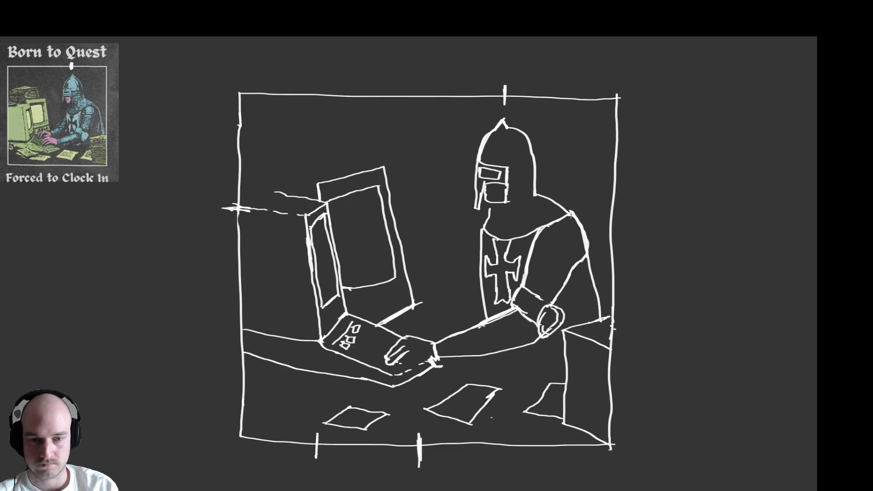
{"action": "left_click_drag", "start_coordinate": [396, 364], "coordinate": [415, 361]}
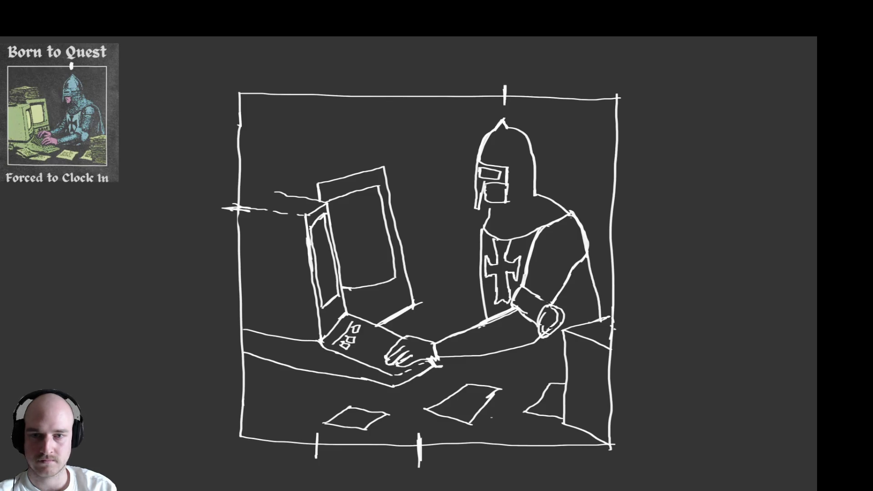
Trim the elbow cuff ellipse and draw the inner arm line, erasing its top end.
{"action": "key", "text": "e"}
{"action": "mouse_move", "coordinate": [548, 321]}
{"action": "left_mouse_down"}
{"action": "mouse_move", "coordinate": [520, 310]}
{"action": "mouse_move", "coordinate": [534, 326]}
{"action": "mouse_move", "coordinate": [559, 328]}
{"action": "mouse_move", "coordinate": [541, 336]}
{"action": "mouse_move", "coordinate": [561, 313]}
{"action": "mouse_move", "coordinate": [539, 295]}
{"action": "mouse_move", "coordinate": [538, 330]}
{"action": "left_mouse_up"}
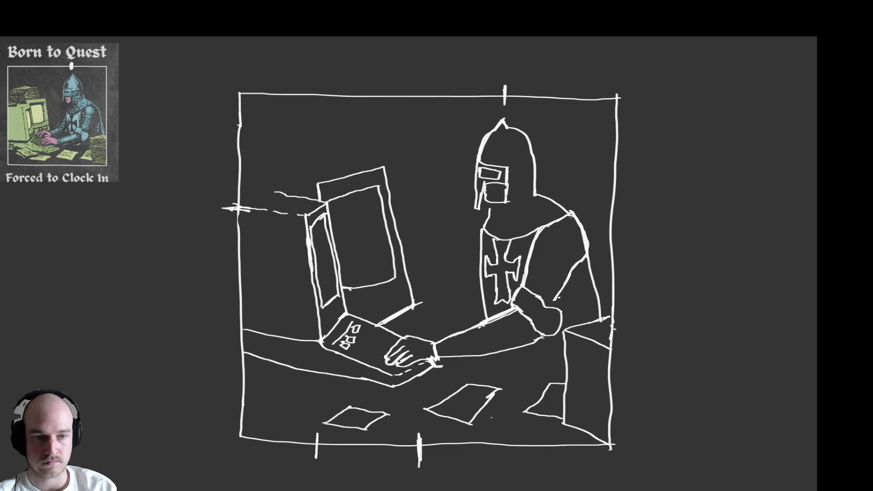
{"action": "left_click_drag", "start_coordinate": [555, 304], "coordinate": [574, 268]}
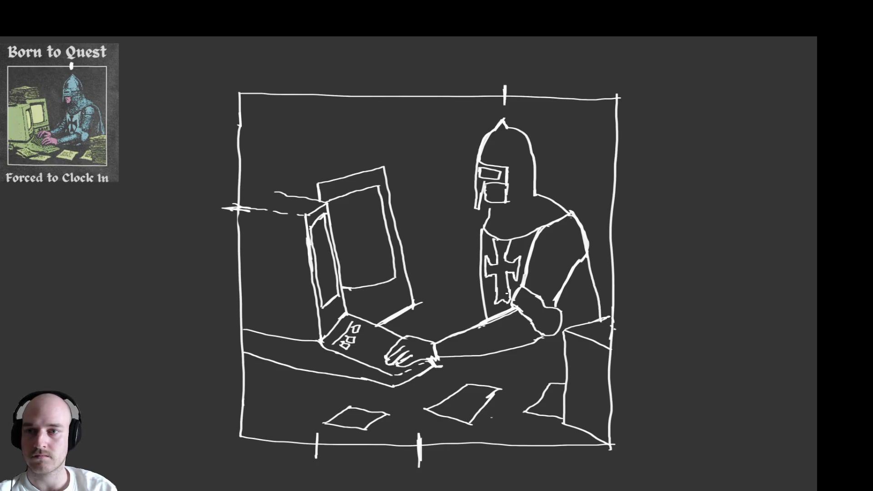
{"action": "key", "text": "e"}
{"action": "mouse_move", "coordinate": [578, 268]}
{"action": "left_mouse_down"}
{"action": "mouse_move", "coordinate": [558, 271]}
{"action": "mouse_move", "coordinate": [569, 276]}
{"action": "mouse_move", "coordinate": [578, 263]}
{"action": "left_mouse_up"}
{"action": "key", "text": "b"}
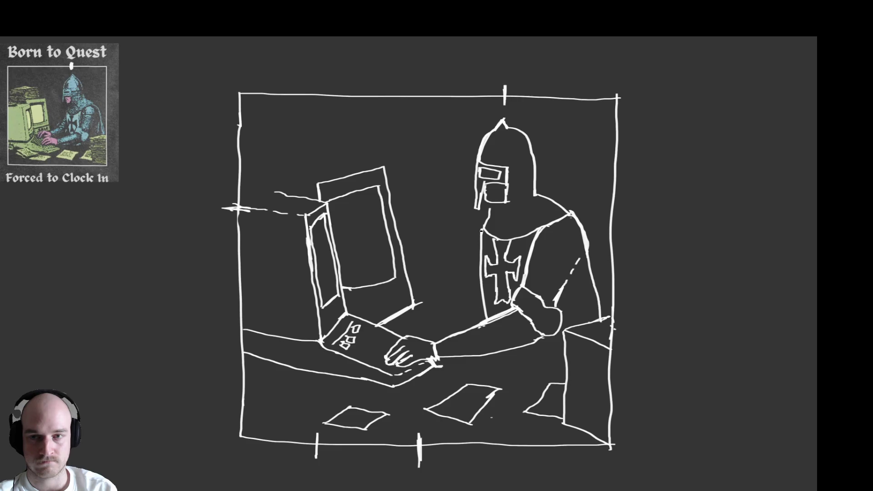
Draw the line along the knight's left side.
{"action": "left_click_drag", "start_coordinate": [478, 236], "coordinate": [453, 292]}
{"action": "key", "text": "ctrl+z"}
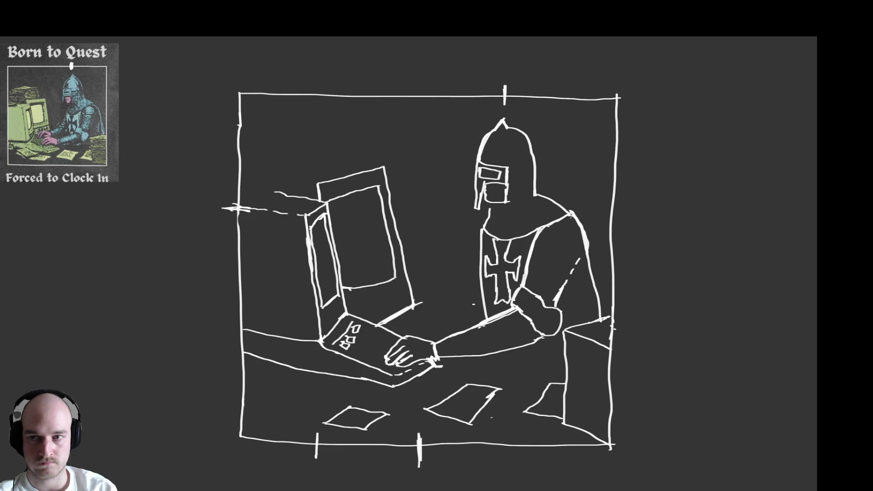
{"action": "left_click_drag", "start_coordinate": [470, 308], "coordinate": [483, 290]}
{"action": "left_click_drag", "start_coordinate": [480, 232], "coordinate": [452, 290]}
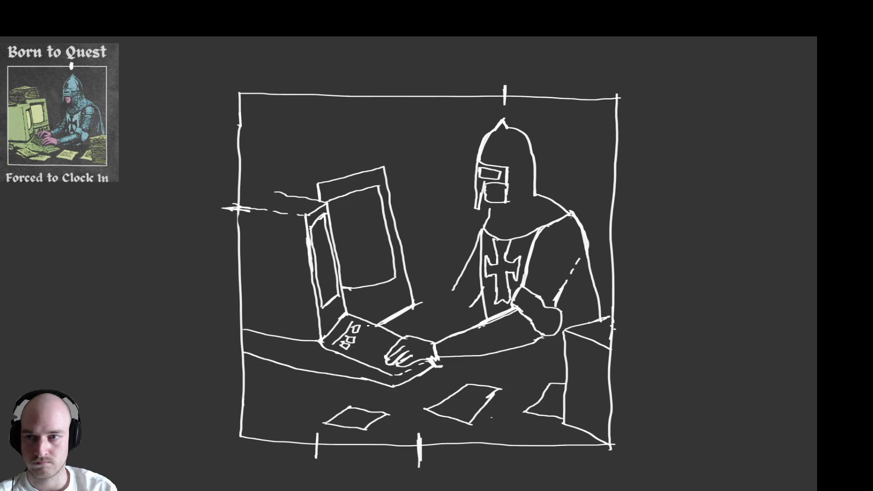
Sketch the second hand on the keyboard with a finger mark.
{"action": "mouse_move", "coordinate": [367, 325]}
{"action": "left_mouse_down"}
{"action": "mouse_move", "coordinate": [388, 314]}
{"action": "mouse_move", "coordinate": [408, 317]}
{"action": "left_mouse_up"}
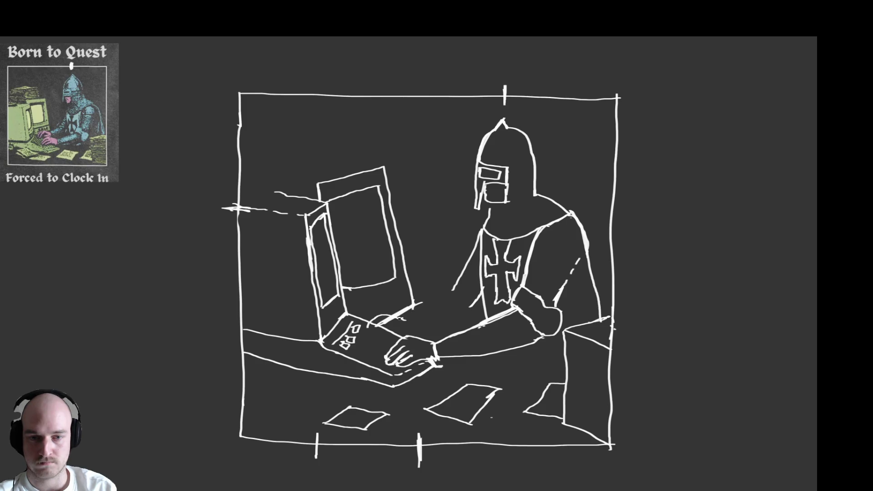
{"action": "left_click_drag", "start_coordinate": [402, 317], "coordinate": [461, 282]}
{"action": "key", "text": "ctrl+z"}
{"action": "key", "text": "ctrl+z"}
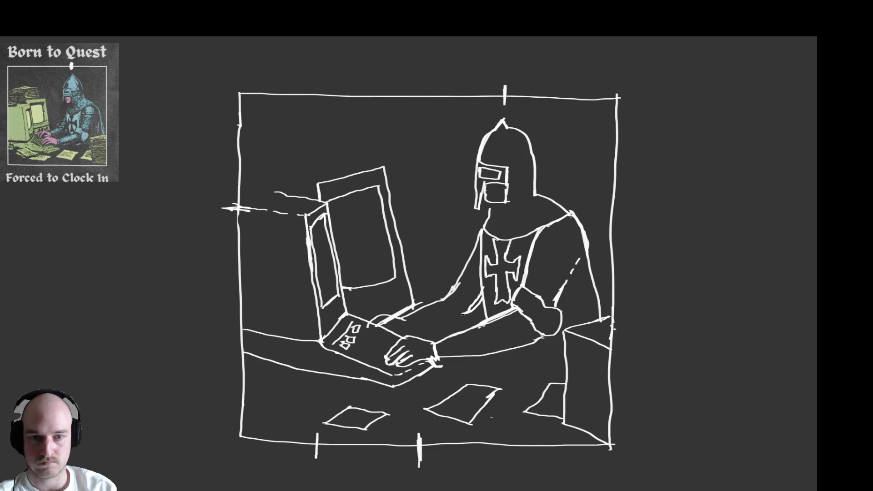
{"action": "left_click_drag", "start_coordinate": [464, 313], "coordinate": [425, 341]}
{"action": "key", "text": "ctrl+z"}
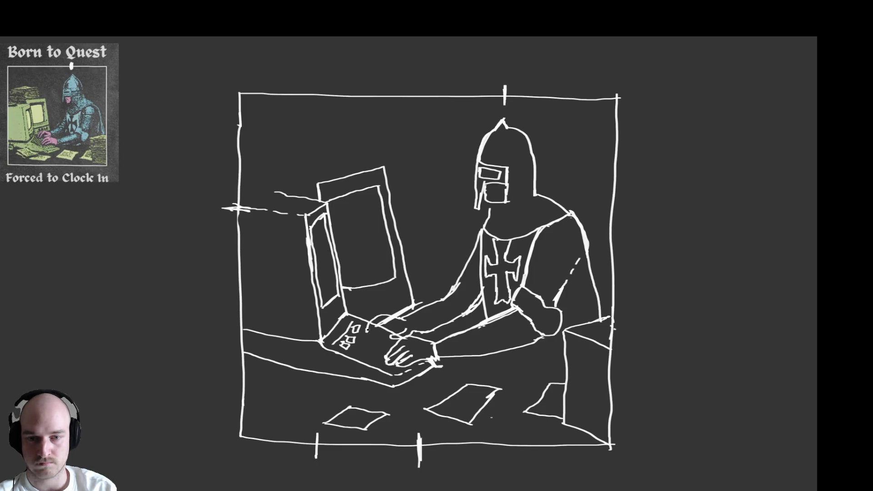
{"action": "left_click_drag", "start_coordinate": [367, 332], "coordinate": [375, 325]}
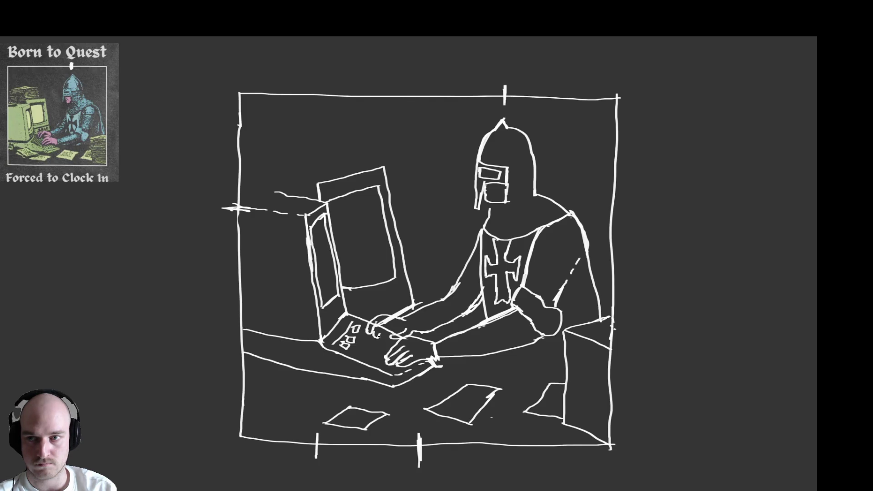
{"action": "left_click_drag", "start_coordinate": [384, 322], "coordinate": [387, 327]}
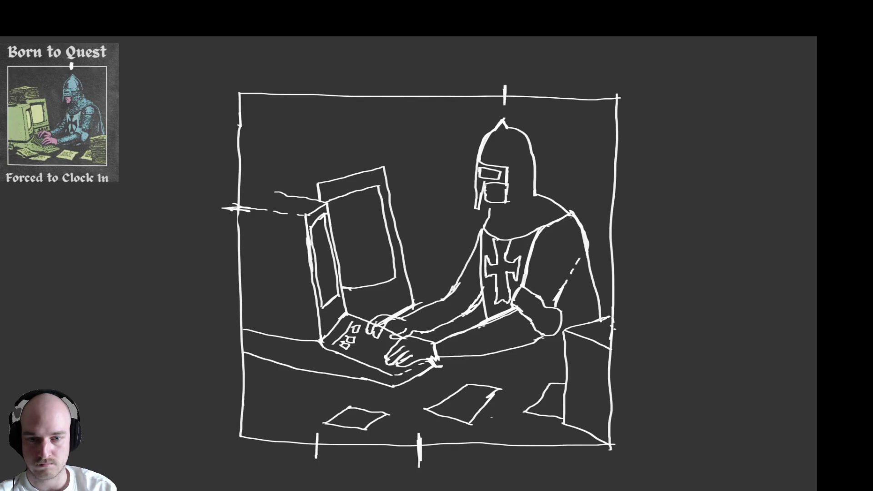
{"action": "right_click", "coordinate": [389, 318], "text": "alt"}
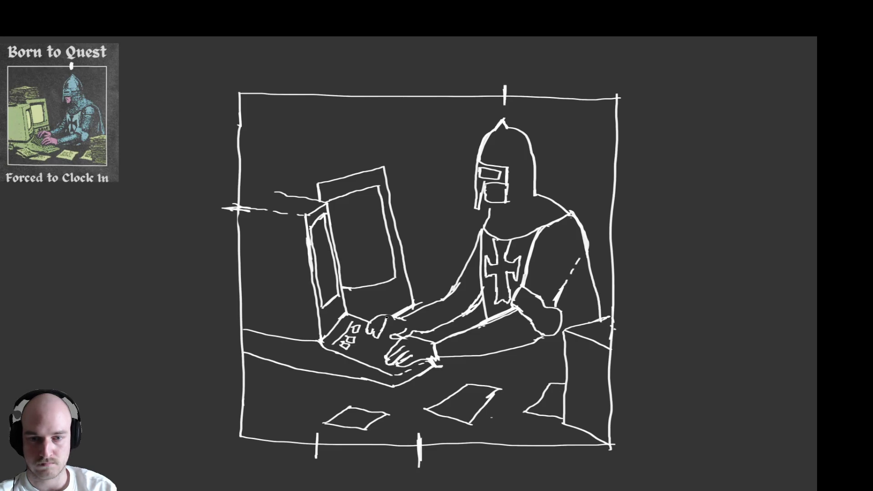
{"action": "left_click_drag", "start_coordinate": [388, 316], "coordinate": [403, 319]}
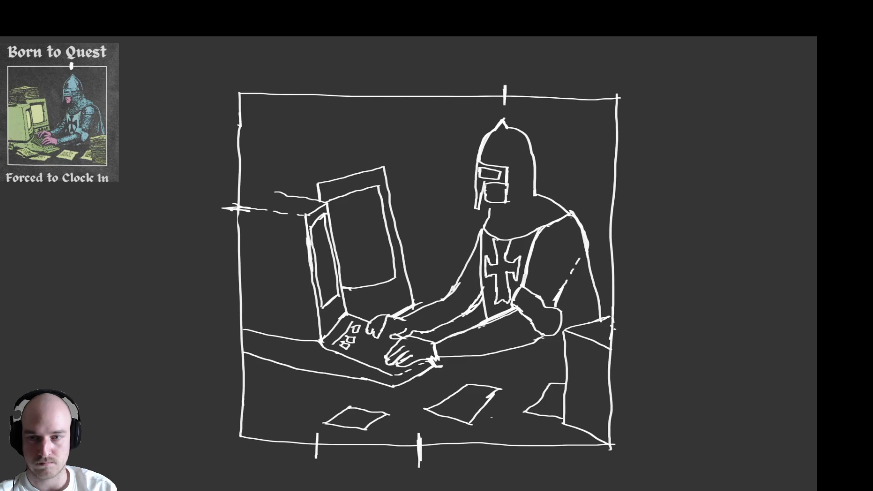
{"action": "left_click_drag", "start_coordinate": [389, 321], "coordinate": [403, 325]}
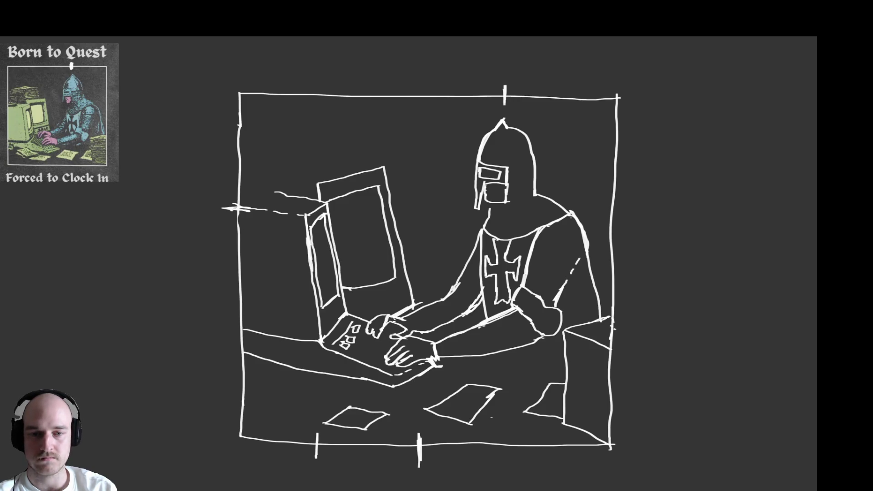
{"action": "scroll", "coordinate": [403, 326], "scroll_direction": "up", "scroll_amount": 3}
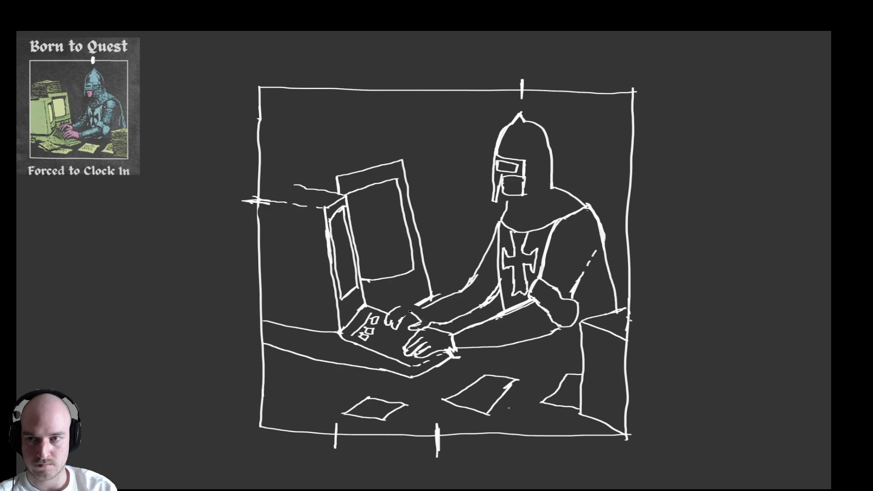
Touch up the hand and monitor edge, remove the stray line end, and erase the top tick.
{"action": "left_click_drag", "start_coordinate": [409, 311], "coordinate": [404, 317]}
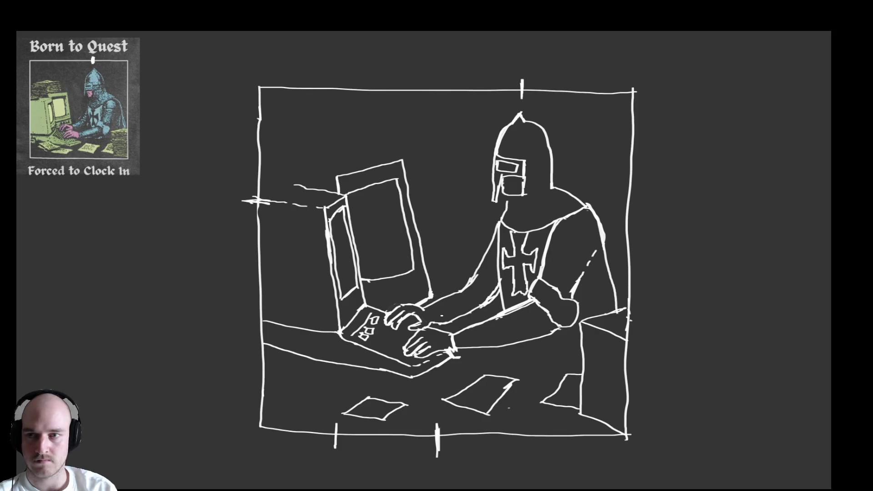
{"action": "left_click_drag", "start_coordinate": [430, 295], "coordinate": [433, 304]}
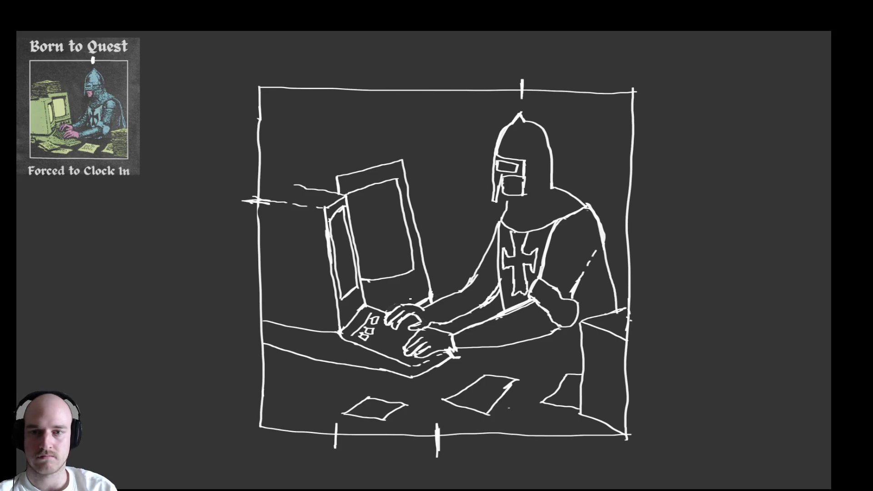
{"action": "key", "text": "ctrl+z"}
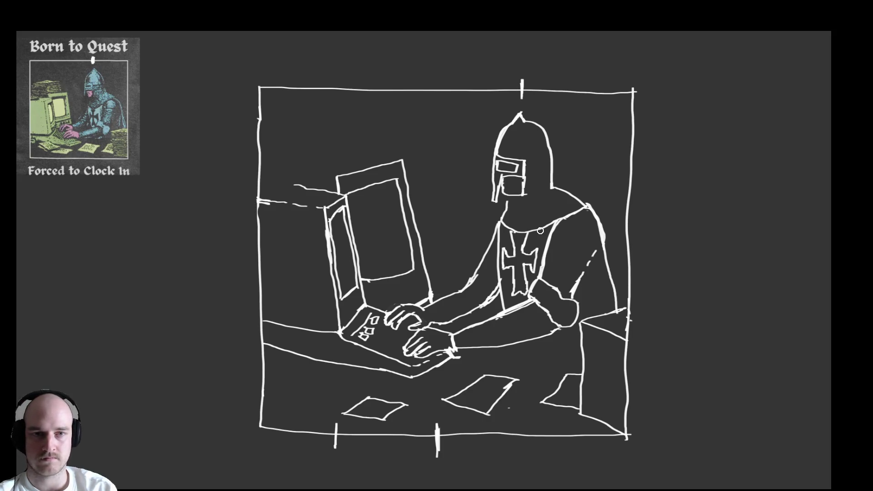
{"action": "left_click_drag", "start_coordinate": [526, 78], "coordinate": [522, 91]}
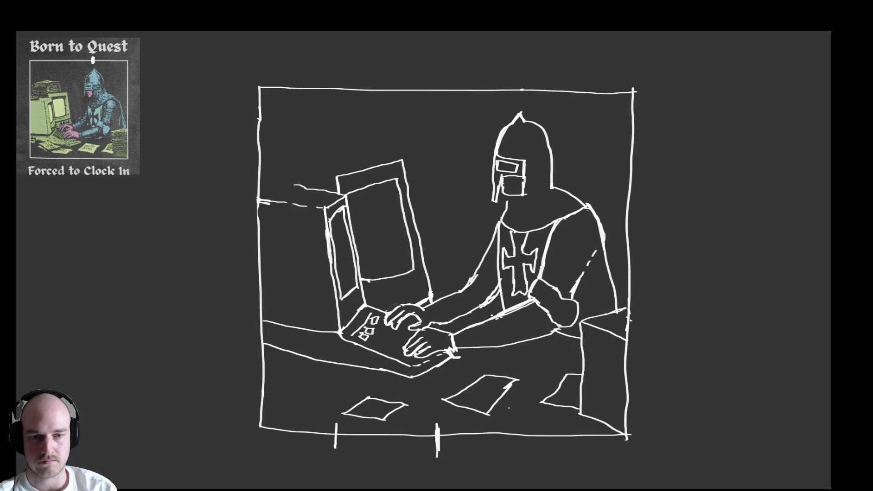
Add short strokes along the knight's forearm and upper arm and a dash toward the monitor.
{"action": "left_click_drag", "start_coordinate": [499, 306], "coordinate": [501, 312]}
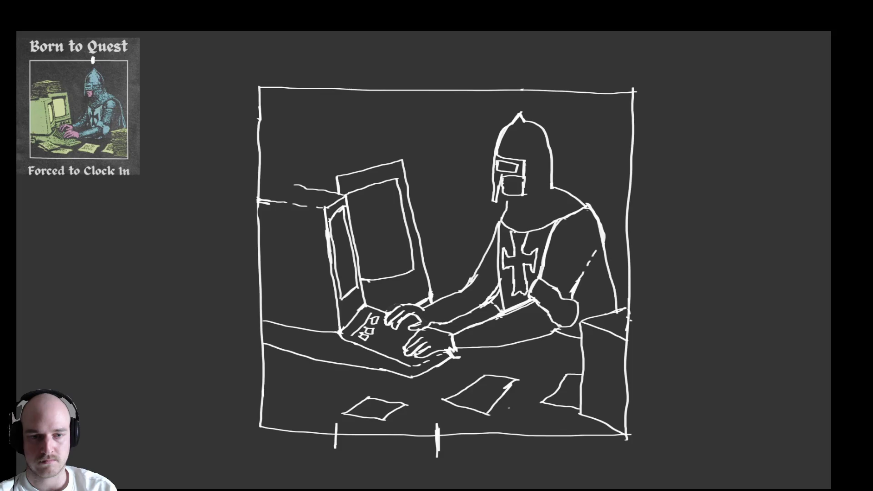
{"action": "left_click_drag", "start_coordinate": [470, 280], "coordinate": [465, 272]}
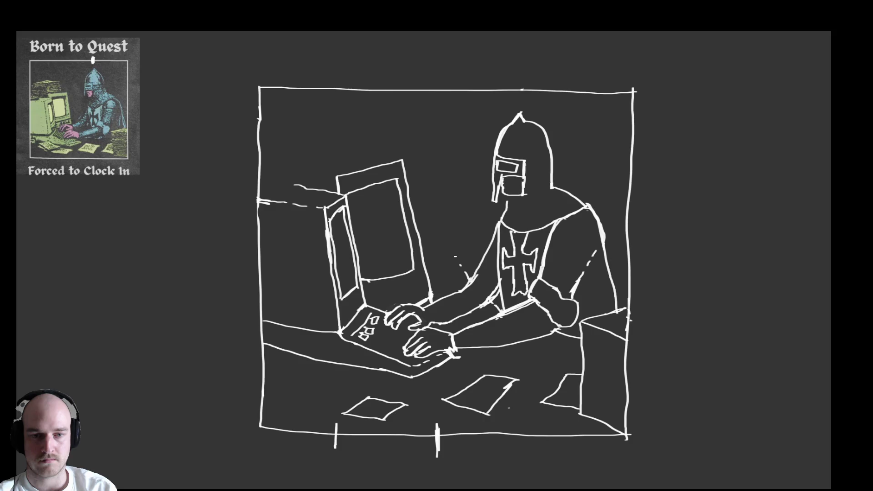
{"action": "mouse_move", "coordinate": [443, 252]}
{"action": "left_mouse_down"}
{"action": "mouse_move", "coordinate": [453, 255]}
{"action": "mouse_move", "coordinate": [422, 251]}
{"action": "left_mouse_up"}
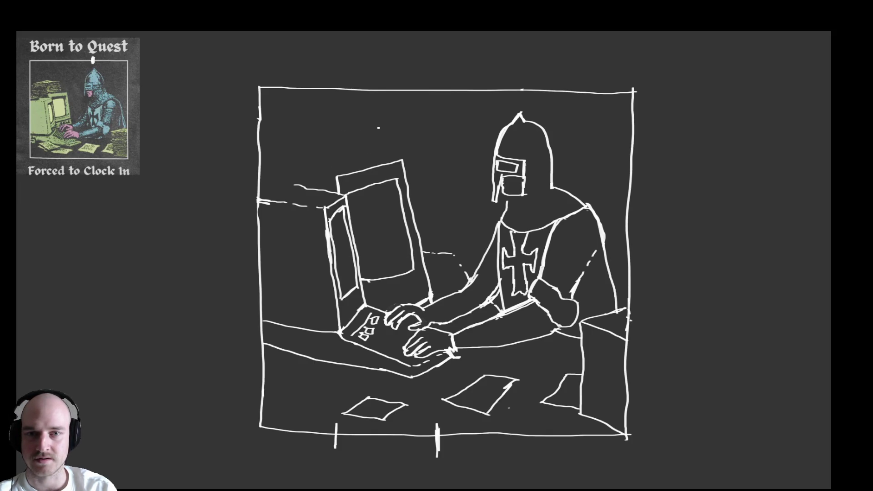
Outline the right and top edges of a paper stack behind the monitor, undoing overshooting strokes.
{"action": "left_click_drag", "start_coordinate": [377, 129], "coordinate": [385, 162]}
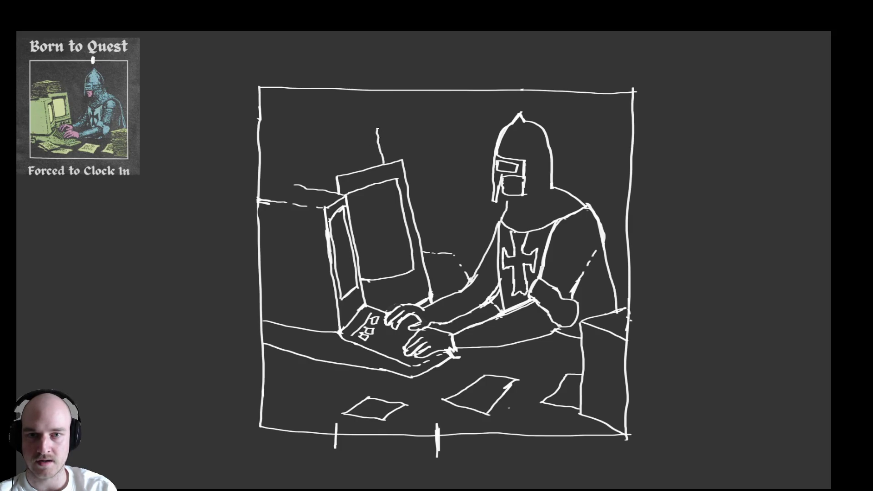
{"action": "mouse_move", "coordinate": [376, 130]}
{"action": "left_mouse_down"}
{"action": "mouse_move", "coordinate": [296, 140]}
{"action": "mouse_move", "coordinate": [342, 132]}
{"action": "mouse_move", "coordinate": [314, 145]}
{"action": "mouse_move", "coordinate": [377, 130]}
{"action": "left_mouse_up"}
{"action": "key", "text": "ctrl+z"}
{"action": "key", "text": "ctrl+z"}
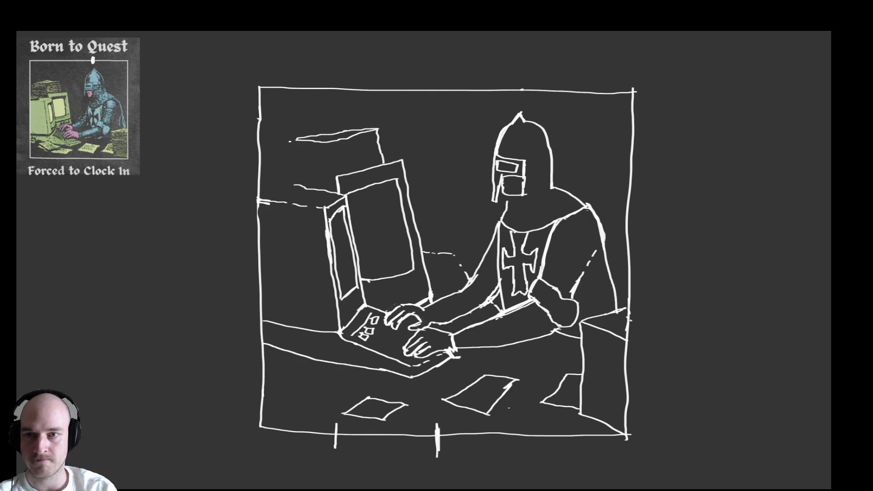
{"action": "mouse_move", "coordinate": [295, 139]}
{"action": "left_mouse_down"}
{"action": "mouse_move", "coordinate": [255, 153]}
{"action": "mouse_move", "coordinate": [295, 140]}
{"action": "mouse_move", "coordinate": [262, 167]}
{"action": "mouse_move", "coordinate": [262, 186]}
{"action": "mouse_move", "coordinate": [318, 188]}
{"action": "left_mouse_up"}
{"action": "key", "text": "ctrl+z"}
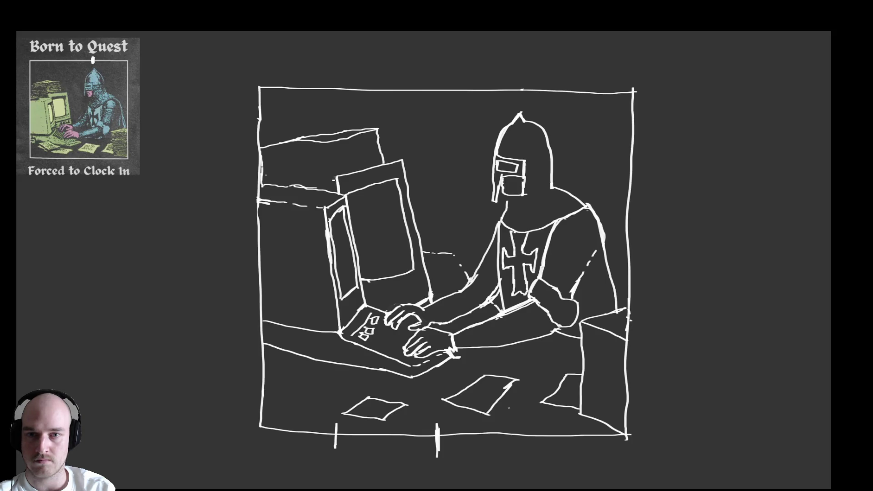
Draw sheet lines across the paper stack.
{"action": "left_click_drag", "start_coordinate": [332, 178], "coordinate": [262, 175]}
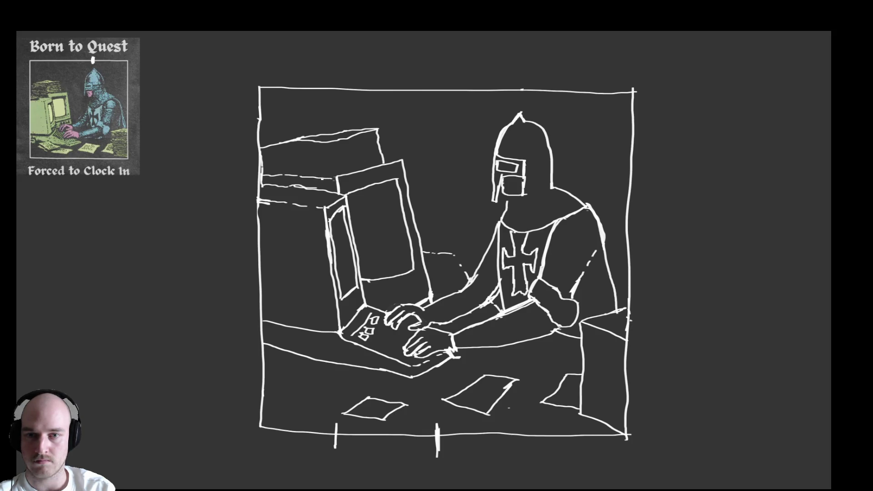
{"action": "left_click_drag", "start_coordinate": [333, 188], "coordinate": [261, 180]}
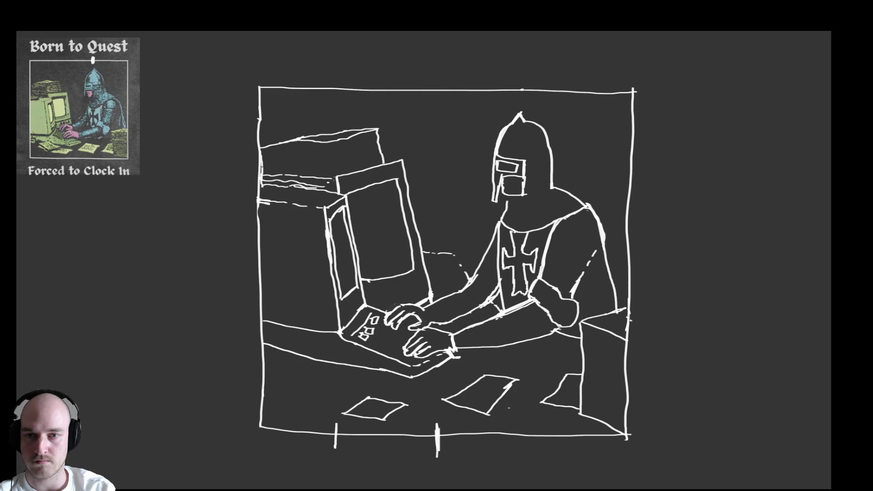
{"action": "mouse_move", "coordinate": [325, 172]}
{"action": "left_mouse_down"}
{"action": "mouse_move", "coordinate": [262, 168]}
{"action": "mouse_move", "coordinate": [318, 171]}
{"action": "mouse_move", "coordinate": [332, 164]}
{"action": "mouse_move", "coordinate": [326, 146]}
{"action": "mouse_move", "coordinate": [311, 158]}
{"action": "mouse_move", "coordinate": [263, 155]}
{"action": "mouse_move", "coordinate": [321, 149]}
{"action": "mouse_move", "coordinate": [359, 164]}
{"action": "mouse_move", "coordinate": [383, 160]}
{"action": "mouse_move", "coordinate": [345, 156]}
{"action": "mouse_move", "coordinate": [361, 160]}
{"action": "mouse_move", "coordinate": [359, 140]}
{"action": "left_mouse_up"}
{"action": "mouse_move", "coordinate": [363, 137]}
{"action": "left_mouse_down"}
{"action": "mouse_move", "coordinate": [330, 149]}
{"action": "mouse_move", "coordinate": [282, 148]}
{"action": "left_mouse_up"}
Add a sheet line to the stack's left and retrace the monitor's right edge, lower edge and corner.
{"action": "left_click_drag", "start_coordinate": [285, 141], "coordinate": [264, 146]}
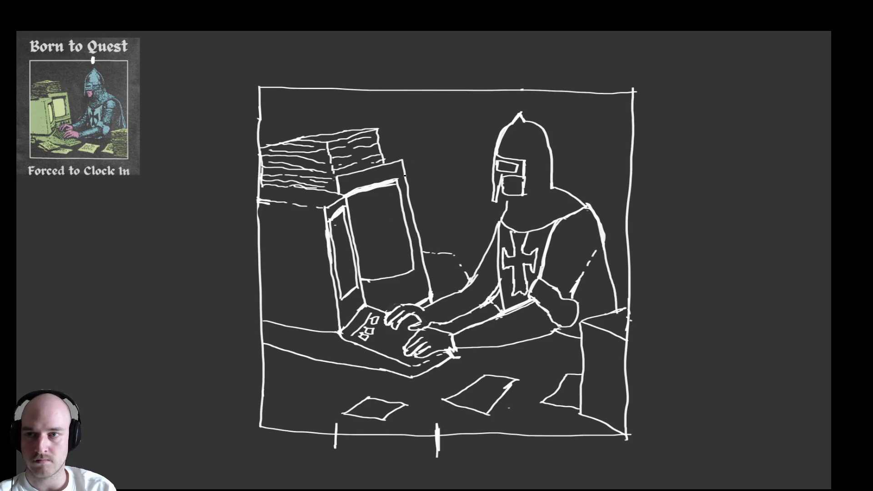
{"action": "mouse_move", "coordinate": [401, 200]}
{"action": "left_mouse_down"}
{"action": "mouse_move", "coordinate": [400, 188]}
{"action": "mouse_move", "coordinate": [400, 211]}
{"action": "left_mouse_up"}
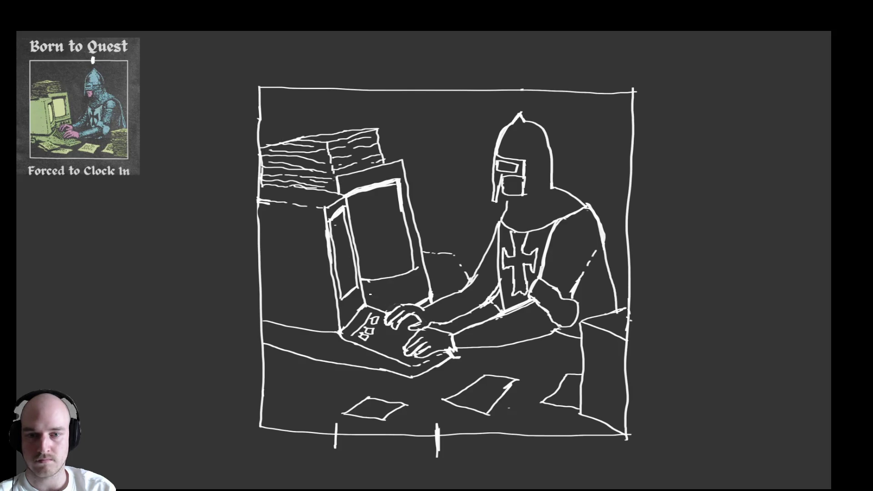
{"action": "left_click_drag", "start_coordinate": [375, 297], "coordinate": [422, 280]}
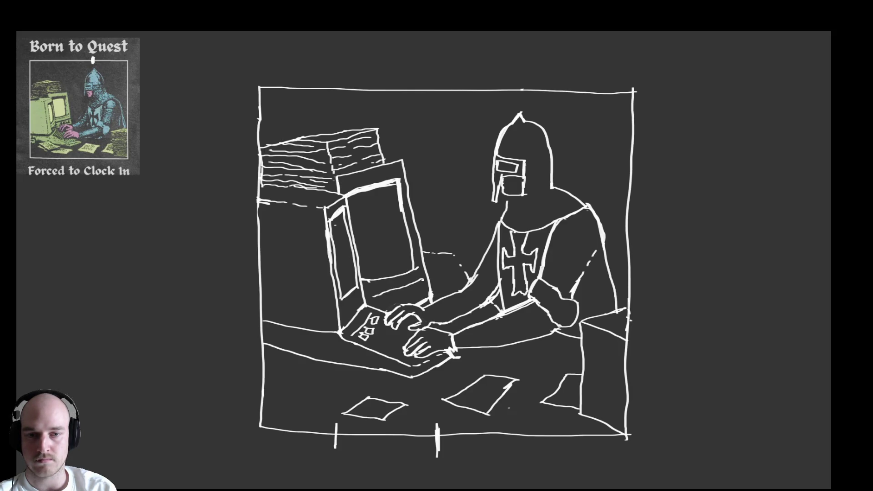
{"action": "left_click_drag", "start_coordinate": [374, 296], "coordinate": [376, 309]}
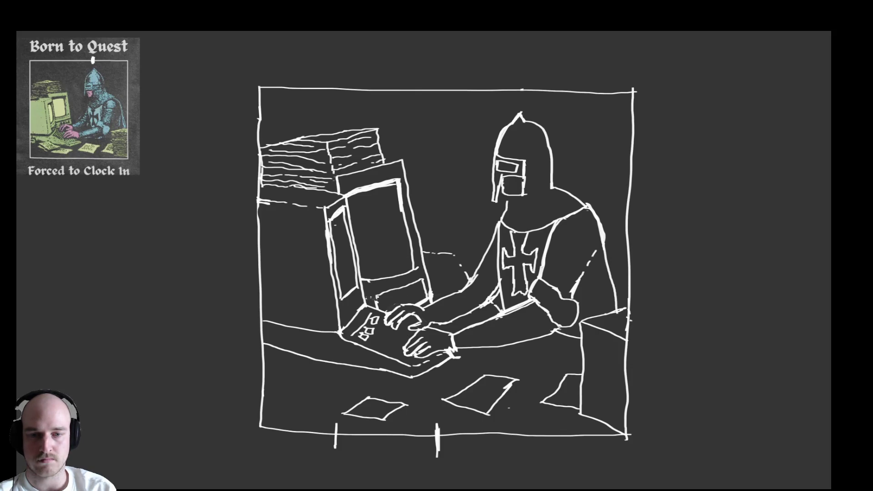
Mark the monitor's lower left and draw small buttons beneath the screen.
{"action": "left_click_drag", "start_coordinate": [377, 298], "coordinate": [369, 296]}
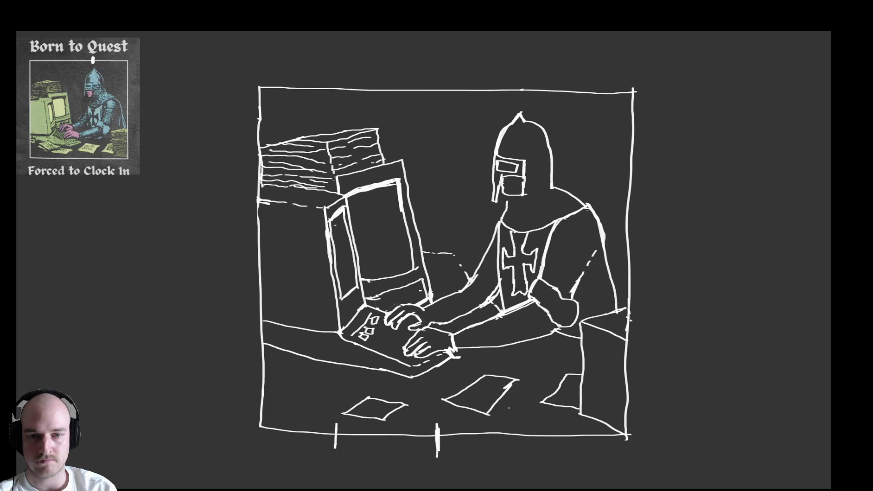
{"action": "left_click_drag", "start_coordinate": [421, 289], "coordinate": [407, 294]}
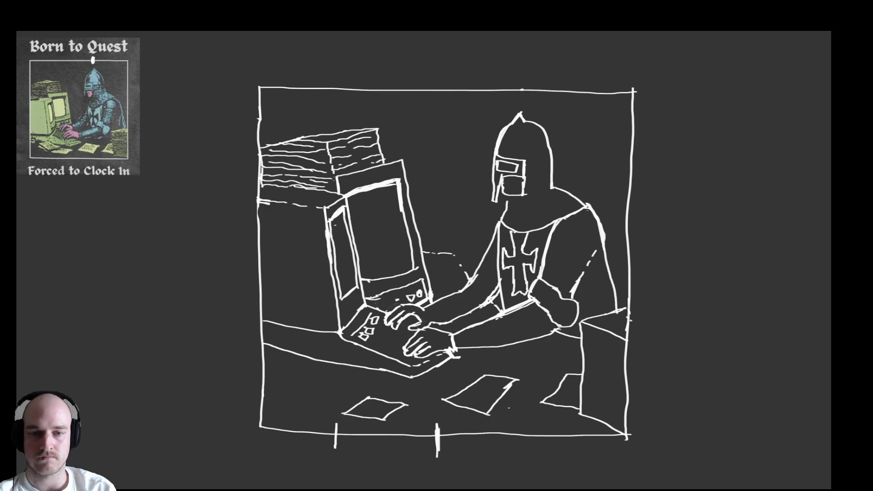
{"action": "left_click_drag", "start_coordinate": [394, 303], "coordinate": [401, 300]}
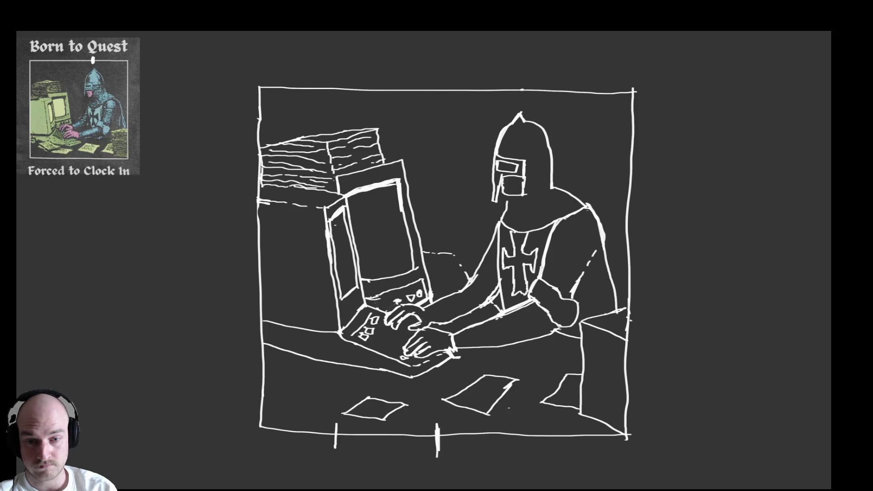
Draw small key shapes under the knight's fingertips and a line of writing on the middle sheet.
{"action": "left_click_drag", "start_coordinate": [397, 351], "coordinate": [399, 340]}
{"action": "mouse_move", "coordinate": [388, 332]}
{"action": "left_mouse_down"}
{"action": "mouse_move", "coordinate": [408, 343]}
{"action": "mouse_move", "coordinate": [409, 326]}
{"action": "mouse_move", "coordinate": [395, 355]}
{"action": "mouse_move", "coordinate": [386, 331]}
{"action": "mouse_move", "coordinate": [383, 349]}
{"action": "mouse_move", "coordinate": [384, 341]}
{"action": "left_mouse_up"}
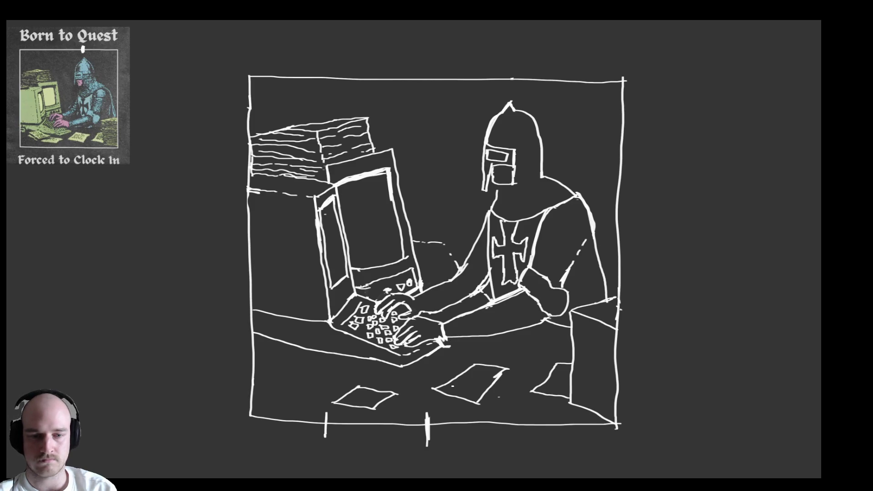
{"action": "mouse_move", "coordinate": [451, 390]}
{"action": "left_mouse_down"}
{"action": "mouse_move", "coordinate": [472, 393]}
{"action": "mouse_move", "coordinate": [475, 385]}
{"action": "left_mouse_up"}
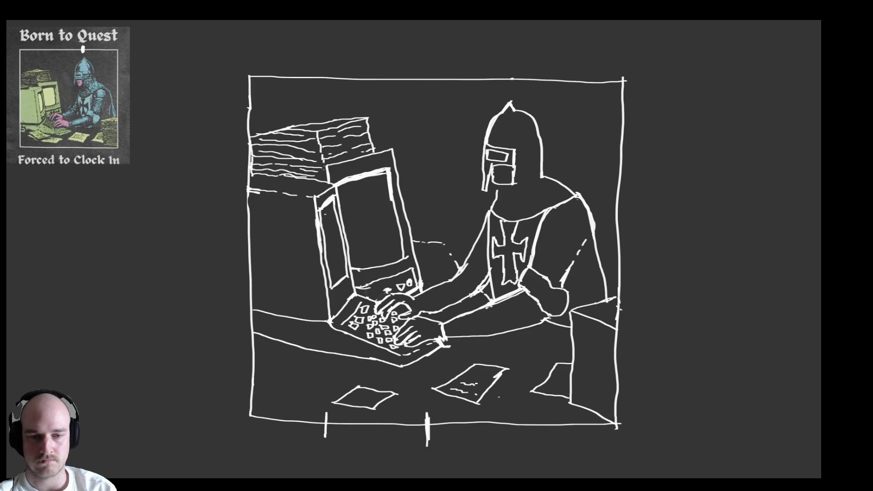
Scribble lines of writing on the left and right paper sheets on the desk.
{"action": "left_click_drag", "start_coordinate": [350, 400], "coordinate": [375, 397]}
{"action": "mouse_move", "coordinate": [548, 388]}
{"action": "left_mouse_down"}
{"action": "mouse_move", "coordinate": [565, 389]}
{"action": "mouse_move", "coordinate": [564, 376]}
{"action": "mouse_move", "coordinate": [584, 402]}
{"action": "mouse_move", "coordinate": [616, 418]}
{"action": "left_mouse_up"}
{"action": "mouse_move", "coordinate": [577, 388]}
{"action": "left_mouse_down"}
{"action": "mouse_move", "coordinate": [615, 408]}
{"action": "mouse_move", "coordinate": [584, 384]}
{"action": "mouse_move", "coordinate": [621, 399]}
{"action": "left_mouse_up"}
Add stacked sheet lines to the right-hand block and draw a mug rim on the desk.
{"action": "mouse_move", "coordinate": [573, 370]}
{"action": "left_mouse_down"}
{"action": "mouse_move", "coordinate": [617, 389]}
{"action": "mouse_move", "coordinate": [583, 368]}
{"action": "mouse_move", "coordinate": [620, 382]}
{"action": "mouse_move", "coordinate": [588, 356]}
{"action": "mouse_move", "coordinate": [616, 366]}
{"action": "left_mouse_up"}
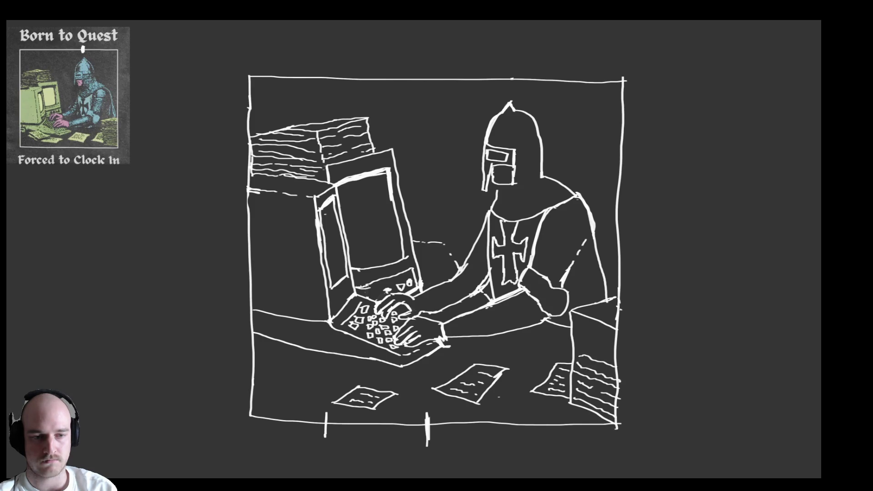
{"action": "left_click_drag", "start_coordinate": [579, 341], "coordinate": [621, 365]}
{"action": "mouse_move", "coordinate": [576, 332]}
{"action": "left_mouse_down"}
{"action": "mouse_move", "coordinate": [611, 348]}
{"action": "mouse_move", "coordinate": [587, 329]}
{"action": "mouse_move", "coordinate": [617, 337]}
{"action": "left_mouse_up"}
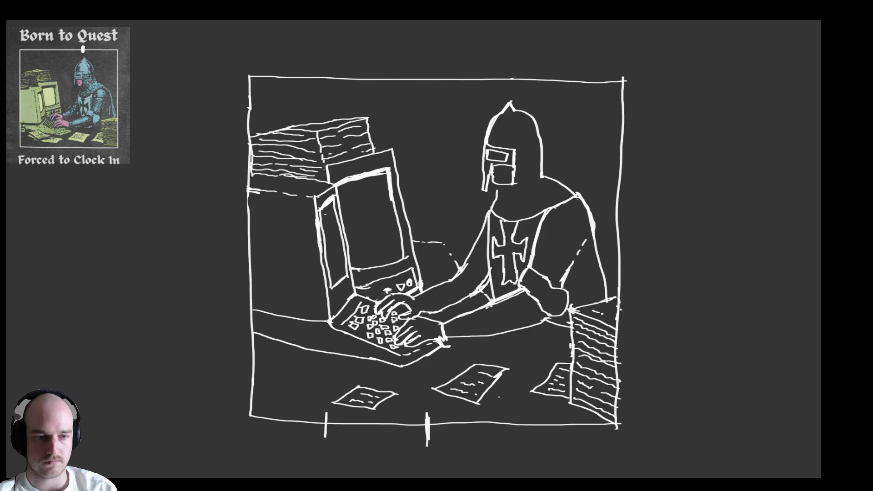
{"action": "left_click_drag", "start_coordinate": [606, 312], "coordinate": [608, 309]}
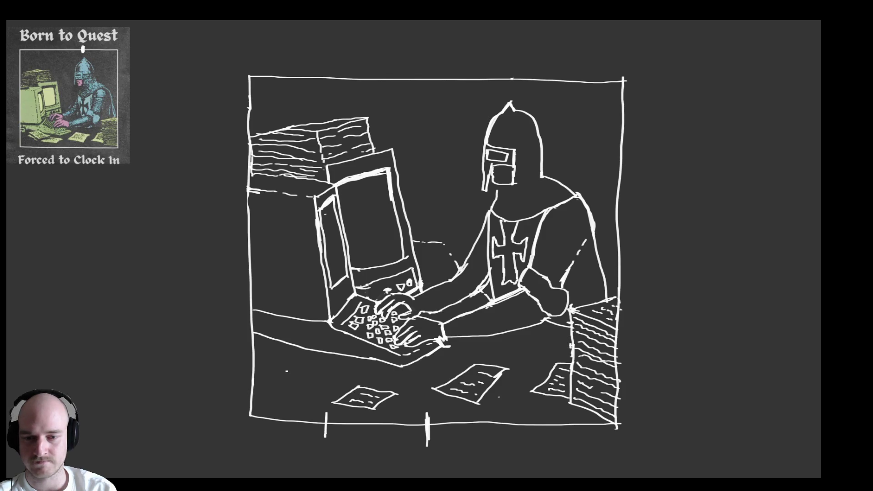
{"action": "mouse_move", "coordinate": [291, 372]}
{"action": "left_mouse_down"}
{"action": "mouse_move", "coordinate": [284, 379]}
{"action": "mouse_move", "coordinate": [301, 384]}
{"action": "mouse_move", "coordinate": [305, 375]}
{"action": "mouse_move", "coordinate": [290, 371]}
{"action": "left_mouse_up"}
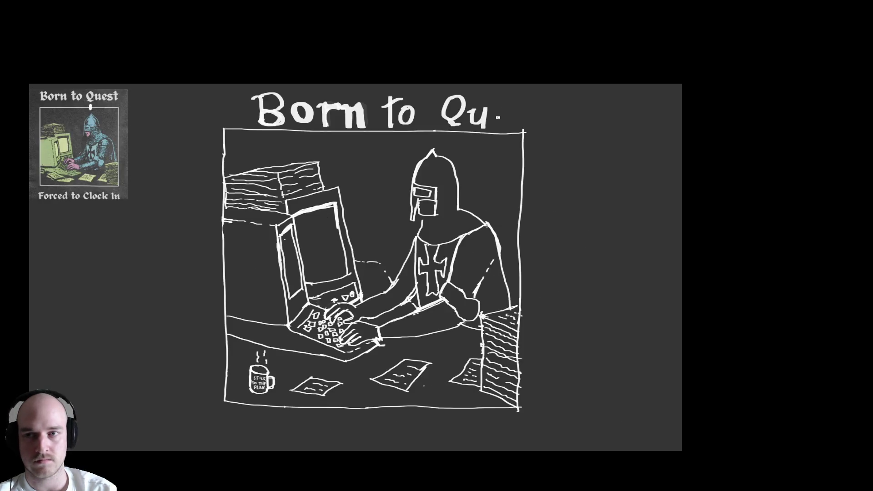
Letter the remaining 'est' to complete 'Born to Quest', redrawing a bad e.
{"action": "mouse_move", "coordinate": [490, 116]}
{"action": "left_mouse_down"}
{"action": "mouse_move", "coordinate": [502, 114]}
{"action": "mouse_move", "coordinate": [501, 127]}
{"action": "left_mouse_up"}
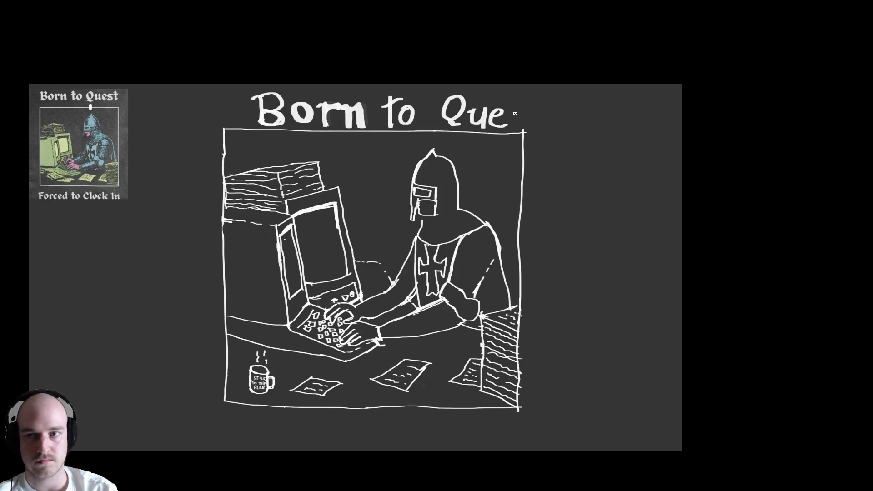
{"action": "key", "text": "ctrl+z"}
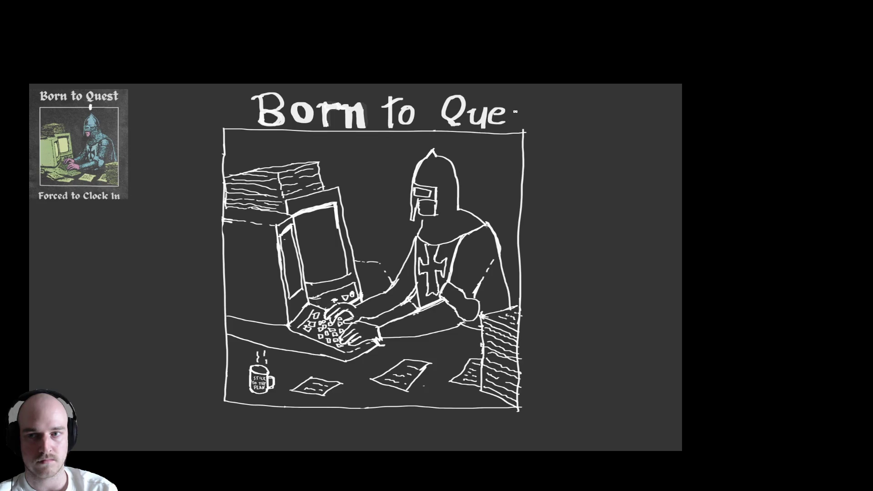
{"action": "mouse_move", "coordinate": [519, 103]}
{"action": "left_mouse_down"}
{"action": "mouse_move", "coordinate": [510, 124]}
{"action": "mouse_move", "coordinate": [531, 126]}
{"action": "mouse_move", "coordinate": [536, 107]}
{"action": "left_mouse_up"}
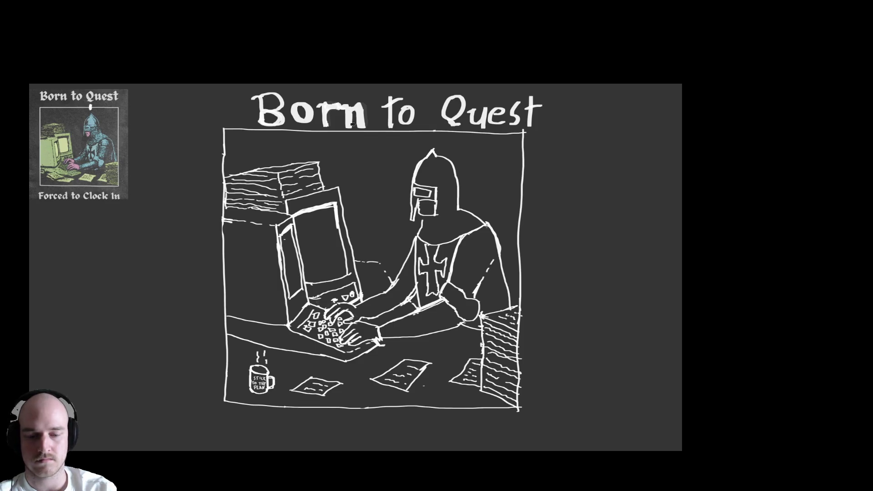
Select the title and nudge it left to centre it over the frame.
{"action": "mouse_move", "coordinate": [245, 83]}
{"action": "left_mouse_down"}
{"action": "mouse_move", "coordinate": [558, 130]}
{"action": "mouse_move", "coordinate": [518, 117]}
{"action": "left_mouse_up"}
{"action": "key", "text": "t"}
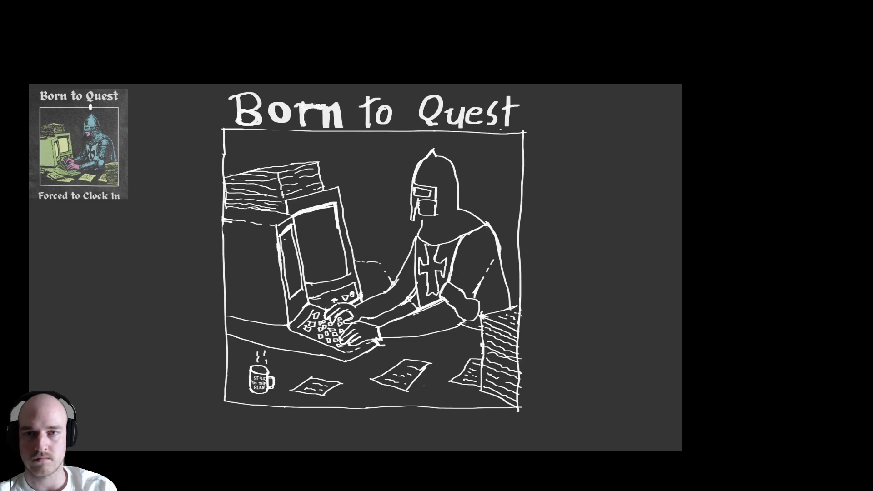
{"action": "scroll", "coordinate": [405, 206], "scroll_direction": "down", "scroll_amount": 1}
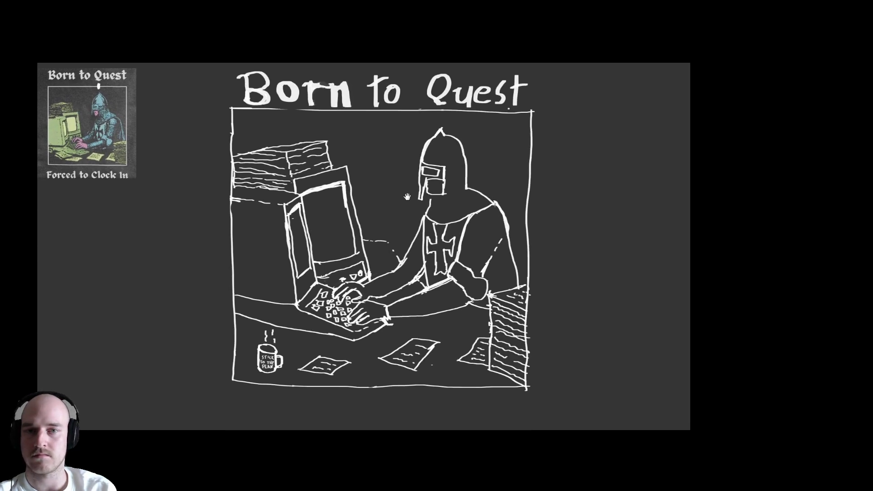
Hand-letter 'Forced' as the start of the caption below the drawing.
{"action": "mouse_move", "coordinate": [234, 391]}
{"action": "left_mouse_down"}
{"action": "mouse_move", "coordinate": [235, 416]}
{"action": "mouse_move", "coordinate": [251, 390]}
{"action": "left_mouse_up"}
{"action": "mouse_move", "coordinate": [235, 402]}
{"action": "left_mouse_down"}
{"action": "mouse_move", "coordinate": [250, 402]}
{"action": "mouse_move", "coordinate": [256, 419]}
{"action": "mouse_move", "coordinate": [265, 405]}
{"action": "mouse_move", "coordinate": [280, 422]}
{"action": "mouse_move", "coordinate": [289, 400]}
{"action": "mouse_move", "coordinate": [310, 419]}
{"action": "left_mouse_up"}
{"action": "mouse_move", "coordinate": [317, 413]}
{"action": "left_mouse_down"}
{"action": "mouse_move", "coordinate": [316, 421]}
{"action": "mouse_move", "coordinate": [331, 415]}
{"action": "mouse_move", "coordinate": [337, 392]}
{"action": "mouse_move", "coordinate": [345, 422]}
{"action": "left_mouse_up"}
Letter 'to Clock In' and make the o in Clock larger and bolder.
{"action": "mouse_move", "coordinate": [376, 397]}
{"action": "left_mouse_down"}
{"action": "mouse_move", "coordinate": [376, 421]}
{"action": "mouse_move", "coordinate": [382, 405]}
{"action": "left_mouse_up"}
{"action": "mouse_move", "coordinate": [391, 411]}
{"action": "left_mouse_down"}
{"action": "mouse_move", "coordinate": [384, 414]}
{"action": "mouse_move", "coordinate": [394, 421]}
{"action": "mouse_move", "coordinate": [445, 411]}
{"action": "mouse_move", "coordinate": [528, 423]}
{"action": "left_mouse_up"}
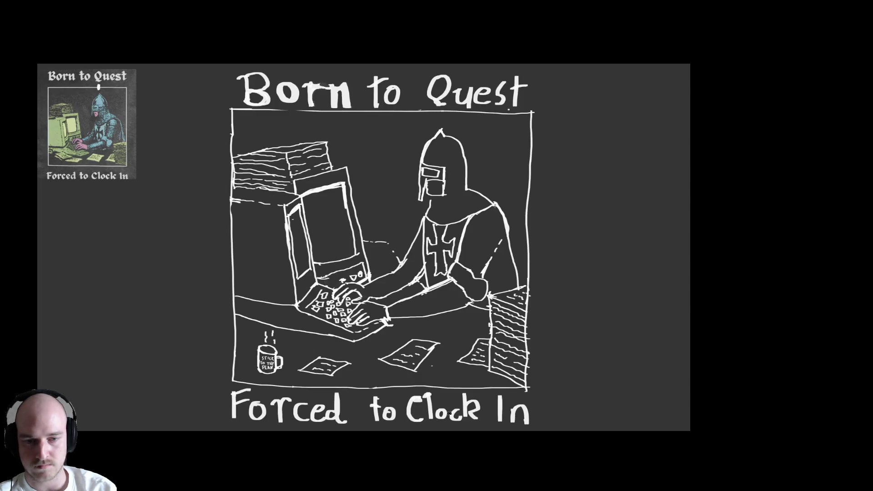
{"action": "left_click_drag", "start_coordinate": [442, 410], "coordinate": [446, 416]}
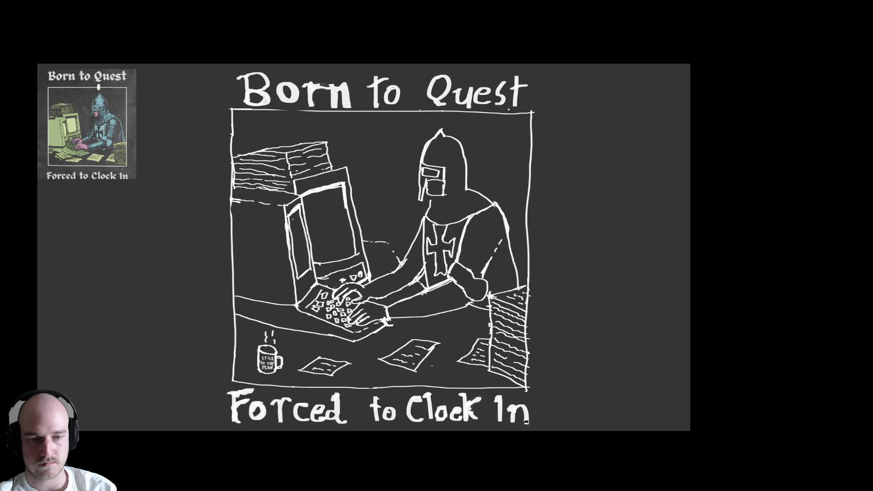
Zoom out to see the whole drawing, then zoom back in around the knight.
{"action": "left_click", "coordinate": [455, 252], "text": "alt"}
{"action": "left_click", "coordinate": [457, 273], "text": "alt"}
{"action": "left_click", "coordinate": [456, 278], "text": "alt"}
{"action": "left_click", "coordinate": [459, 281], "text": "alt"}
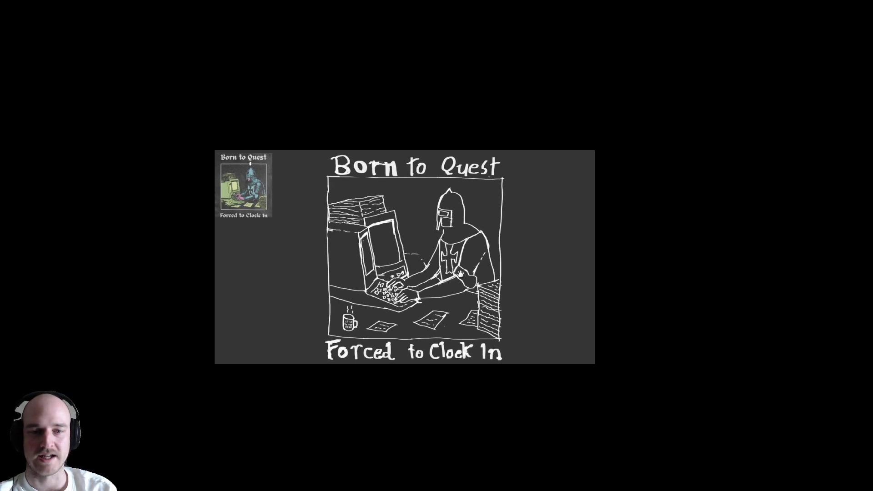
{"action": "left_click", "coordinate": [449, 279]}
{"action": "left_click", "coordinate": [465, 289]}
{"action": "left_click", "coordinate": [465, 289], "text": "alt"}
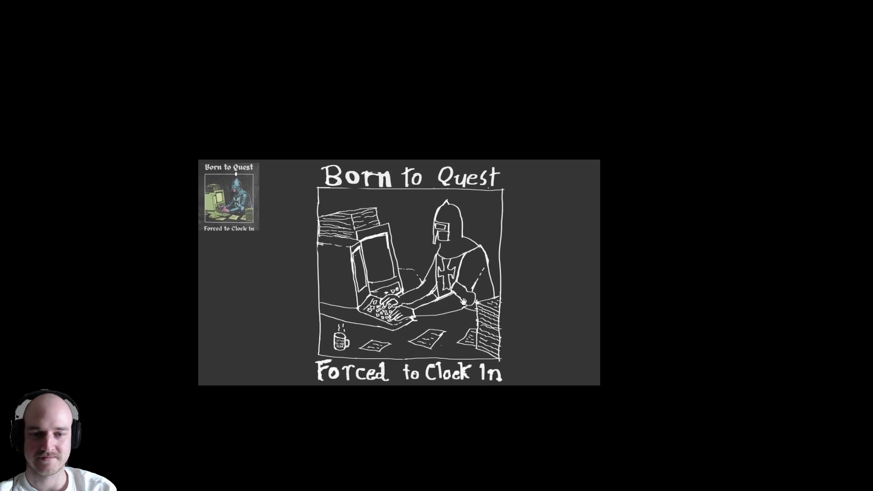
{"action": "scroll", "coordinate": [483, 309], "scroll_direction": "up", "scroll_amount": 2}
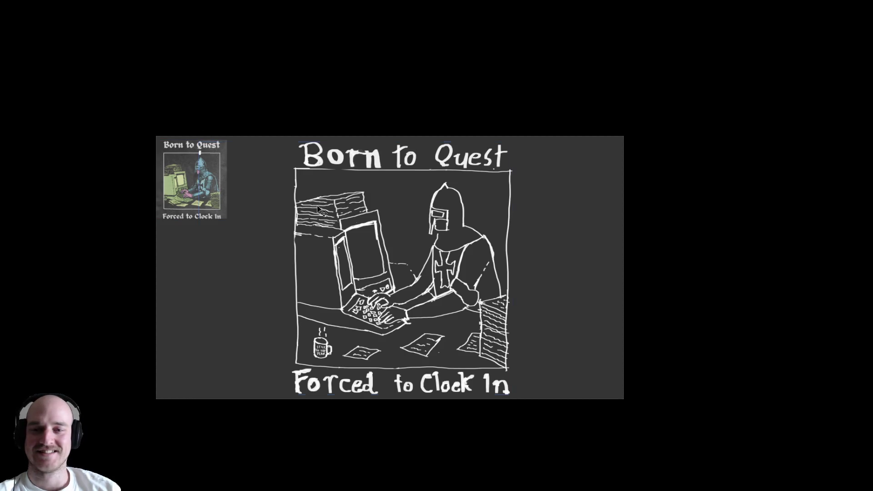
Exit full-screen mode and hide Layer 5's reference thumbnail, keeping Layer 4 visible.
{"action": "key", "text": "f"}
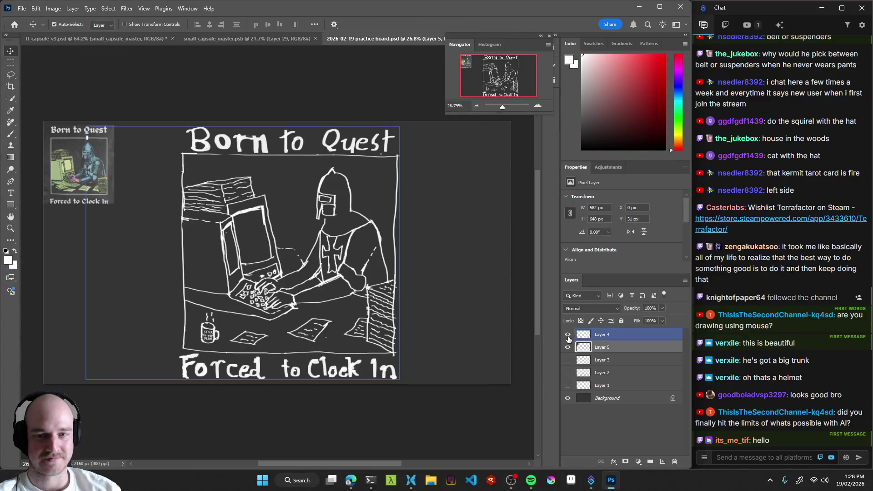
{"action": "left_click", "coordinate": [567, 334]}
{"action": "left_click", "coordinate": [568, 334]}
{"action": "left_click", "coordinate": [567, 347]}
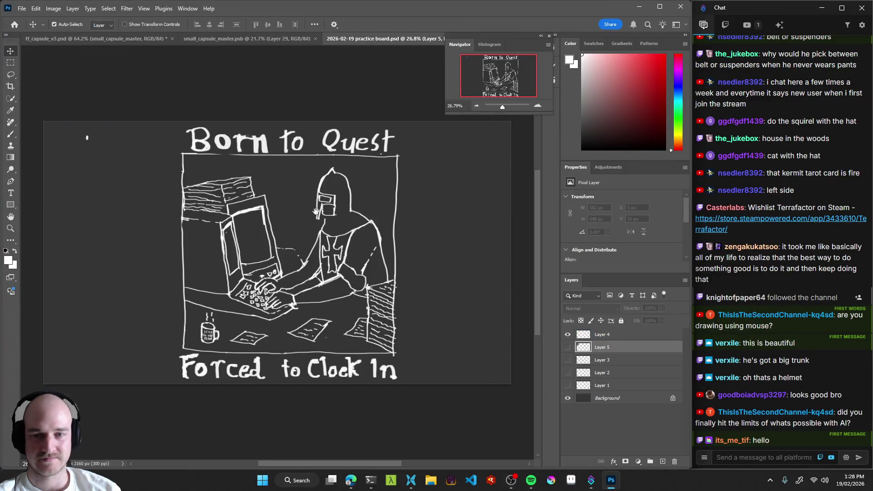
{"action": "scroll", "coordinate": [323, 232], "scroll_direction": "down", "scroll_amount": 2}
Erase the stray mark at the top-left on Layer 4 and save the practice board.
{"action": "key", "text": "e"}
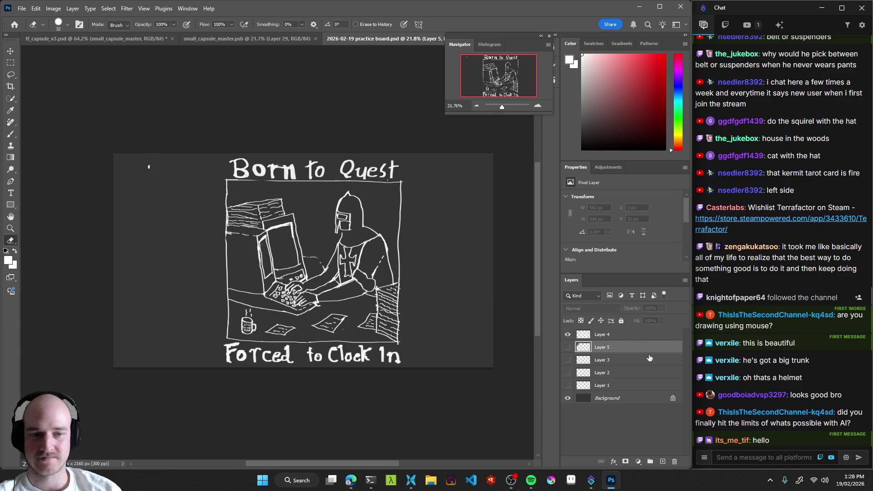
{"action": "left_click", "coordinate": [618, 336]}
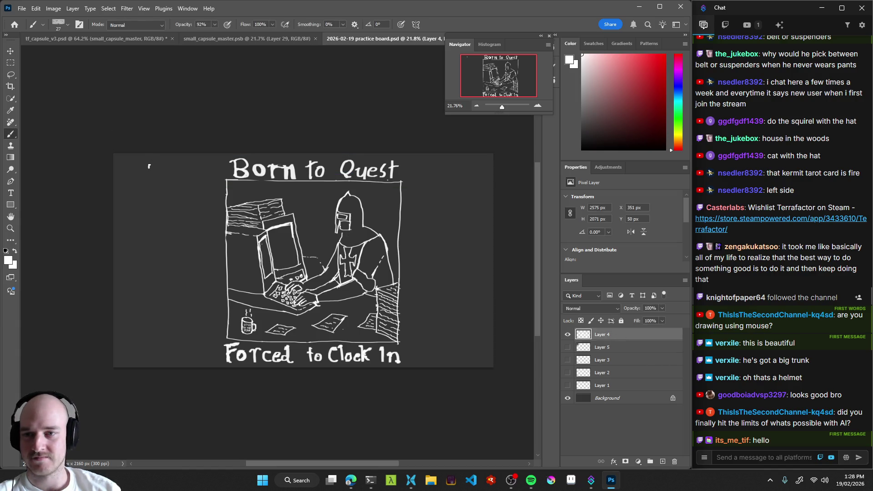
{"action": "left_click", "coordinate": [149, 169]}
{"action": "key", "text": "ctrl+s"}
{"action": "scroll", "coordinate": [380, 266], "scroll_direction": "down", "scroll_amount": 2}
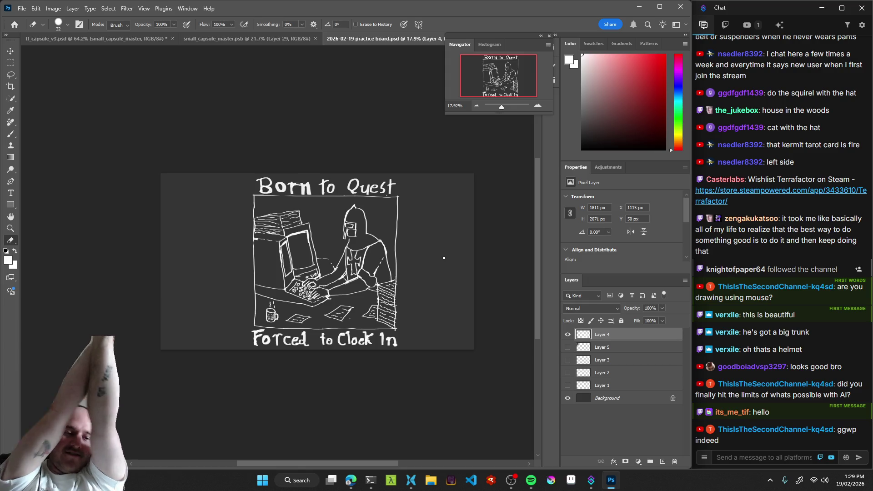
Scale the sketch layer down to about 80% (79.52%) around its centre.
{"action": "key", "text": "z"}
{"action": "left_click_drag", "start_coordinate": [314, 302], "coordinate": [334, 310]}
{"action": "key", "text": "ctrl+t"}
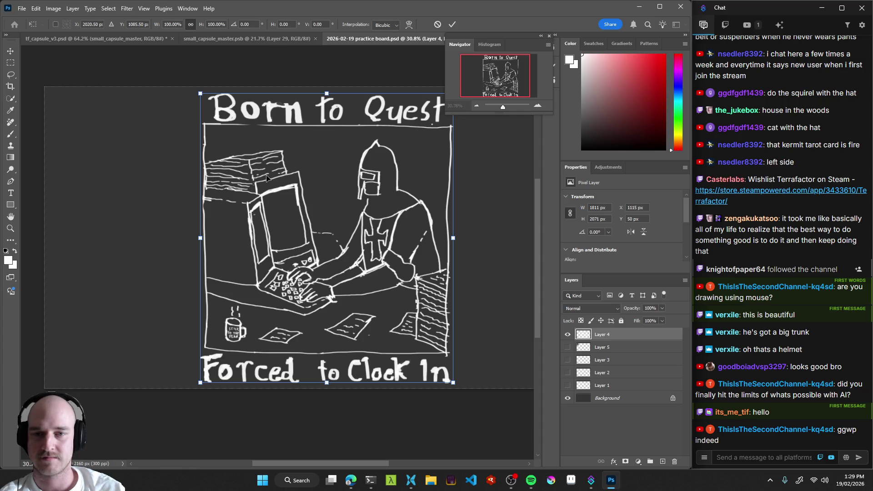
{"action": "left_click_drag", "start_coordinate": [199, 91], "coordinate": [246, 117]}
{"action": "key", "text": "Return"}
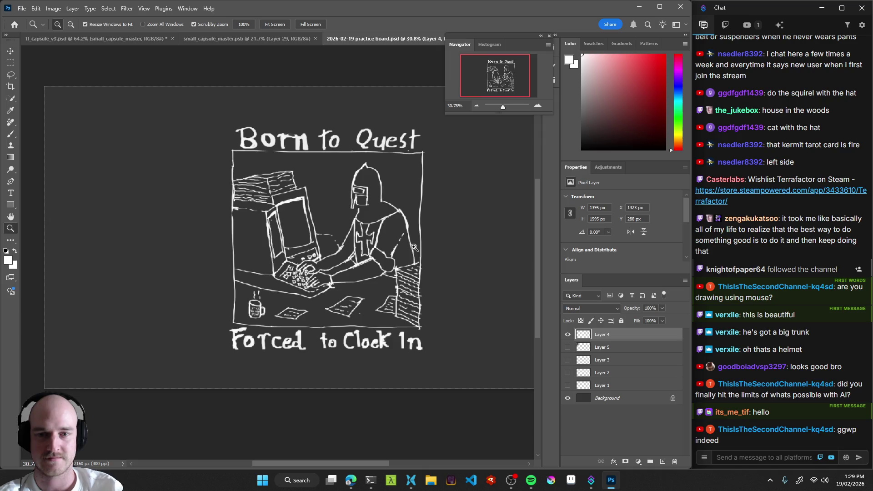
Zoom and pan to frame the resized board.
{"action": "mouse_move", "coordinate": [368, 252]}
{"action": "left_mouse_down"}
{"action": "mouse_move", "coordinate": [404, 267]}
{"action": "mouse_move", "coordinate": [354, 270]}
{"action": "mouse_move", "coordinate": [353, 244]}
{"action": "left_mouse_up"}
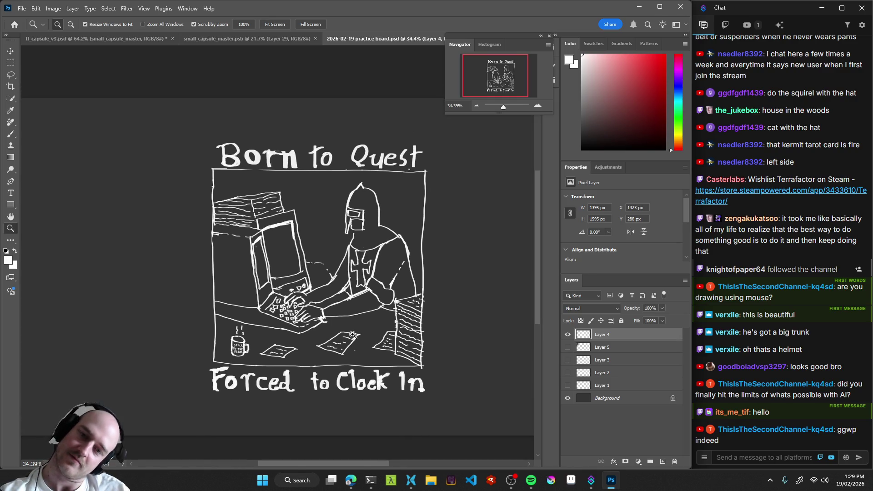
{"action": "left_click_drag", "start_coordinate": [356, 321], "coordinate": [356, 319]}
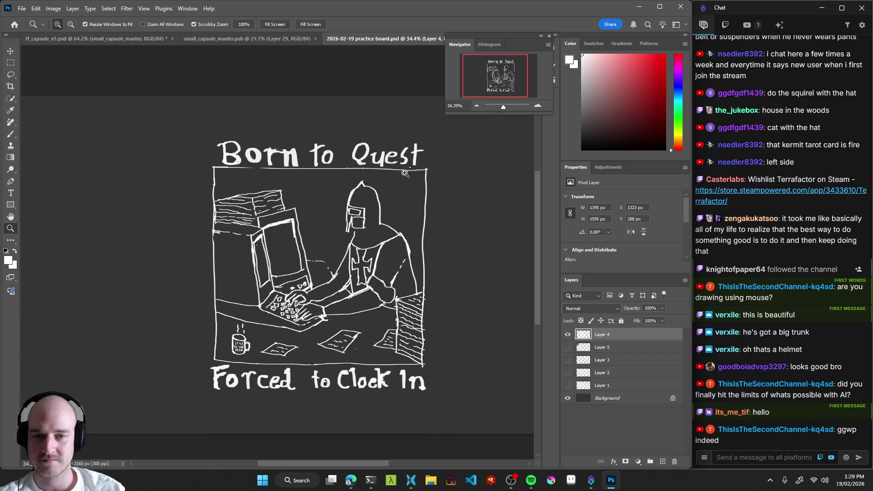
{"action": "left_click_drag", "start_coordinate": [391, 246], "coordinate": [383, 244]}
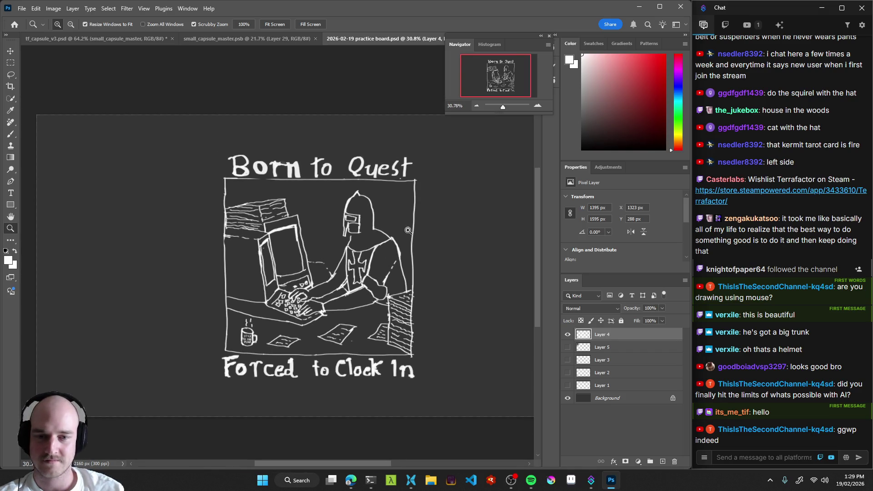
{"action": "left_click_drag", "start_coordinate": [374, 276], "coordinate": [399, 259]}
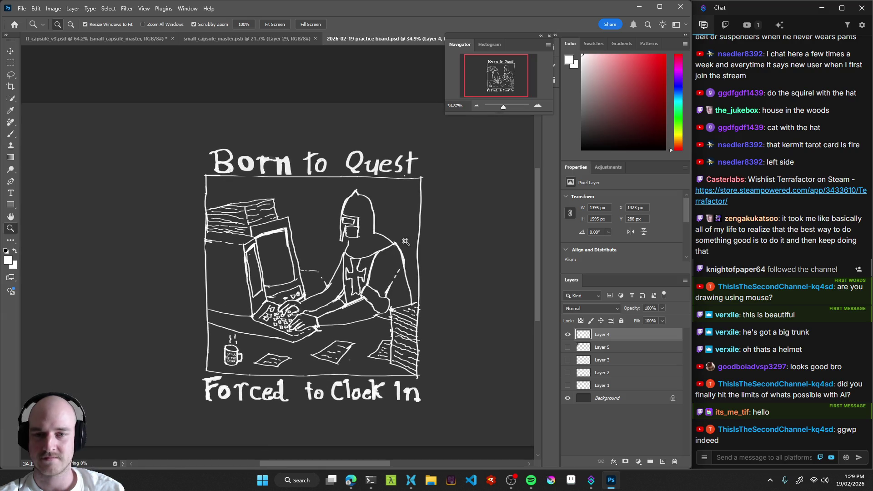
Start a PNG Quick Export from the File menu, then cancel it.
{"action": "left_click", "coordinate": [22, 8]}
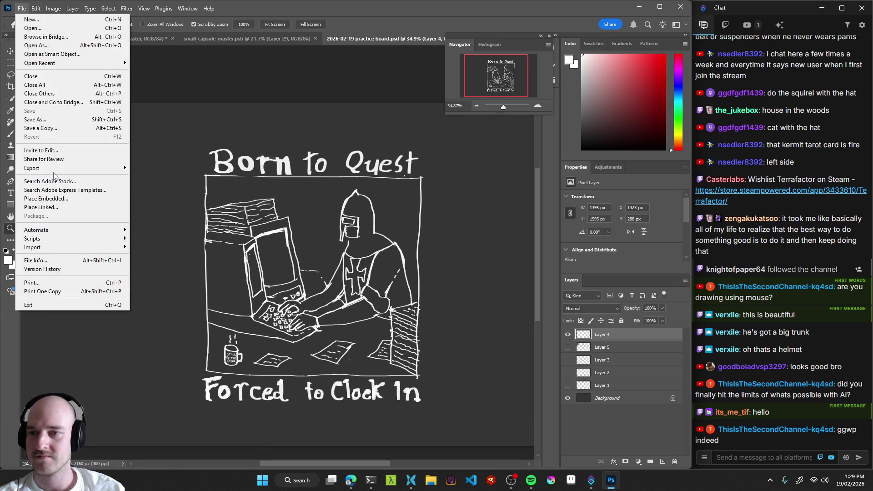
{"action": "left_click", "coordinate": [449, 3]}
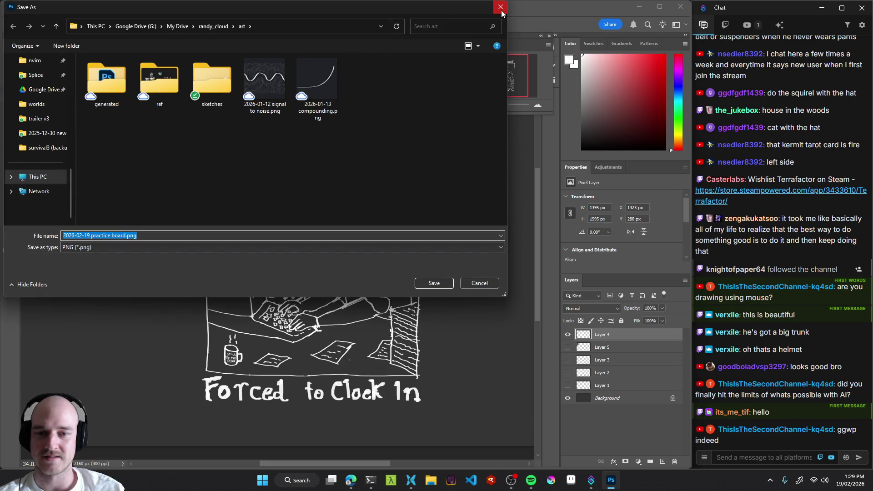
{"action": "left_click", "coordinate": [501, 8]}
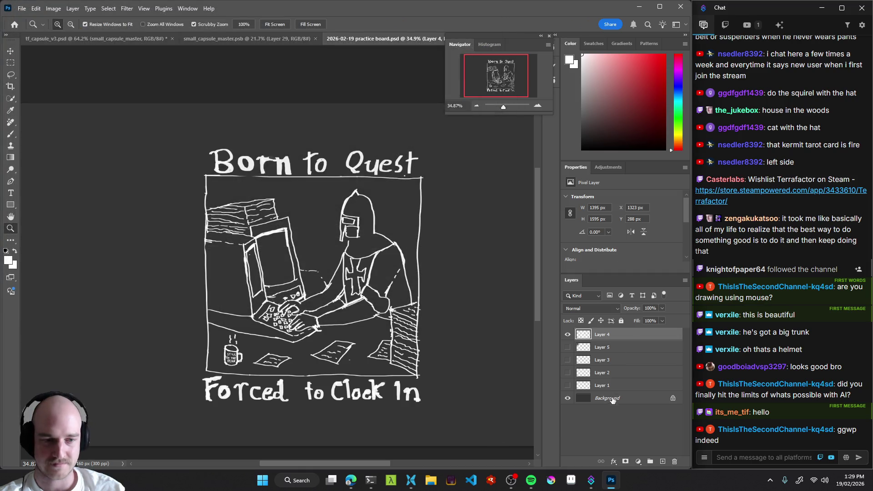
Select the Background layer and choose a dark blue-grey colour for the Paint Bucket.
{"action": "left_click", "coordinate": [613, 398]}
{"action": "mouse_move", "coordinate": [588, 124]}
{"action": "left_mouse_down"}
{"action": "mouse_move", "coordinate": [561, 150]}
{"action": "mouse_move", "coordinate": [585, 137]}
{"action": "mouse_move", "coordinate": [573, 122]}
{"action": "left_mouse_up"}
{"action": "left_click_drag", "start_coordinate": [681, 104], "coordinate": [681, 91]}
{"action": "left_click", "coordinate": [589, 130]}
{"action": "key", "text": "g"}
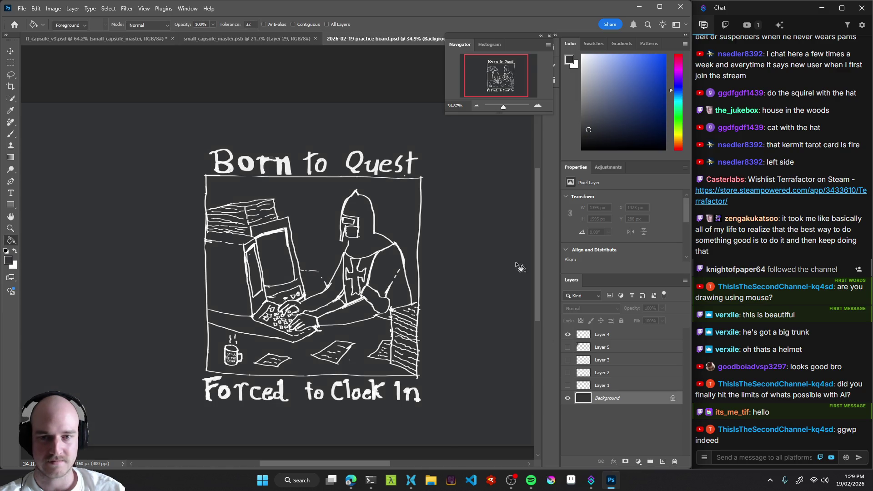
Quick-export the image as '2026-02-19 born to quest.png' and open the file manager.
{"action": "left_click", "coordinate": [25, 10]}
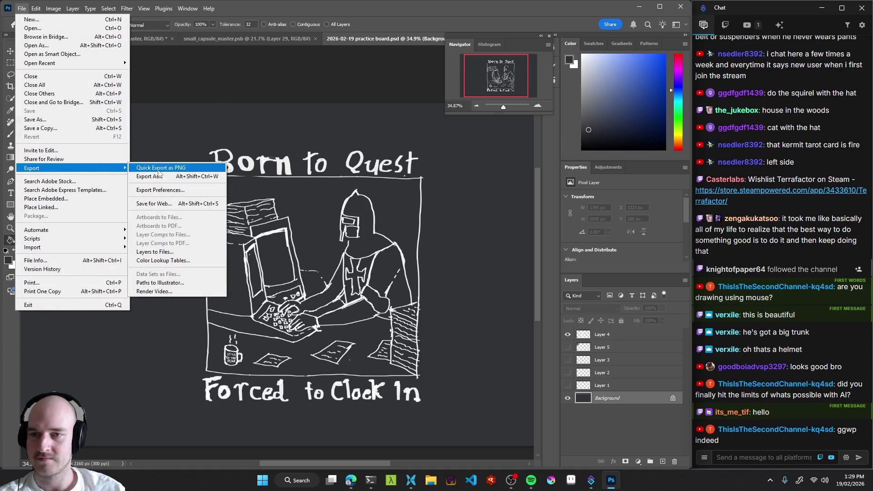
{"action": "left_click", "coordinate": [362, 240]}
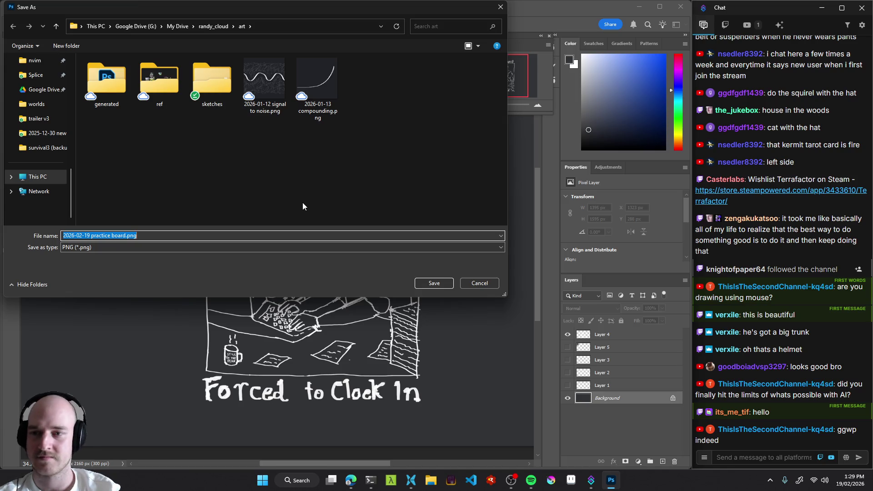
{"action": "key", "text": "End"}
{"action": "key", "text": "BackSpace"}
{"action": "key", "text": "BackSpace"}
{"action": "key", "text": "BackSpace"}
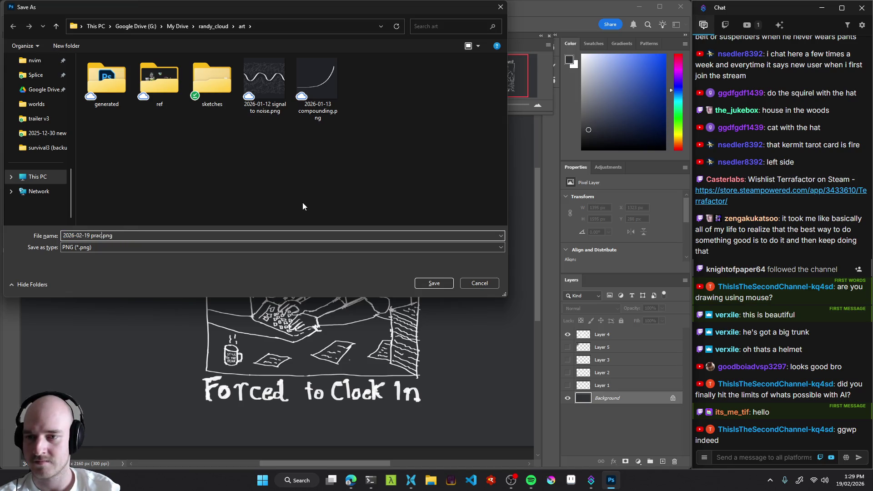
{"action": "type", "text": "born to quest"}
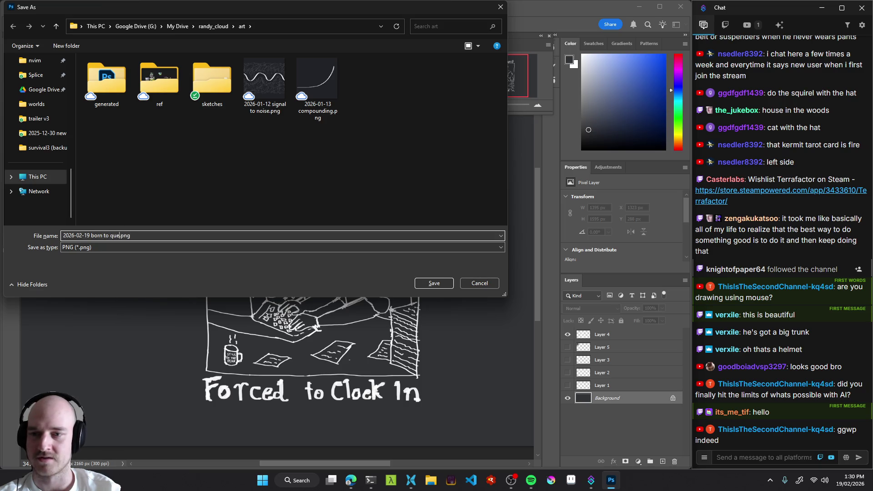
{"action": "key", "text": "Return"}
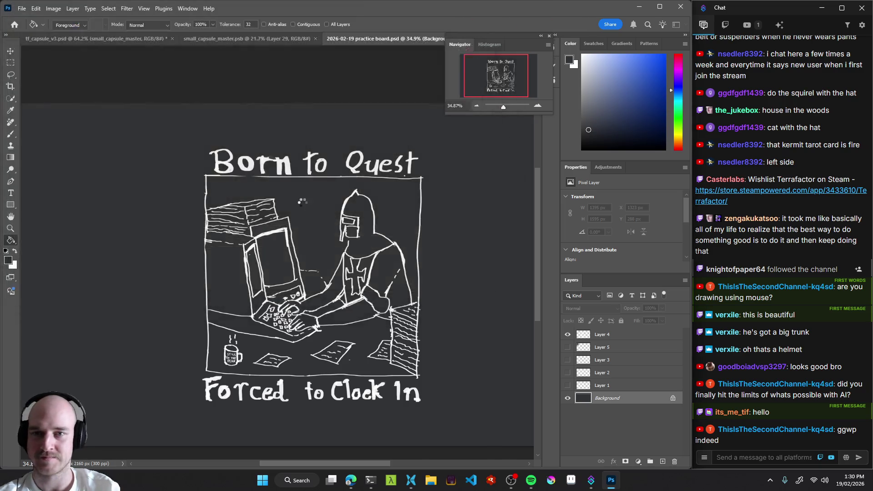
{"action": "left_click", "coordinate": [411, 480]}
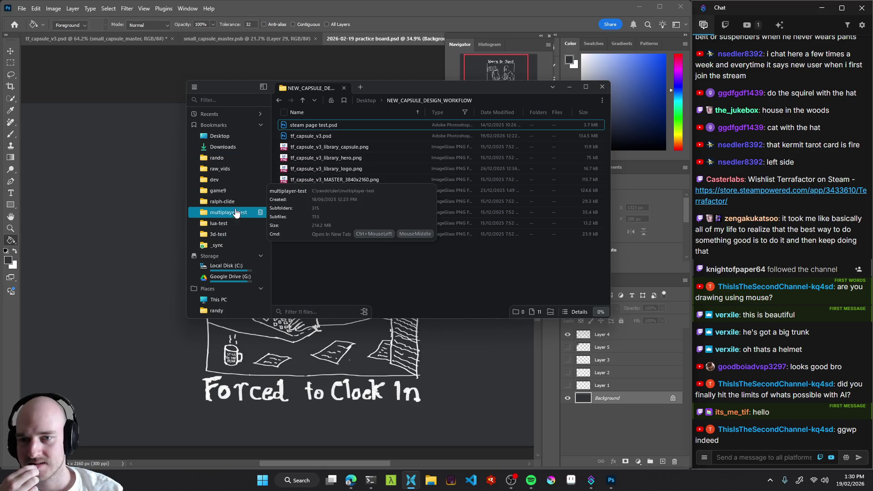
Start a second PNG quick export to copy its save folder path, then cancel it.
{"action": "left_click", "coordinate": [21, 8]}
{"action": "mouse_move", "coordinate": [90, 175]}
{"action": "left_click", "coordinate": [179, 168]}
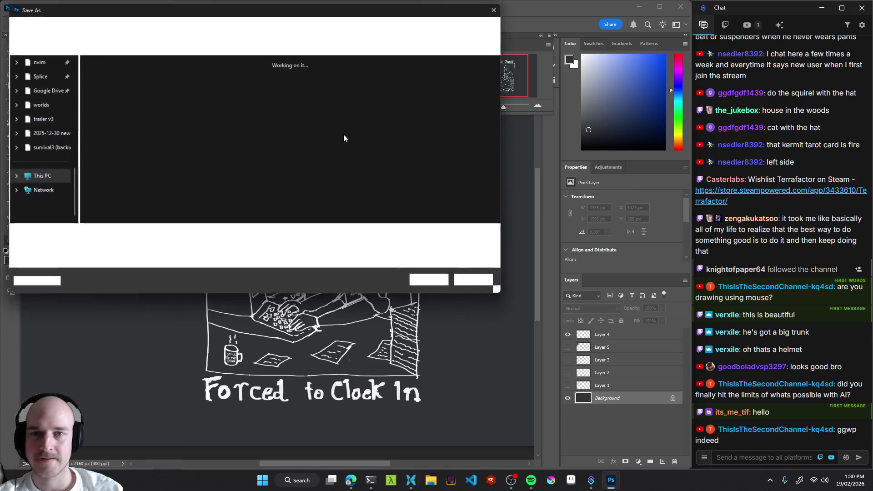
{"action": "left_click", "coordinate": [285, 28]}
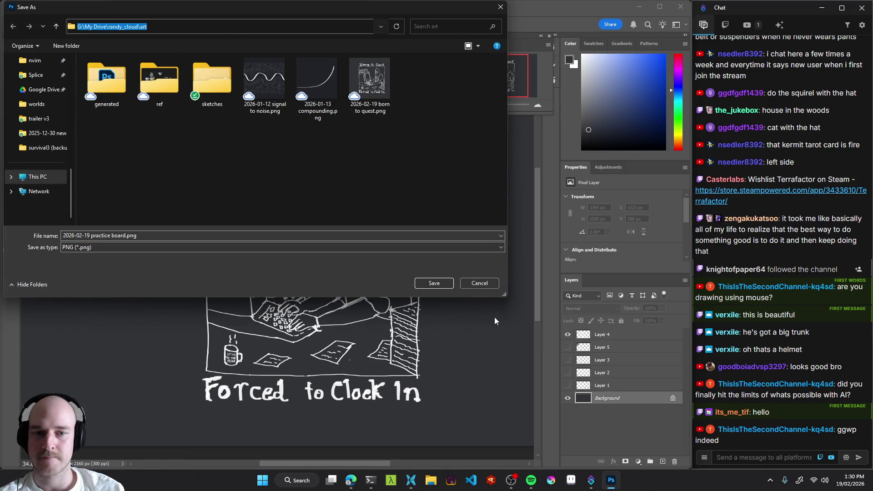
{"action": "left_click", "coordinate": [482, 284]}
Jump File Pilot to the art folder by pasting its path, and bookmark it.
{"action": "left_click", "coordinate": [416, 483]}
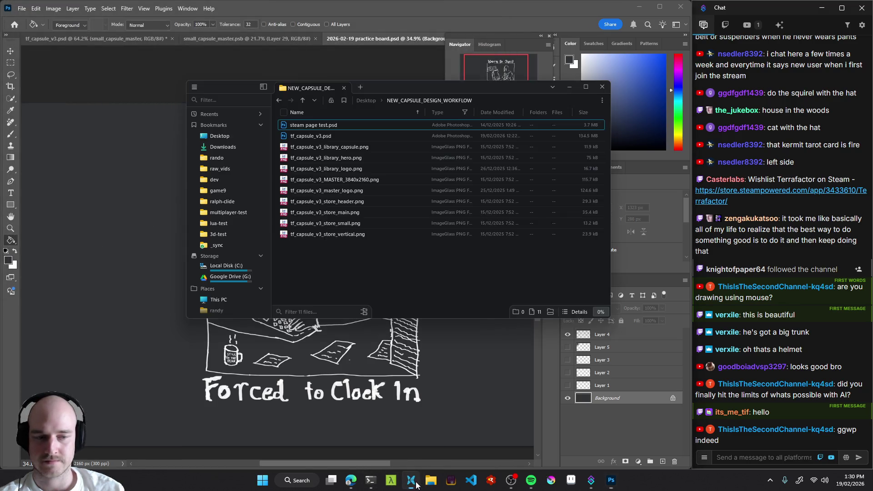
{"action": "left_click", "coordinate": [543, 100]}
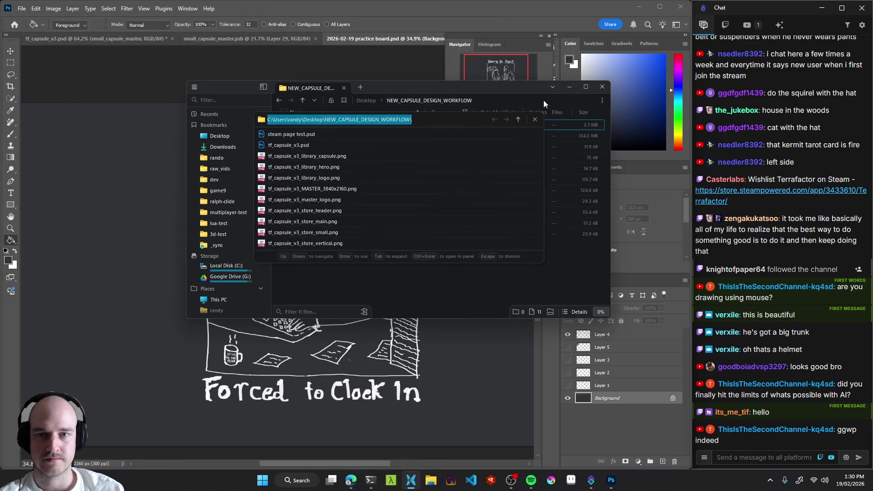
{"action": "type", "text": "G:\\My Drive\\randy_cloud\\art"}
{"action": "key", "text": "Return"}
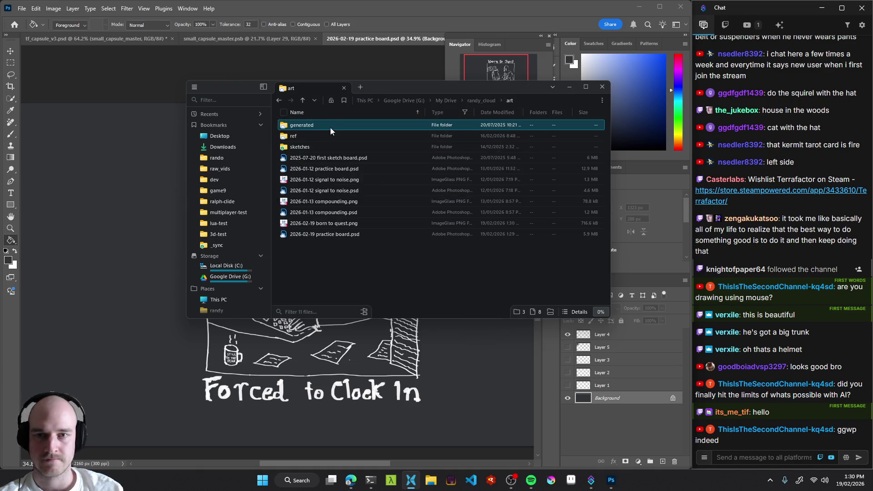
{"action": "left_click", "coordinate": [342, 100]}
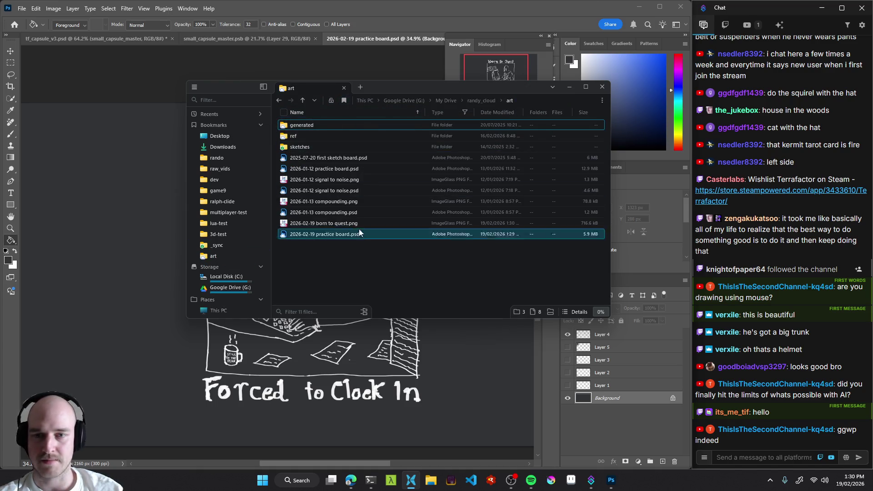
Select the eight files in the art folder and check their actions list.
{"action": "left_click", "coordinate": [324, 224]}
{"action": "left_click_drag", "start_coordinate": [337, 256], "coordinate": [367, 157]}
{"action": "right_click", "coordinate": [367, 157]}
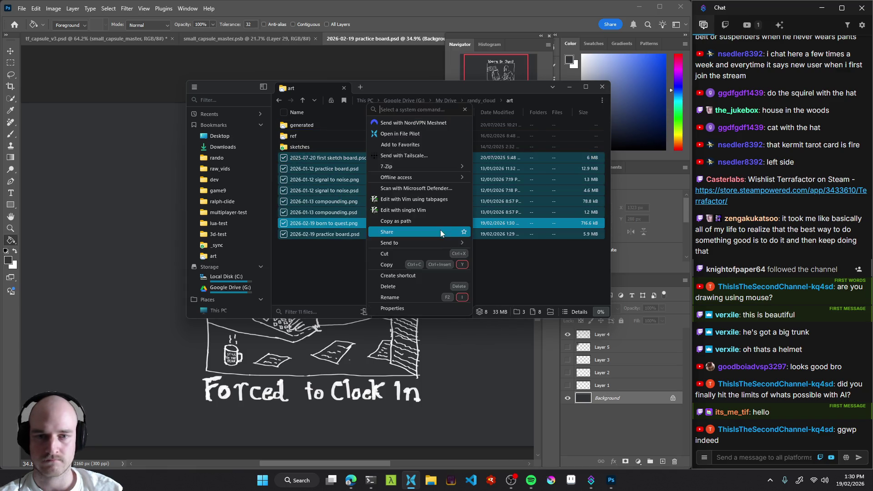
{"action": "left_click", "coordinate": [319, 279]}
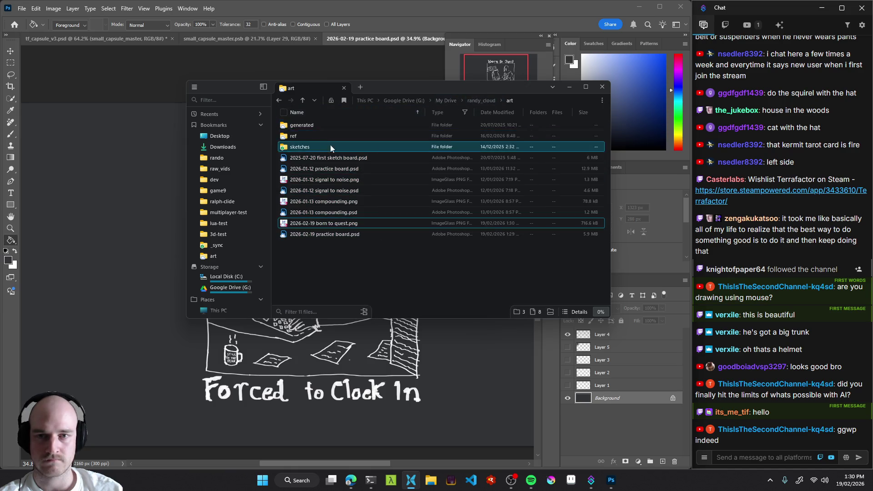
Go up to randy_cloud, re-enter art, and open 2026-02-19 born to quest.png.
{"action": "left_click", "coordinate": [481, 100]}
{"action": "right_click", "coordinate": [309, 124]}
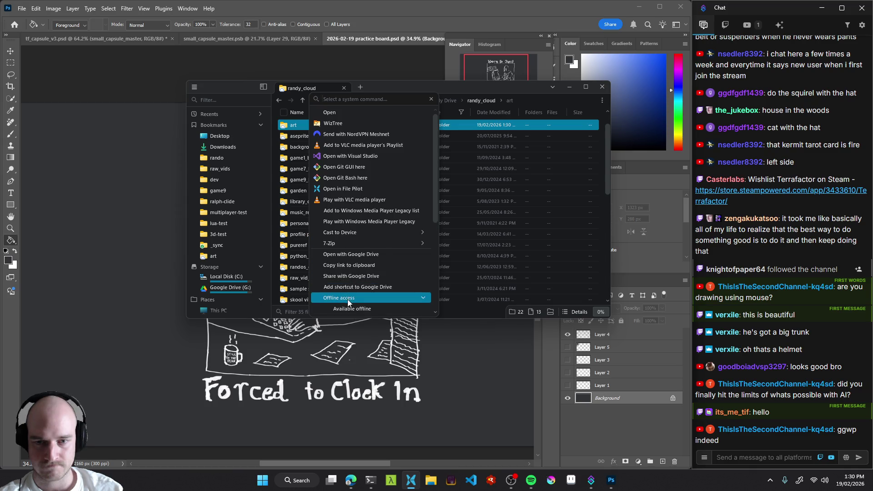
{"action": "key", "text": "Escape"}
{"action": "double_click", "coordinate": [306, 125]}
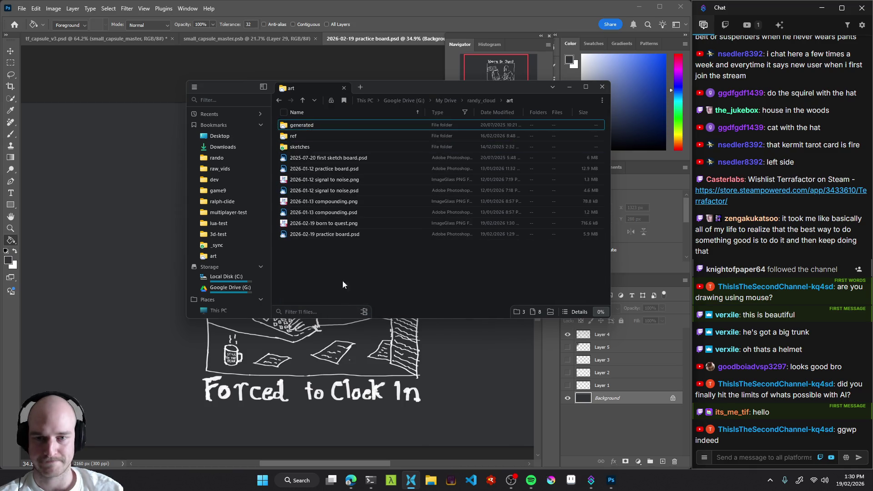
{"action": "left_click_drag", "start_coordinate": [379, 255], "coordinate": [342, 242]}
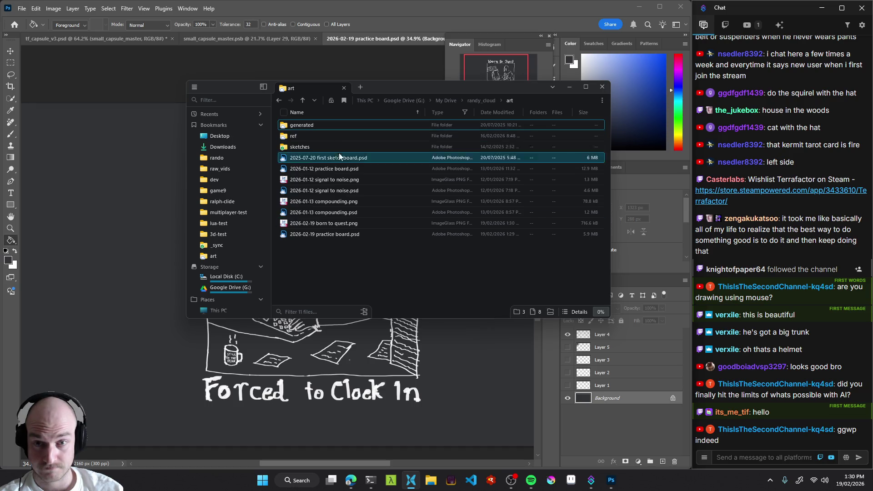
{"action": "double_click", "coordinate": [333, 223]}
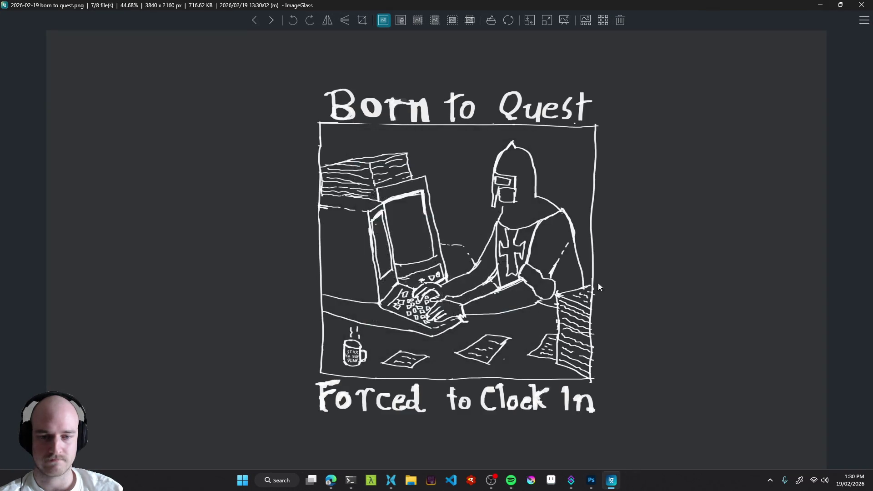
Show the context menu of image actions for the born to quest drawing in ImageGlass.
{"action": "right_click", "coordinate": [503, 195]}
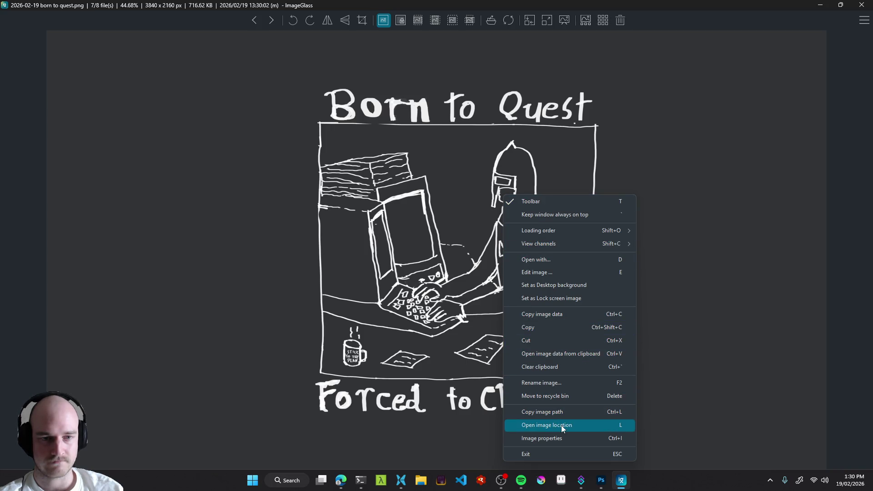
Close ImageGlass and minimise the file browser and Photoshop to reveal the desktop.
{"action": "left_click", "coordinate": [586, 286]}
{"action": "left_click", "coordinate": [861, 5]}
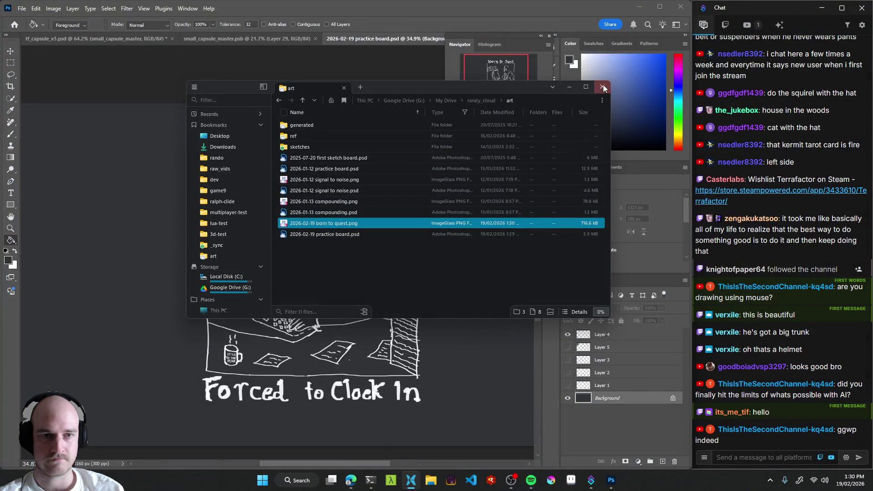
{"action": "left_click", "coordinate": [568, 88]}
{"action": "left_click", "coordinate": [639, 9]}
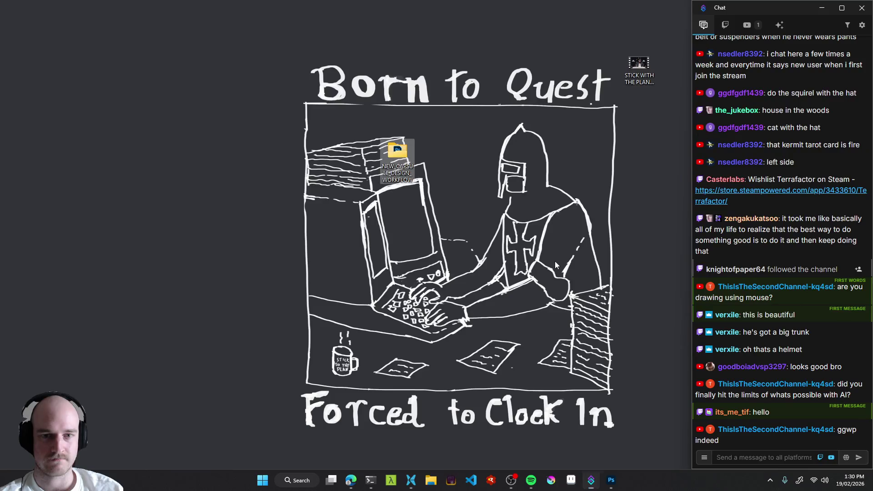
Place the NEW_CAPSULE_DESIGN_WORKFLOW folder and STICK WITH THE PLAN.mp4 beside the drawing, then restore Photoshop.
{"action": "left_click_drag", "start_coordinate": [397, 152], "coordinate": [224, 154]}
{"action": "mouse_move", "coordinate": [657, 83]}
{"action": "left_mouse_down"}
{"action": "mouse_move", "coordinate": [679, 203]}
{"action": "mouse_move", "coordinate": [657, 401]}
{"action": "left_mouse_up"}
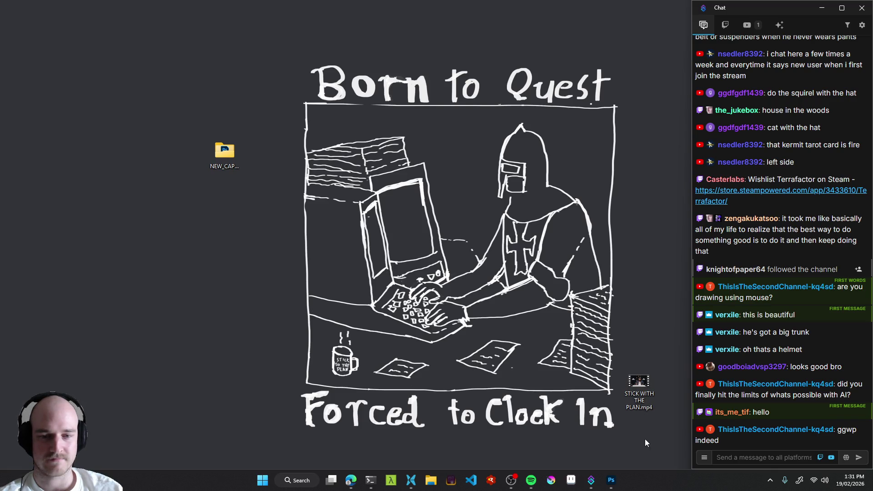
{"action": "mouse_move", "coordinate": [639, 384]}
{"action": "left_mouse_down"}
{"action": "mouse_move", "coordinate": [288, 335]}
{"action": "mouse_move", "coordinate": [463, 366]}
{"action": "mouse_move", "coordinate": [654, 359]}
{"action": "left_mouse_up"}
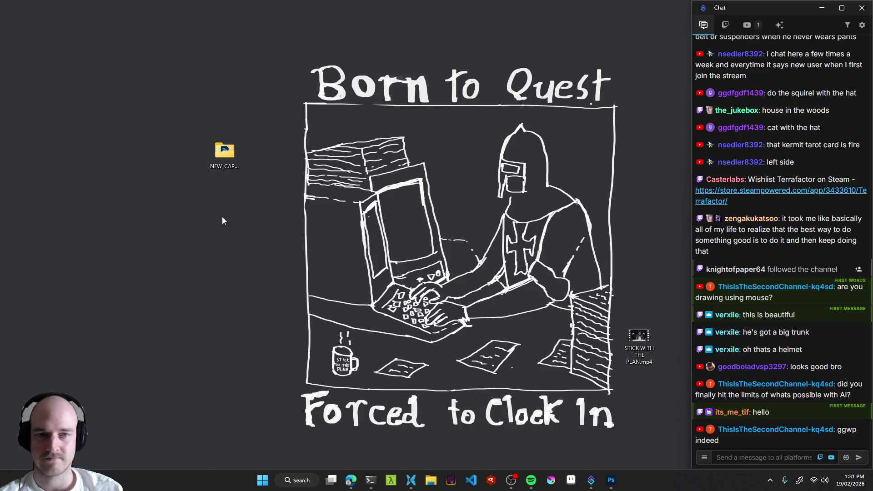
{"action": "left_click_drag", "start_coordinate": [225, 152], "coordinate": [191, 157]}
{"action": "left_click", "coordinate": [255, 209]}
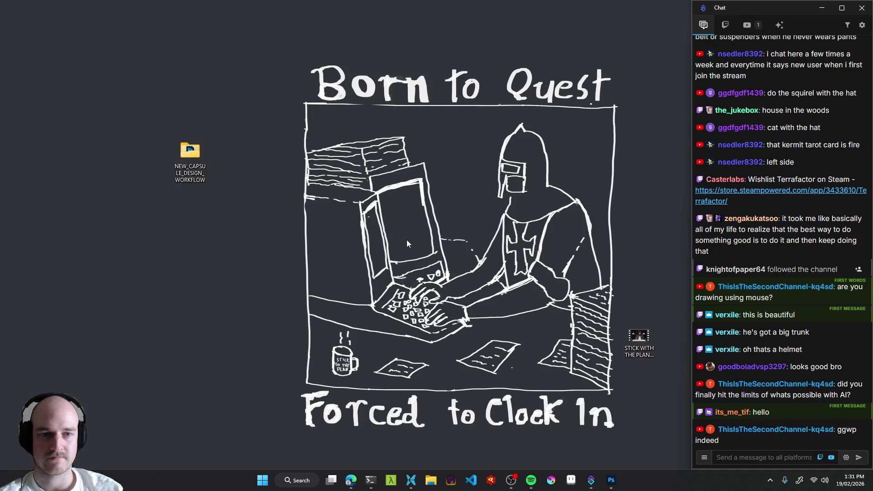
{"action": "left_click_drag", "start_coordinate": [190, 153], "coordinate": [225, 198]}
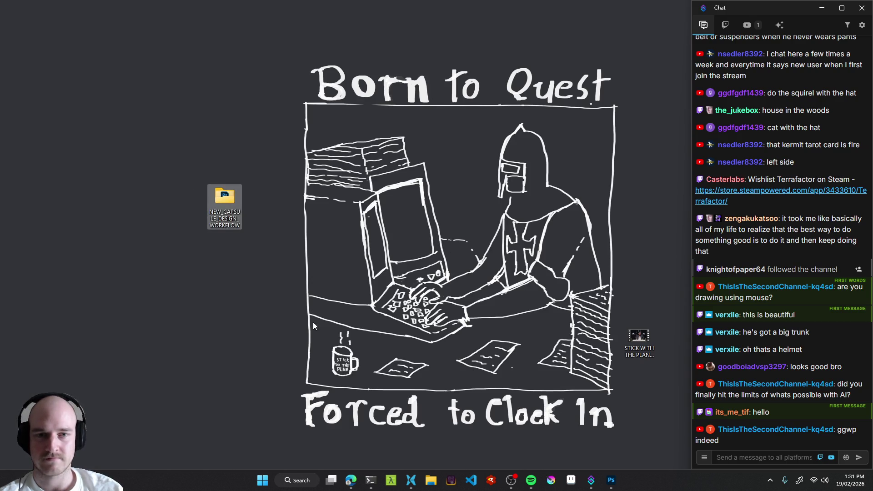
{"action": "left_click", "coordinate": [312, 322]}
{"action": "left_click", "coordinate": [822, 8]}
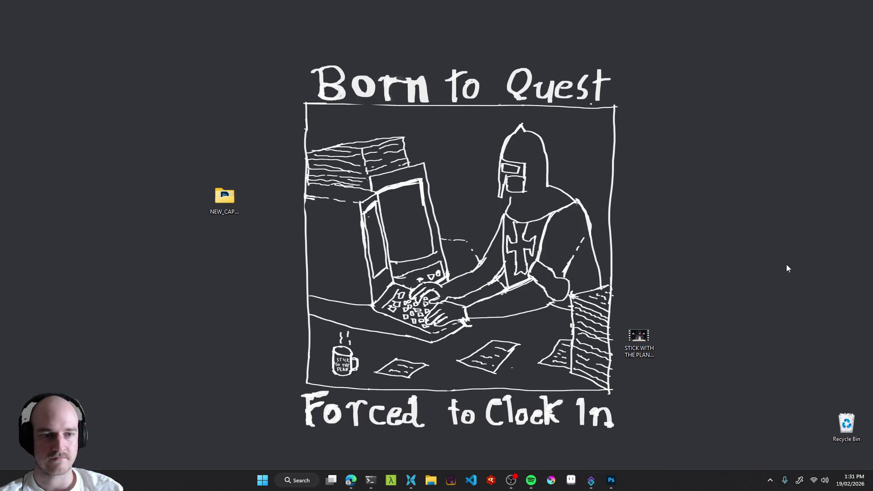
{"action": "left_click", "coordinate": [611, 479]}
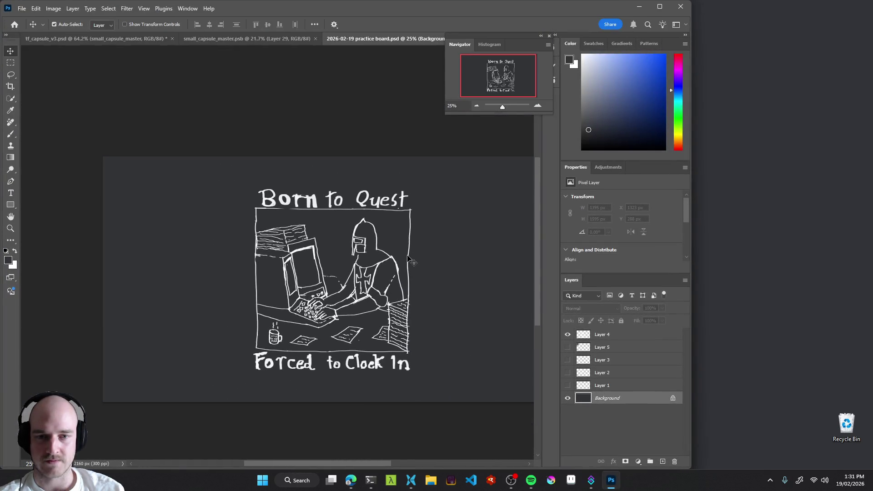
Select Layer 4 and shift the drawing up and left with Free Transform.
{"action": "left_click", "coordinate": [411, 262]}
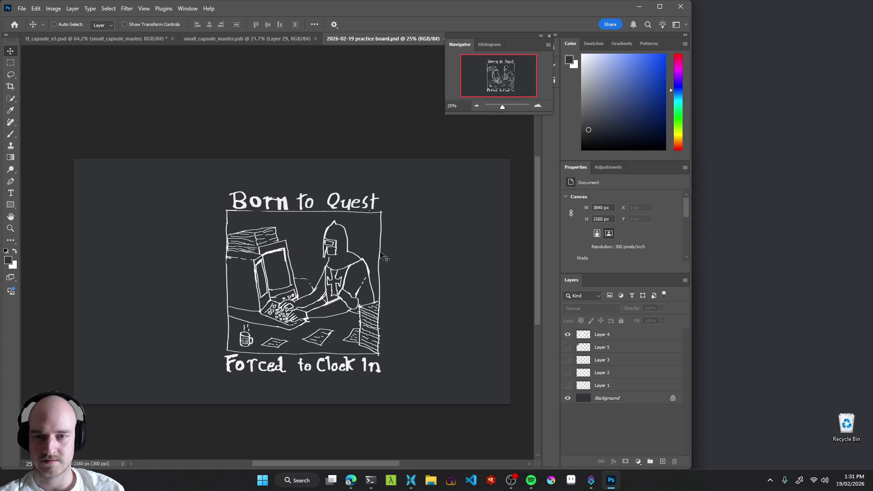
{"action": "left_click", "coordinate": [305, 255], "text": "ctrl"}
{"action": "key", "text": "ctrl+t"}
{"action": "left_click_drag", "start_coordinate": [335, 274], "coordinate": [320, 262]}
{"action": "key", "text": "Return"}
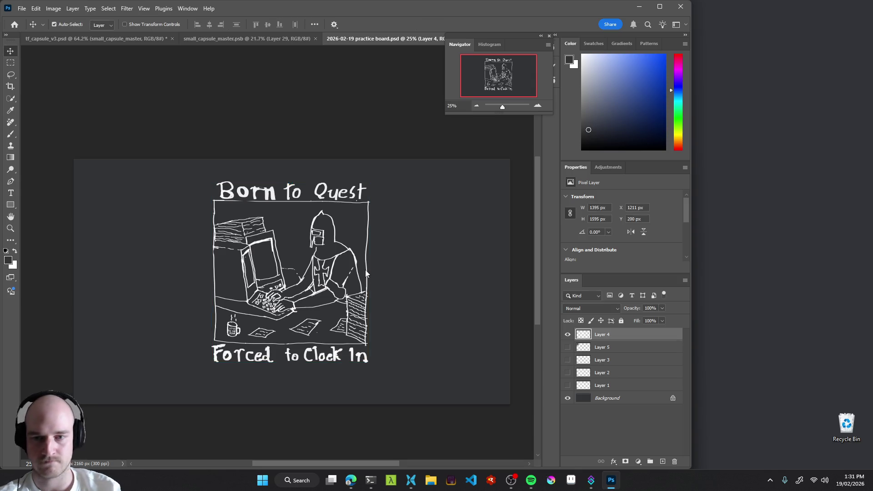
Quick-export the board as PNG, overwriting 2026-02-19 born to quest.png.
{"action": "left_click", "coordinate": [21, 9]}
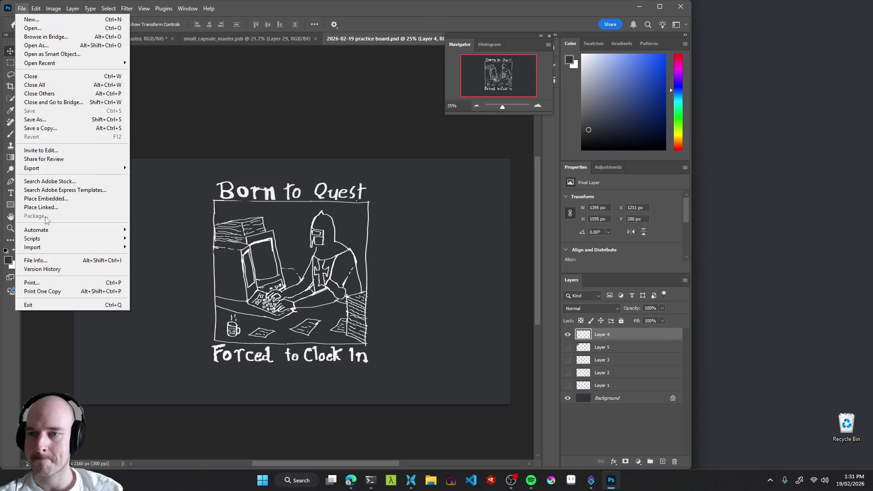
{"action": "mouse_move", "coordinate": [52, 169]}
{"action": "left_click", "coordinate": [146, 169]}
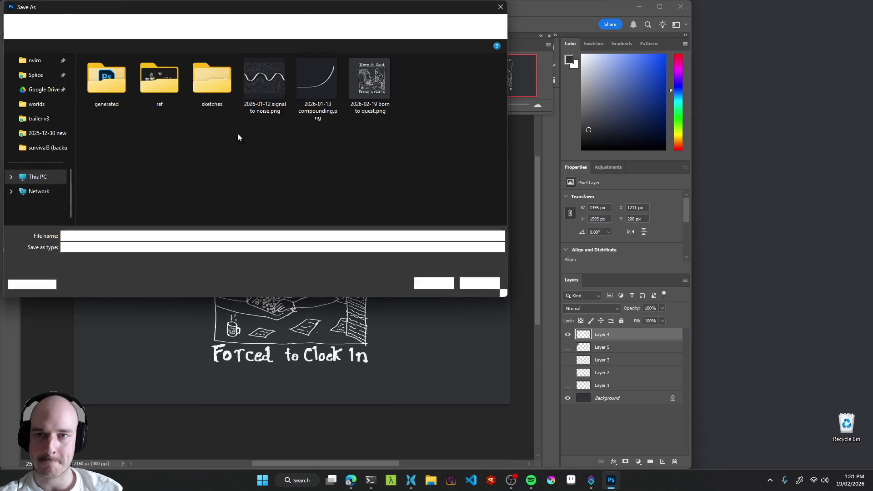
{"action": "left_click", "coordinate": [359, 110]}
{"action": "left_click", "coordinate": [434, 283]}
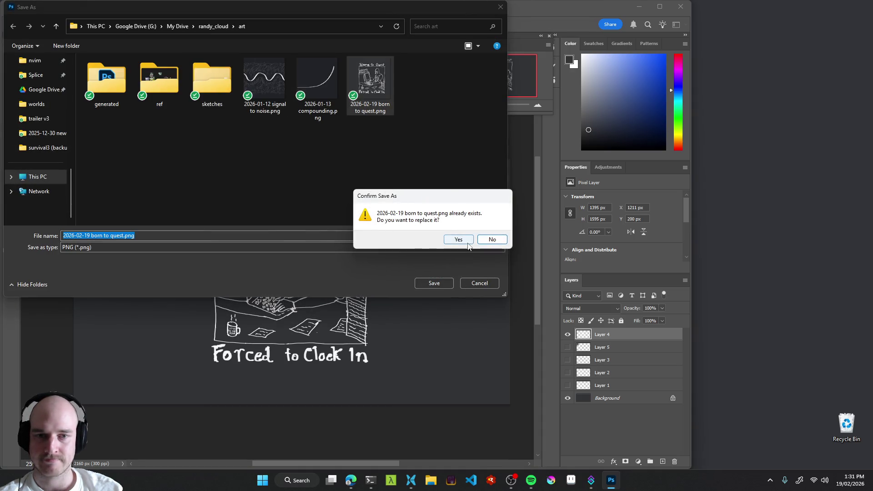
{"action": "left_click", "coordinate": [457, 238]}
{"action": "left_click", "coordinate": [639, 9]}
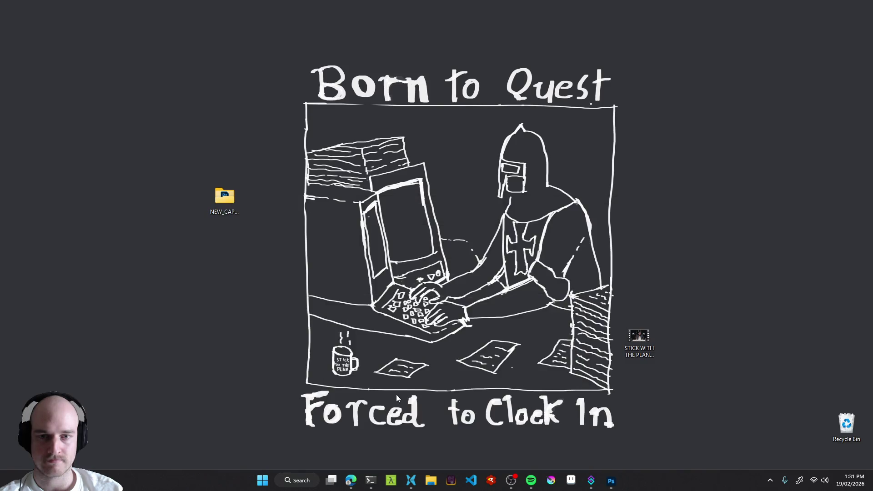
{"action": "left_click", "coordinate": [411, 479]}
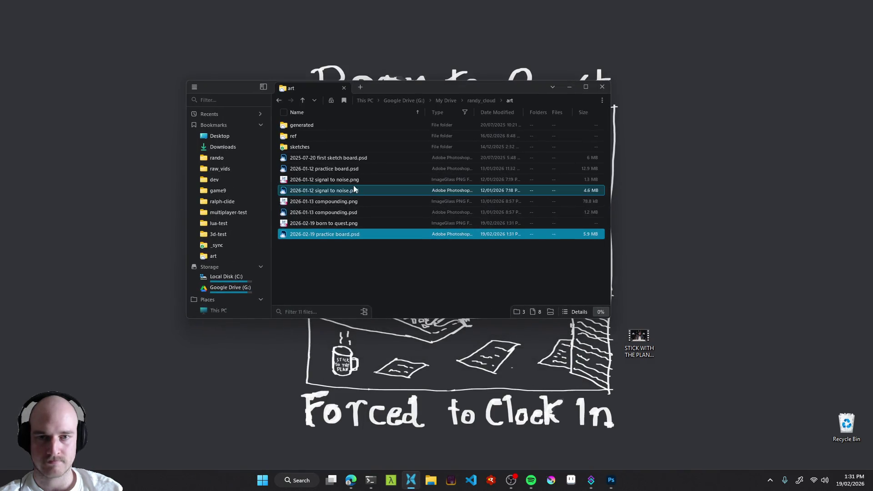
Open 2026-02-19 born to quest.png in ImageGlass and set it as the desktop background.
{"action": "left_click", "coordinate": [330, 224]}
{"action": "key", "text": "Return"}
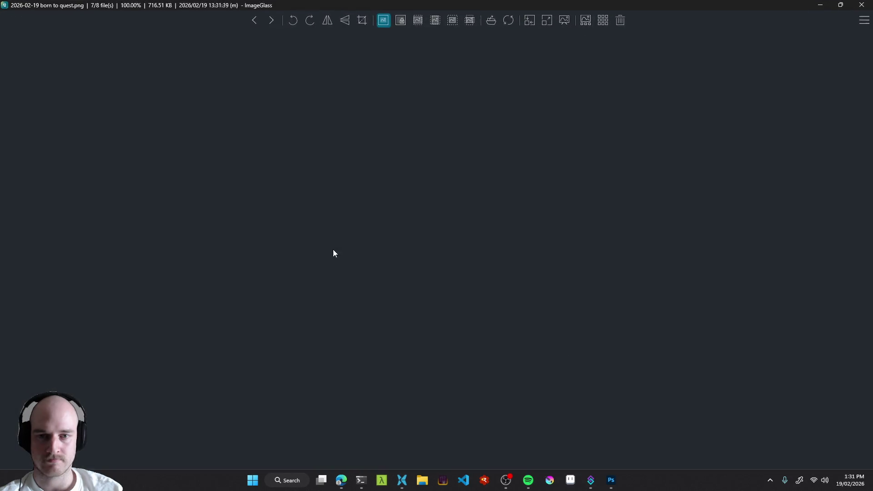
{"action": "right_click", "coordinate": [498, 218]}
{"action": "left_click", "coordinate": [546, 292]}
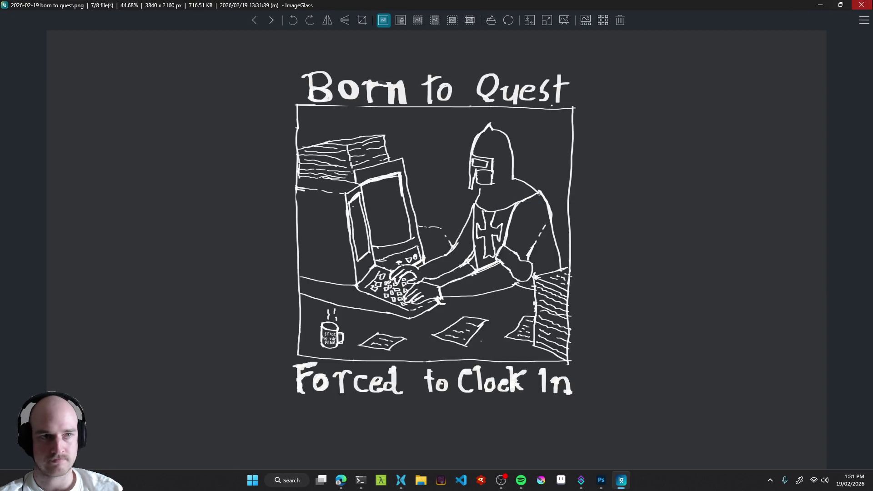
{"action": "left_click", "coordinate": [861, 5]}
{"action": "left_click", "coordinate": [575, 91]}
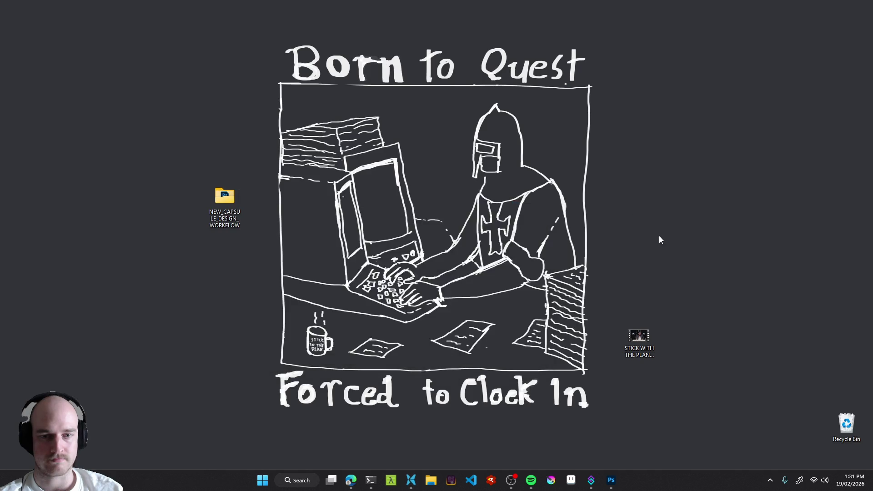
Move the folder icon to the upper left and the video below the drawing, then return to Photoshop.
{"action": "left_click_drag", "start_coordinate": [225, 196], "coordinate": [155, 105]}
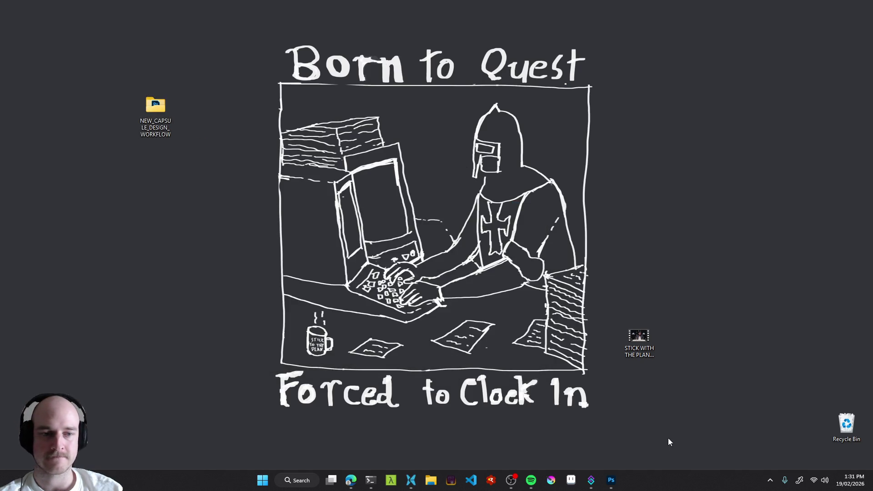
{"action": "mouse_move", "coordinate": [635, 341]}
{"action": "left_mouse_down"}
{"action": "mouse_move", "coordinate": [619, 26]}
{"action": "mouse_move", "coordinate": [629, 48]}
{"action": "left_mouse_up"}
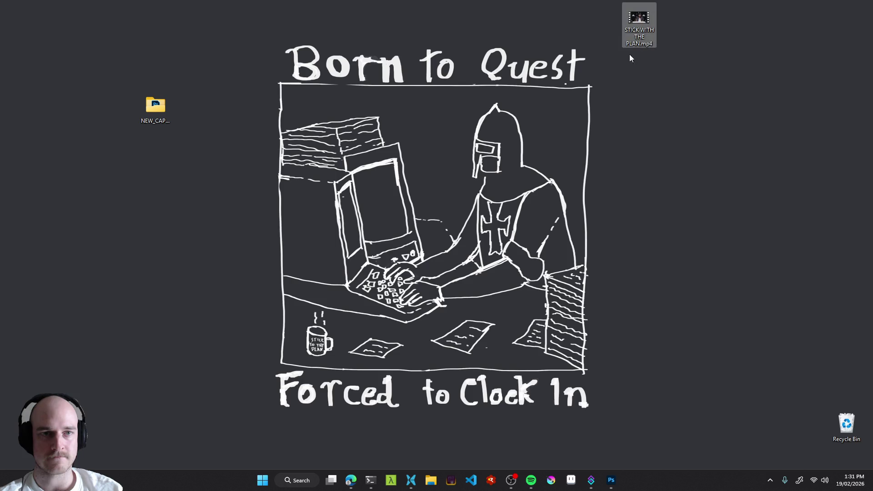
{"action": "left_click_drag", "start_coordinate": [548, 345], "coordinate": [429, 452]}
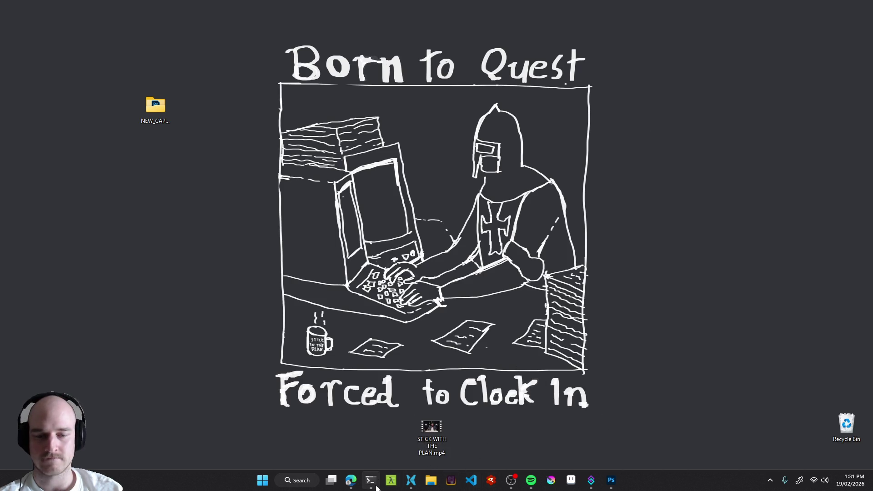
{"action": "mouse_move", "coordinate": [354, 485]}
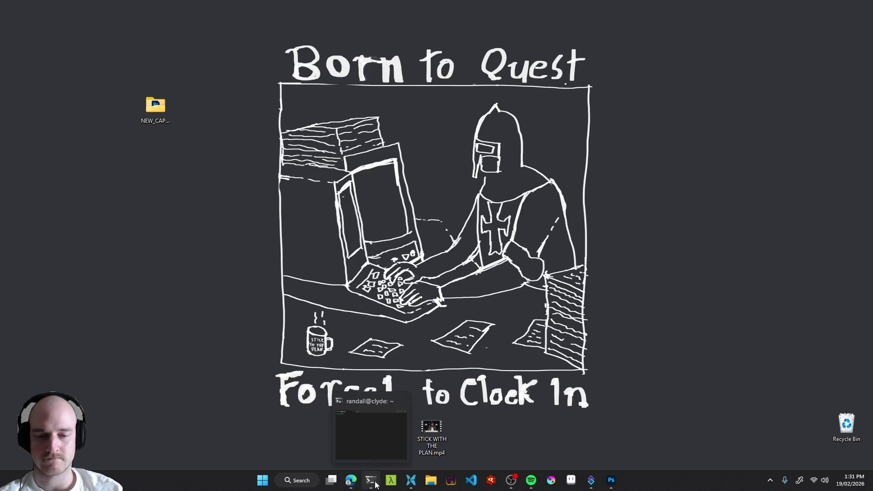
{"action": "left_click", "coordinate": [591, 479]}
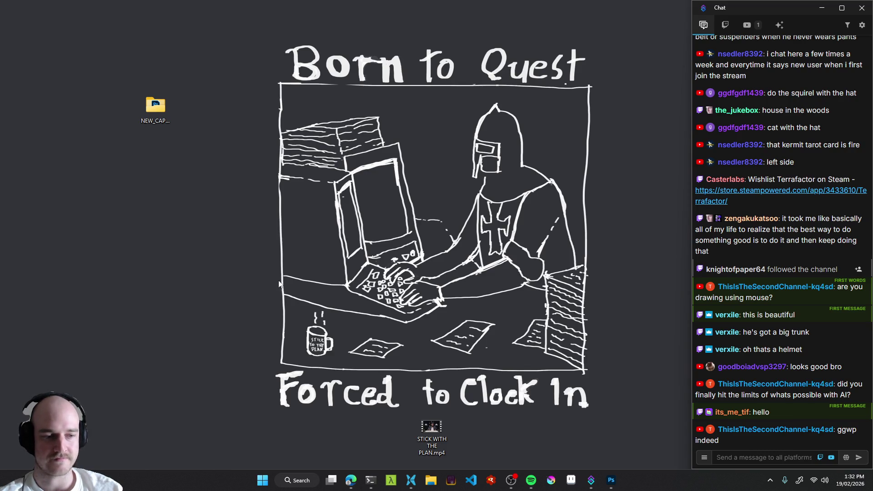
{"action": "left_click", "coordinate": [155, 109]}
{"action": "left_click", "coordinate": [185, 174]}
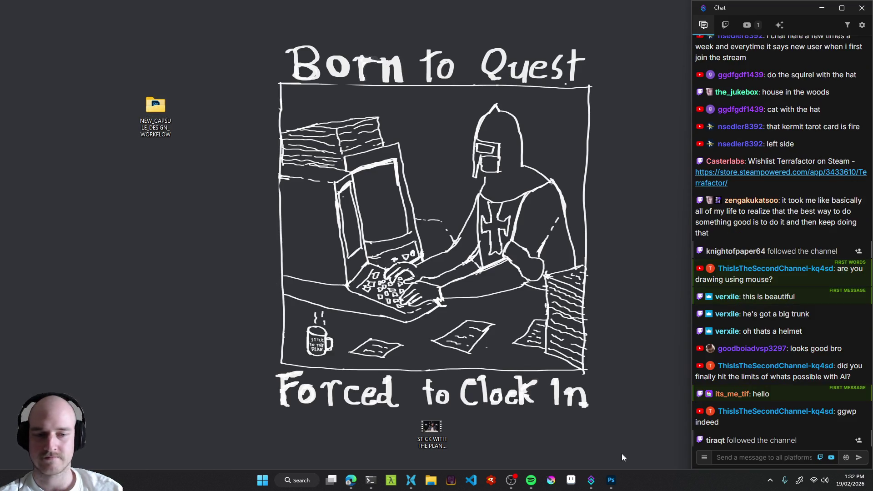
{"action": "left_click", "coordinate": [614, 482]}
{"action": "scroll", "coordinate": [268, 272], "scroll_direction": "up", "scroll_amount": 2}
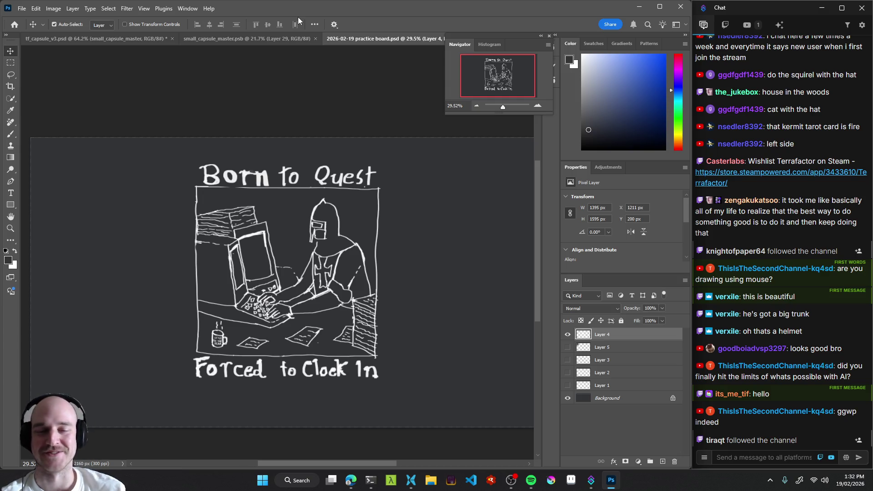
Hide Layer 5 on the practice board and pan the view slightly.
{"action": "left_click", "coordinate": [567, 347]}
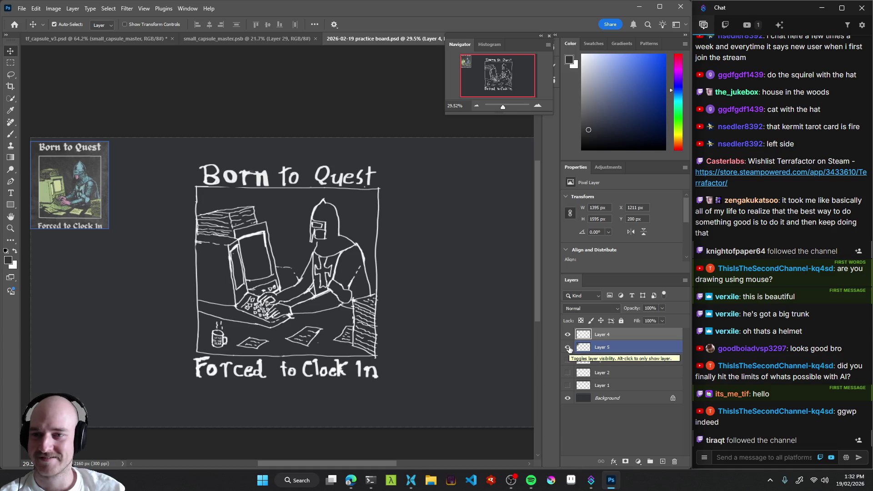
{"action": "left_click", "coordinate": [567, 347]}
{"action": "mouse_move", "coordinate": [299, 236]}
{"action": "left_mouse_down"}
{"action": "mouse_move", "coordinate": [275, 246]}
{"action": "mouse_move", "coordinate": [303, 249]}
{"action": "left_mouse_up"}
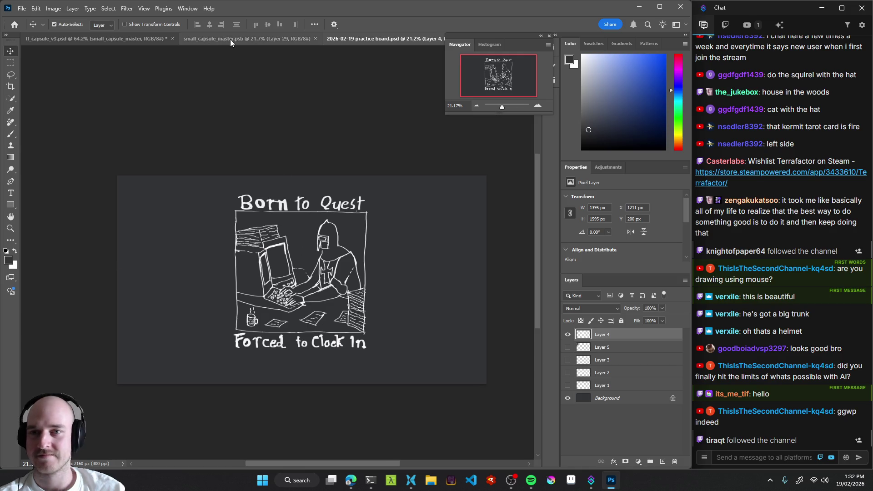
Flip between the small_capsule_master, tf_capsule_v3 and practice board documents.
{"action": "left_click", "coordinate": [230, 39]}
{"action": "mouse_move", "coordinate": [303, 204]}
{"action": "left_mouse_down"}
{"action": "mouse_move", "coordinate": [286, 255]}
{"action": "mouse_move", "coordinate": [318, 265]}
{"action": "mouse_move", "coordinate": [257, 262]}
{"action": "left_mouse_up"}
{"action": "left_click", "coordinate": [393, 36]}
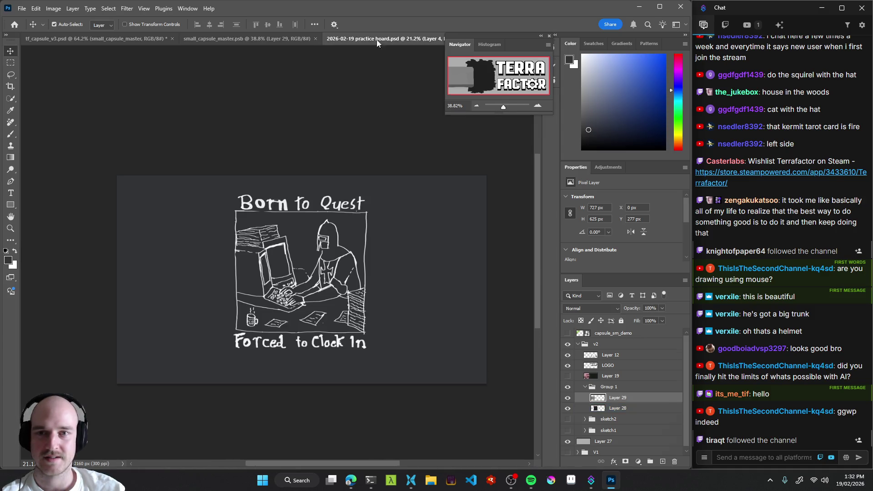
{"action": "left_click", "coordinate": [260, 39]}
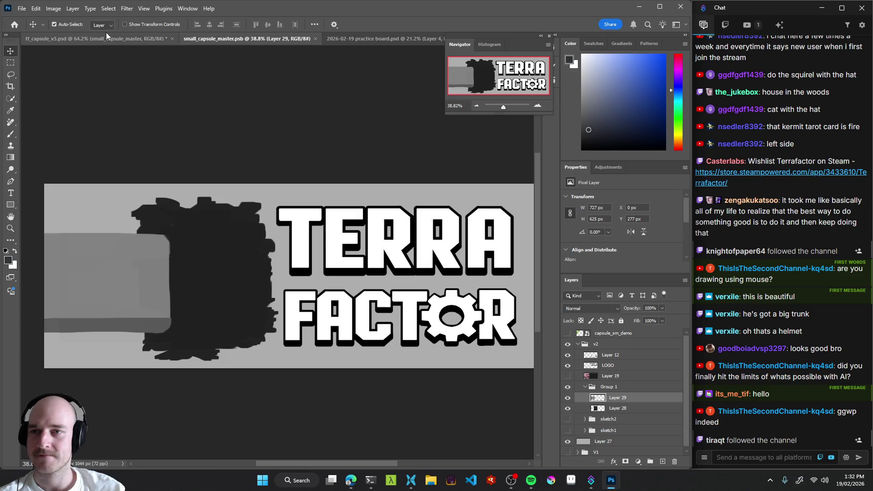
{"action": "left_click", "coordinate": [109, 38]}
{"action": "left_click", "coordinate": [231, 39]}
{"action": "left_click", "coordinate": [380, 41]}
Switch to the browser showing the Pinterest home feed.
{"action": "scroll", "coordinate": [346, 255], "scroll_direction": "down", "scroll_amount": 3}
{"action": "scroll", "coordinate": [346, 255], "scroll_direction": "up", "scroll_amount": 4}
{"action": "scroll", "coordinate": [346, 254], "scroll_direction": "up", "scroll_amount": 3}
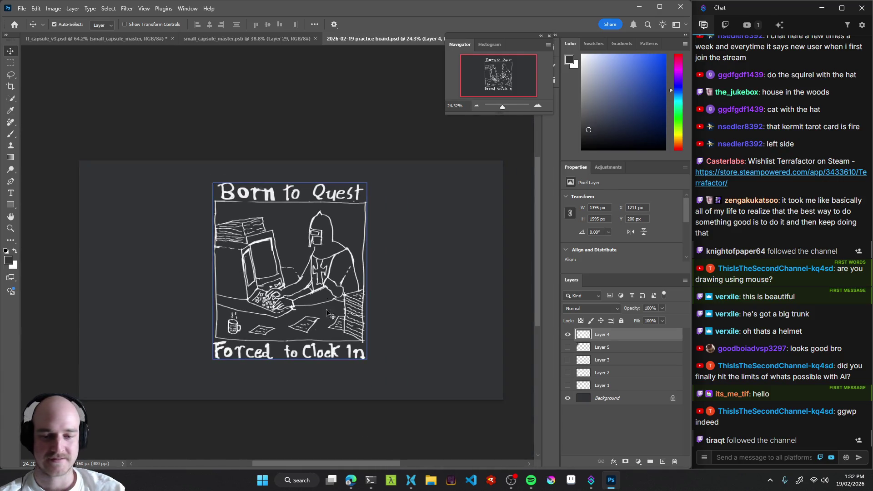
{"action": "mouse_move", "coordinate": [351, 480]}
{"action": "left_click", "coordinate": [350, 436]}
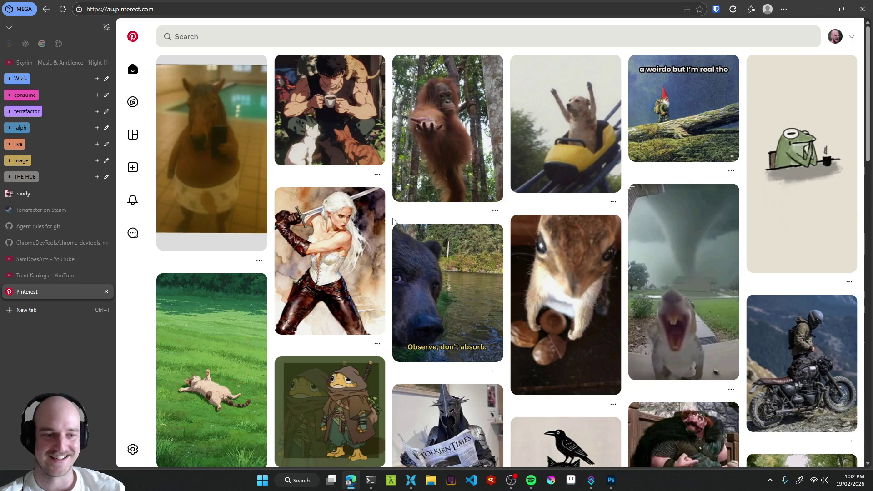
Browse the Witch-king newspaper, skateboarding wizard and train station exchange pins.
{"action": "scroll", "coordinate": [392, 221], "scroll_direction": "down", "scroll_amount": 3}
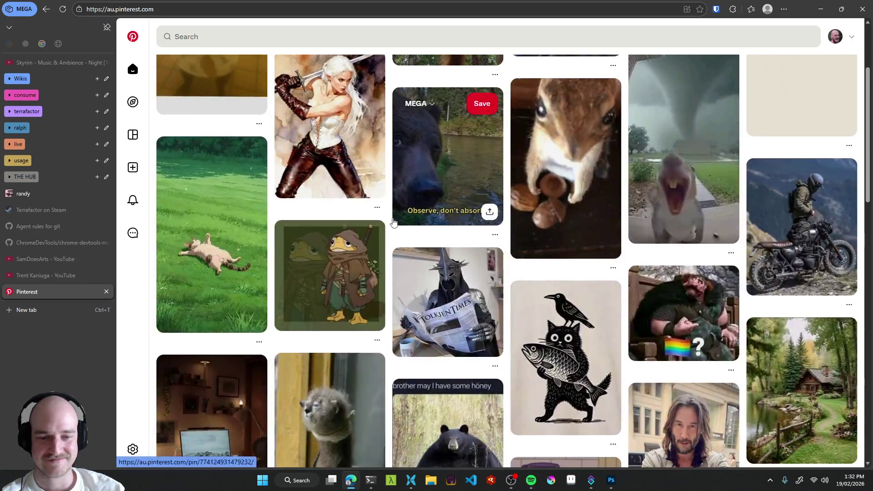
{"action": "left_click", "coordinate": [443, 301]}
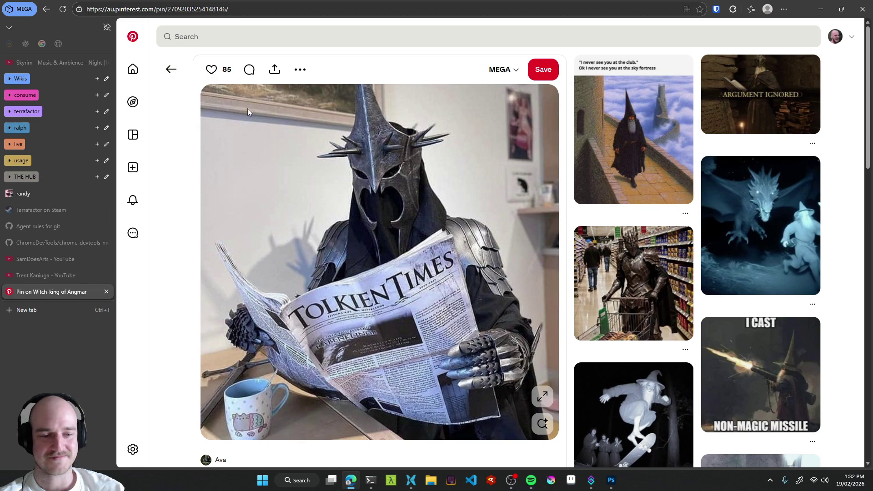
{"action": "scroll", "coordinate": [632, 195], "scroll_direction": "down", "scroll_amount": 2}
{"action": "left_click", "coordinate": [625, 340]}
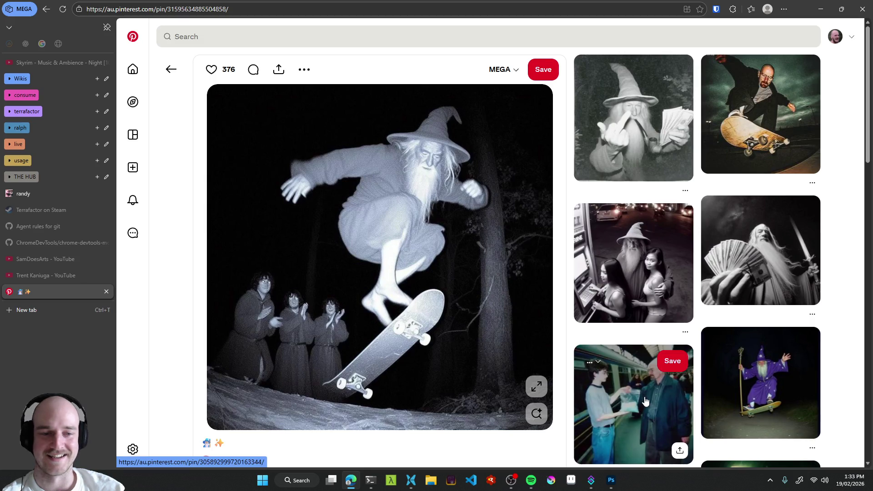
{"action": "left_click", "coordinate": [618, 390]}
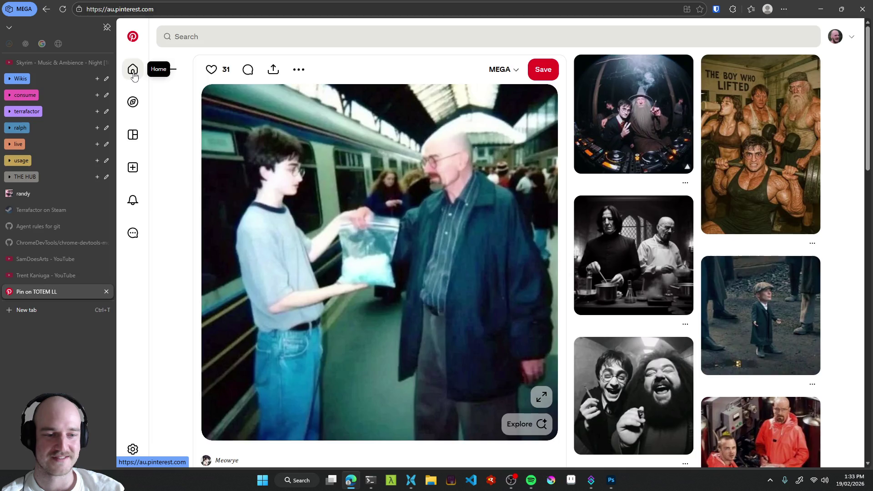
{"action": "left_click", "coordinate": [133, 75]}
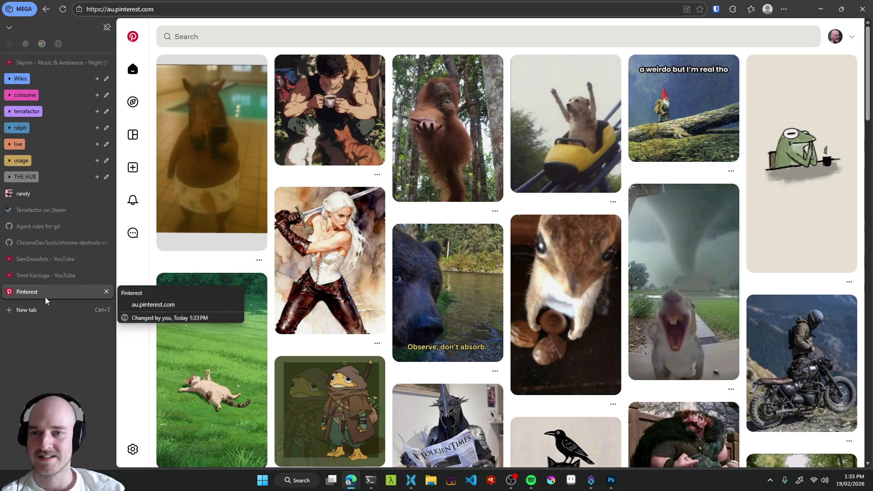
Save the horse pin to the MEGA board.
{"action": "left_click", "coordinate": [218, 160]}
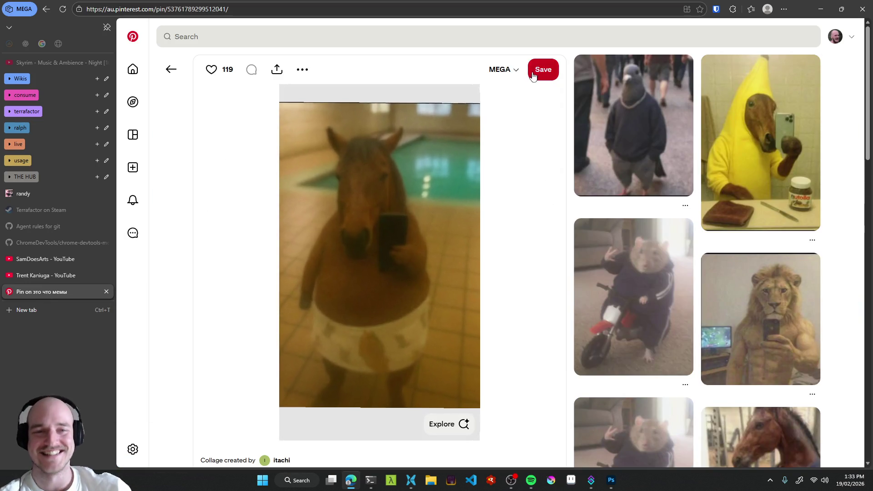
{"action": "left_click", "coordinate": [547, 70]}
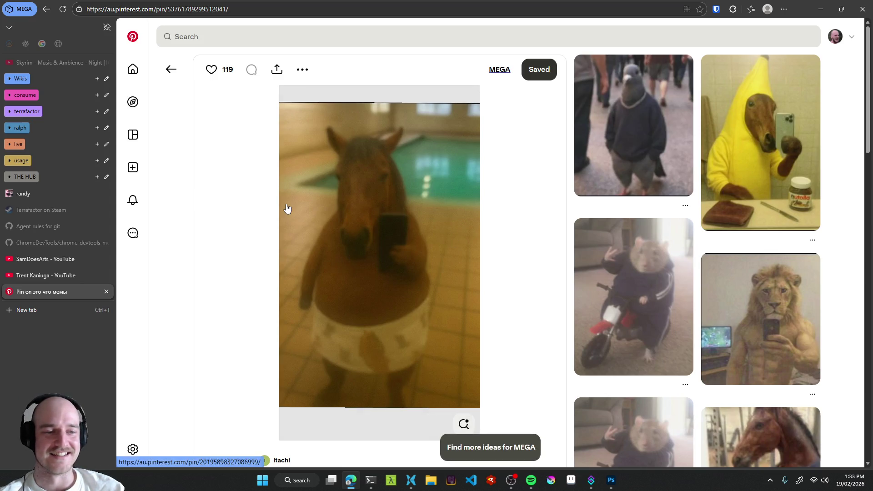
{"action": "left_click", "coordinate": [164, 76]}
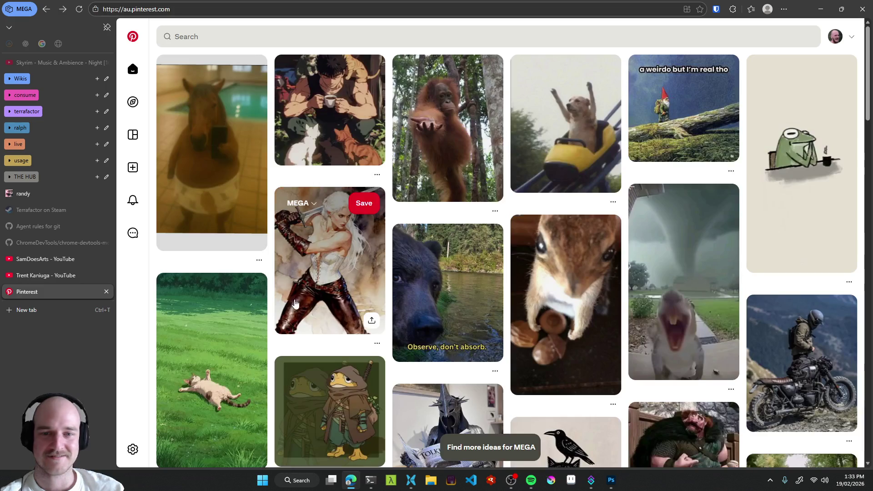
Save the 'Your ancestors need you to lock in son' pin to MEGA.
{"action": "scroll", "coordinate": [389, 264], "scroll_direction": "down", "scroll_amount": 3}
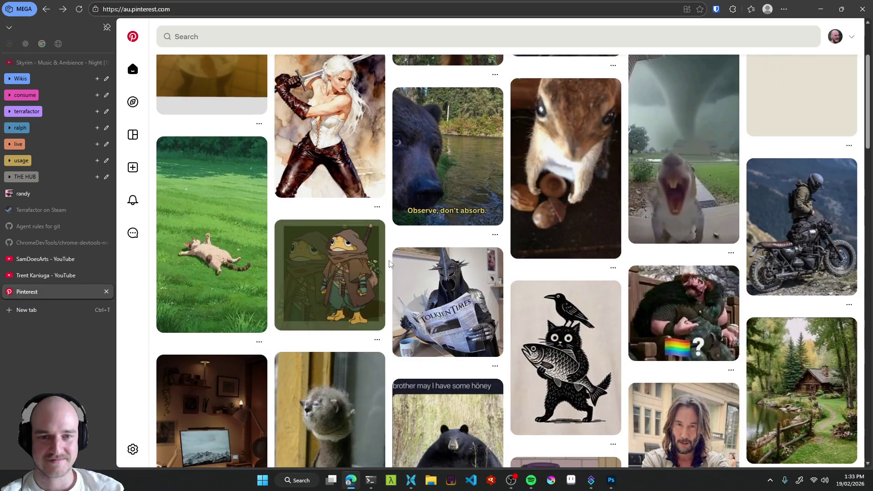
{"action": "scroll", "coordinate": [389, 264], "scroll_direction": "up", "scroll_amount": 1}
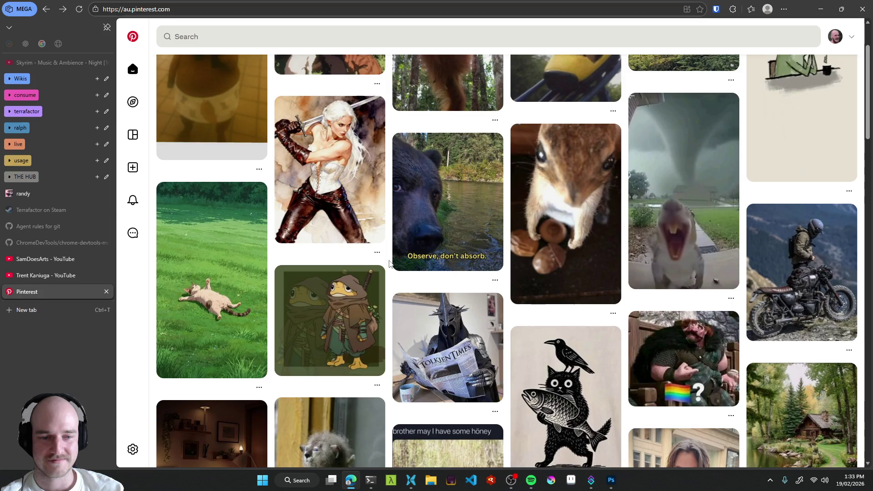
{"action": "scroll", "coordinate": [389, 264], "scroll_direction": "down", "scroll_amount": 4}
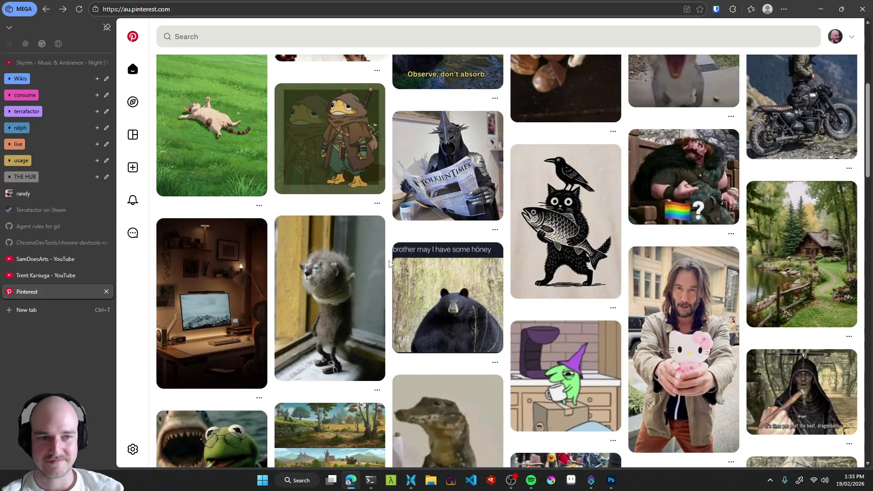
{"action": "scroll", "coordinate": [389, 265], "scroll_direction": "down", "scroll_amount": 1}
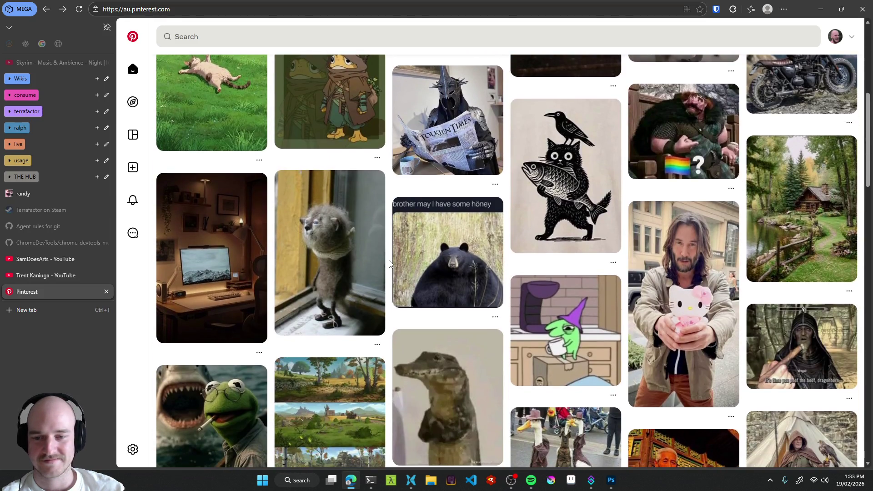
{"action": "scroll", "coordinate": [390, 264], "scroll_direction": "down", "scroll_amount": 3}
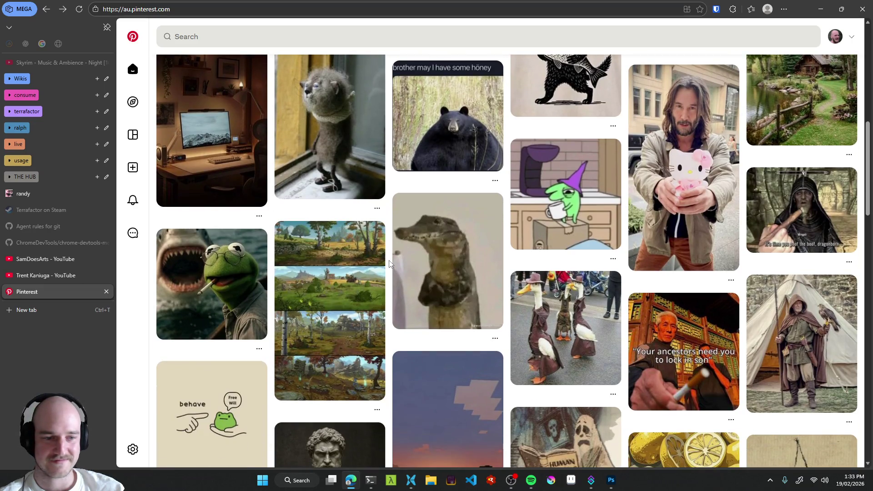
{"action": "mouse_move", "coordinate": [711, 352]}
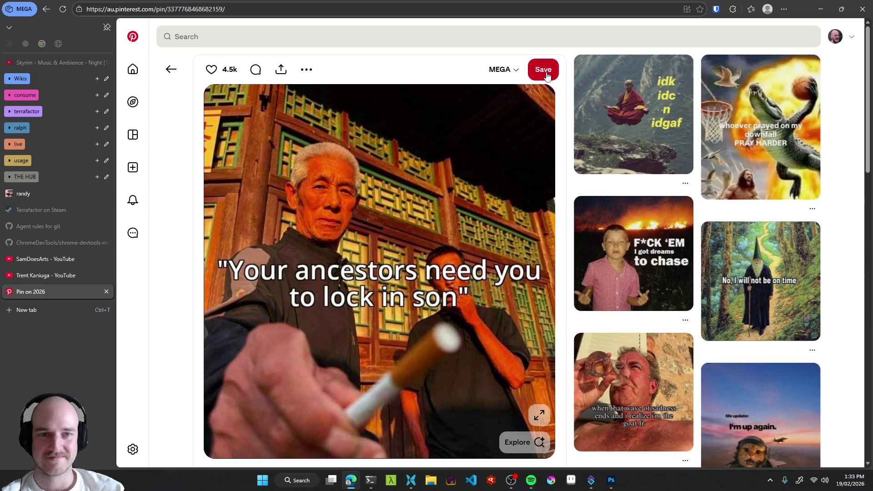
{"action": "left_click", "coordinate": [545, 72]}
{"action": "left_click", "coordinate": [168, 74]}
Scroll further down the home feed, then close the Pinterest tab.
{"action": "scroll", "coordinate": [504, 284], "scroll_direction": "down", "scroll_amount": 10}
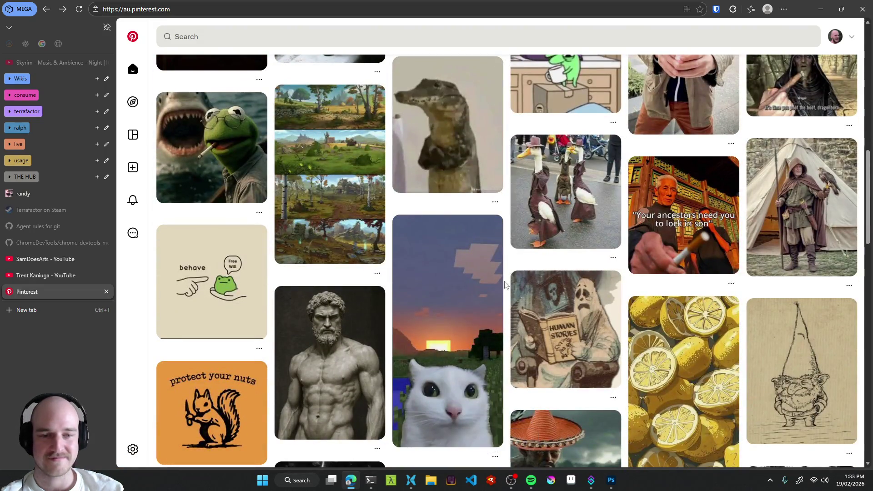
{"action": "scroll", "coordinate": [504, 284], "scroll_direction": "down", "scroll_amount": 1}
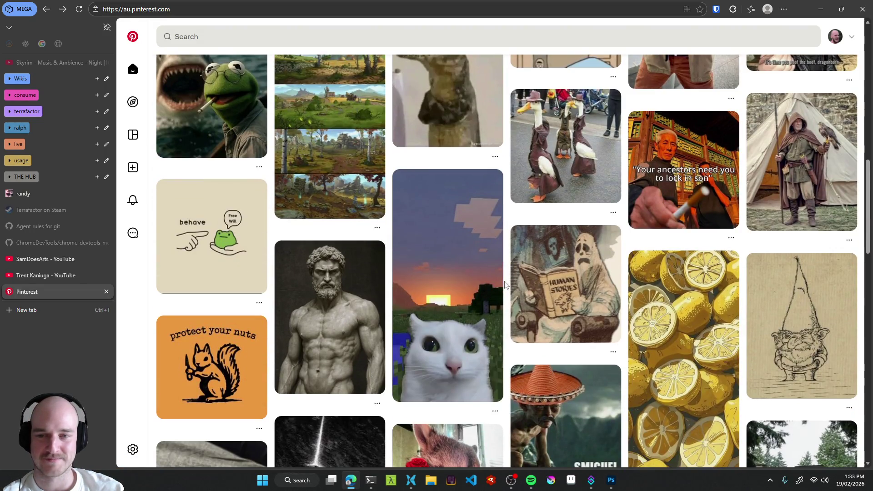
{"action": "scroll", "coordinate": [505, 284], "scroll_direction": "down", "scroll_amount": 2}
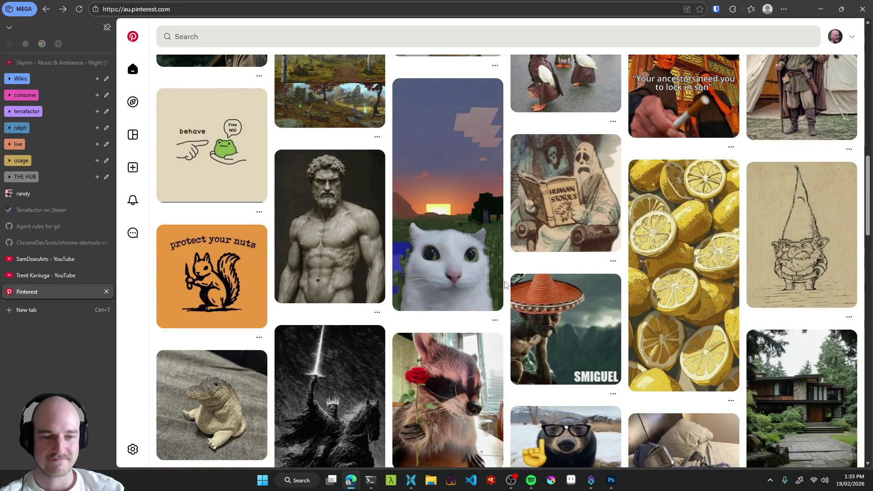
{"action": "scroll", "coordinate": [505, 284], "scroll_direction": "down", "scroll_amount": 1}
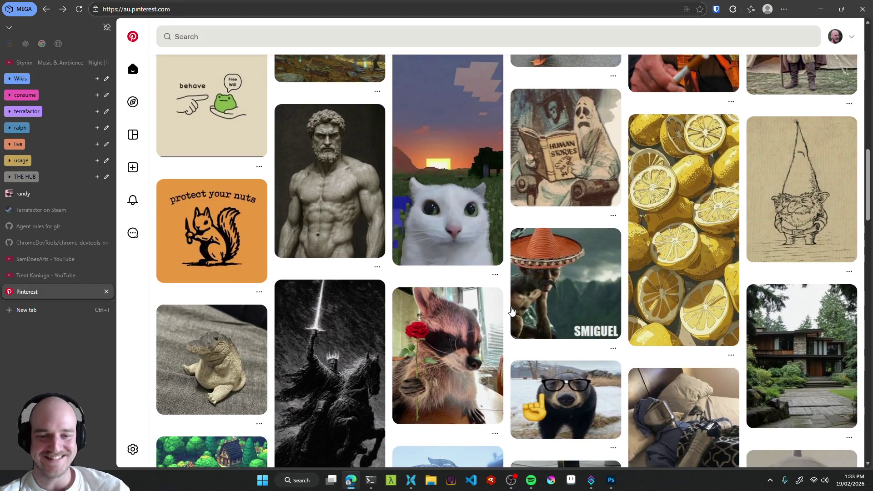
{"action": "scroll", "coordinate": [507, 309], "scroll_direction": "down", "scroll_amount": 2}
{"action": "scroll", "coordinate": [508, 307], "scroll_direction": "down", "scroll_amount": 2}
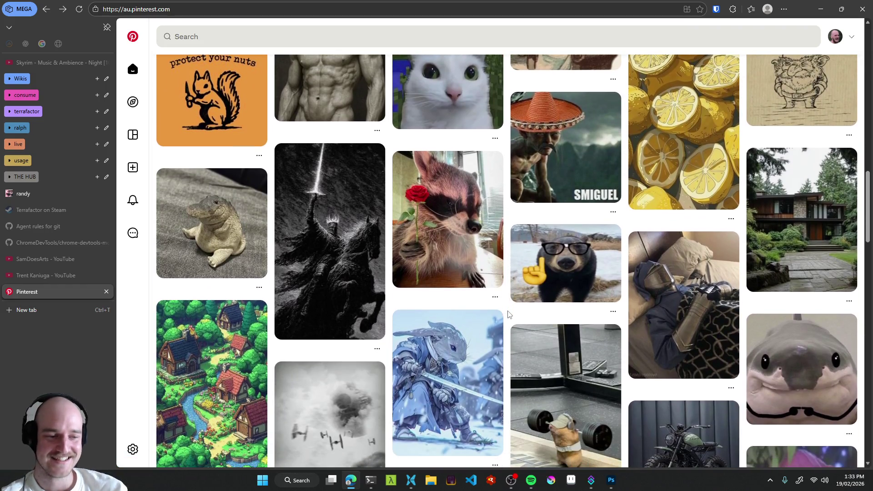
{"action": "scroll", "coordinate": [508, 313], "scroll_direction": "up", "scroll_amount": 9}
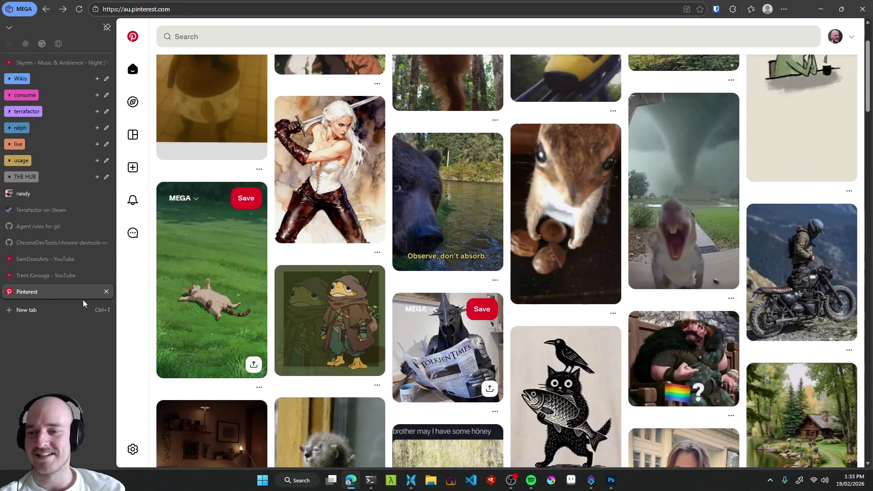
{"action": "middle_click", "coordinate": [36, 293]}
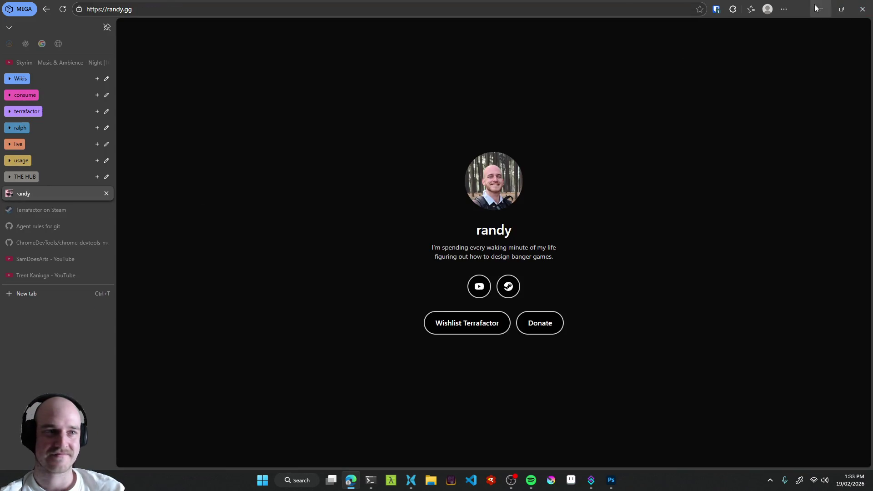
View the small_capsule_master canvas at about 38% zoom, then return to the browser.
{"action": "left_click", "coordinate": [820, 9]}
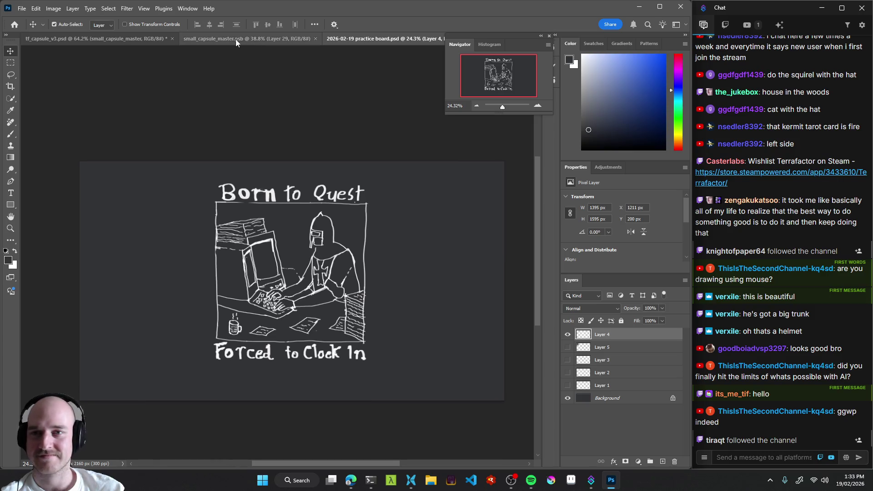
{"action": "left_click", "coordinate": [240, 38]}
{"action": "scroll", "coordinate": [290, 251], "scroll_direction": "down", "scroll_amount": 3}
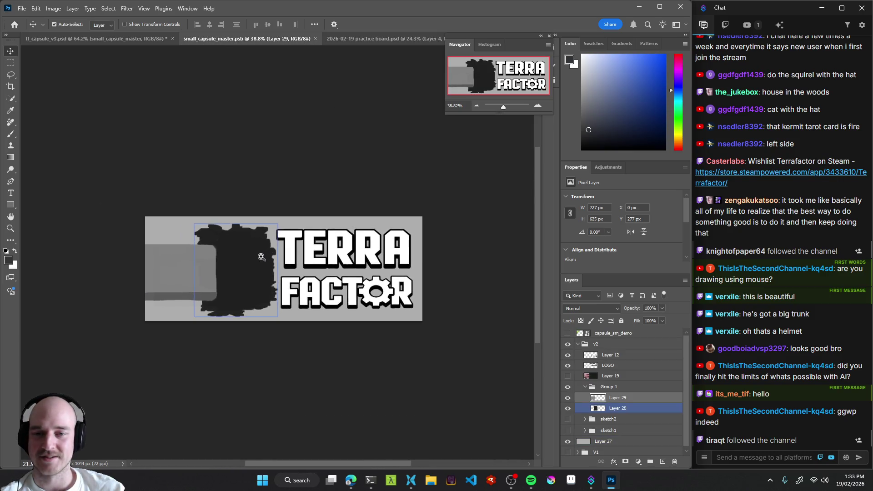
{"action": "scroll", "coordinate": [287, 263], "scroll_direction": "up", "scroll_amount": 2}
{"action": "scroll", "coordinate": [286, 265], "scroll_direction": "up", "scroll_amount": 2}
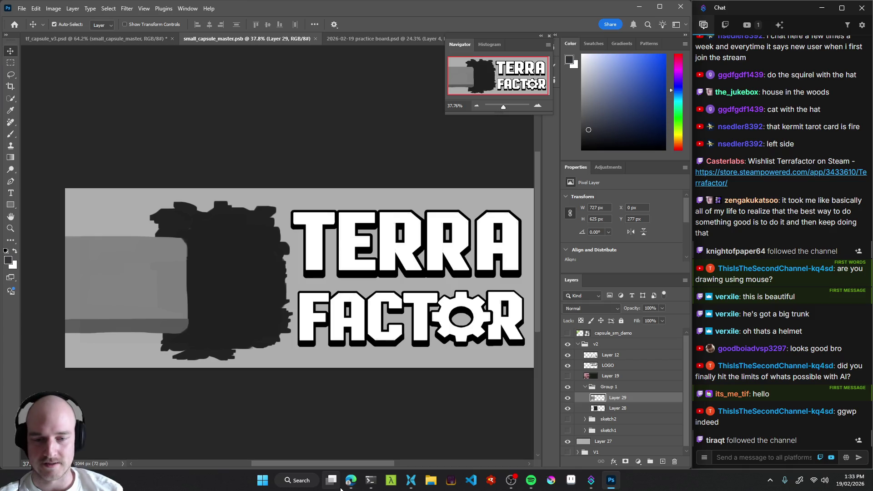
{"action": "left_click", "coordinate": [350, 479]}
{"action": "left_click", "coordinate": [34, 294]}
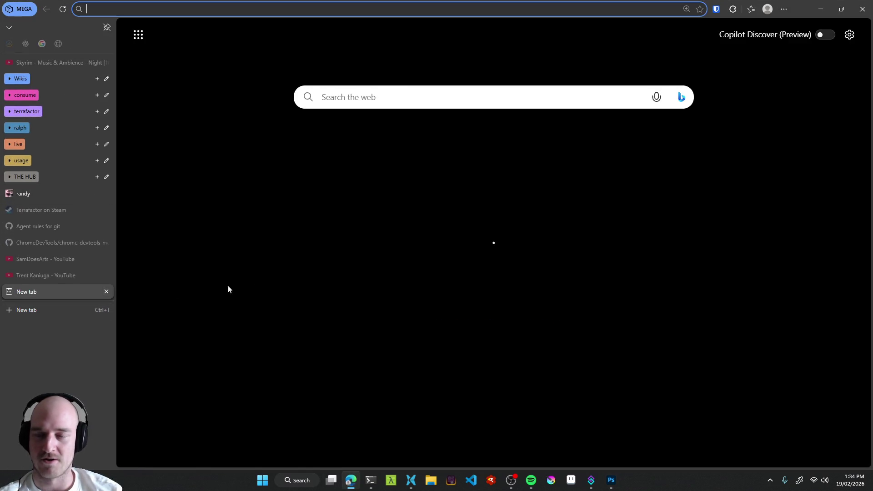
{"action": "type", "text": "pinterest"}
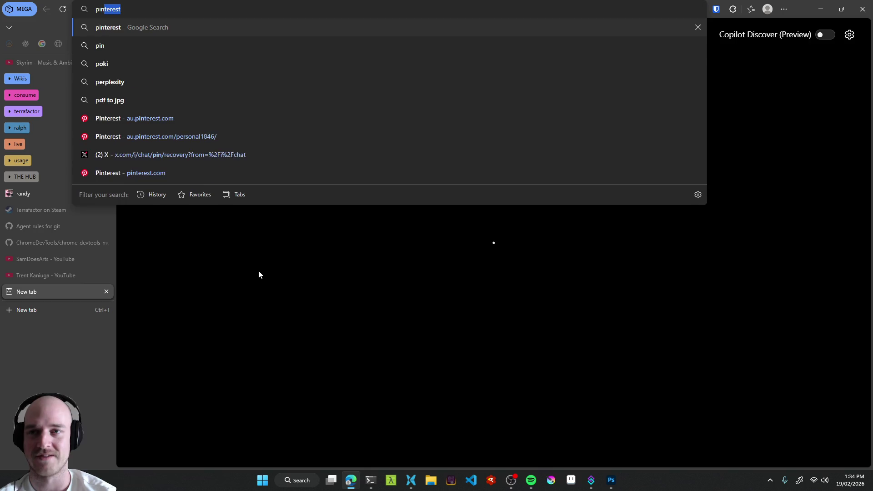
{"action": "key", "text": "Down"}
{"action": "key", "text": "Down"}
{"action": "key", "text": "Down"}
{"action": "key", "text": "Return"}
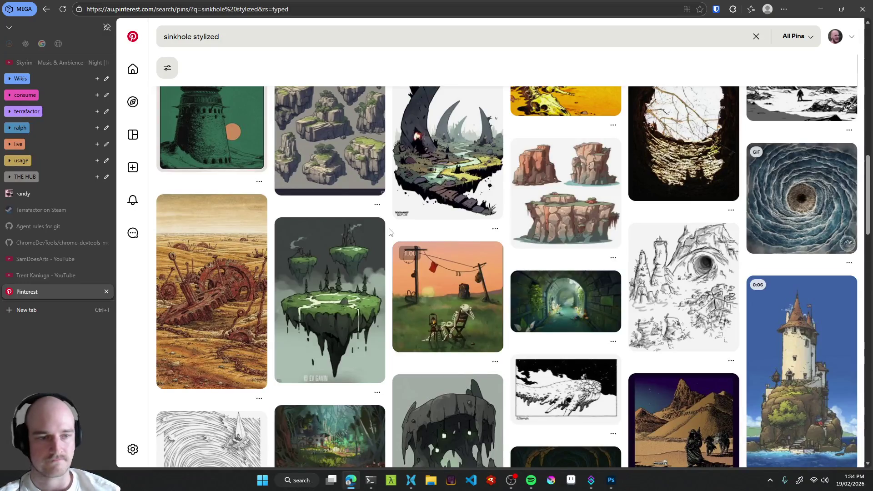
{"action": "scroll", "coordinate": [389, 234], "scroll_direction": "down", "scroll_amount": 10}
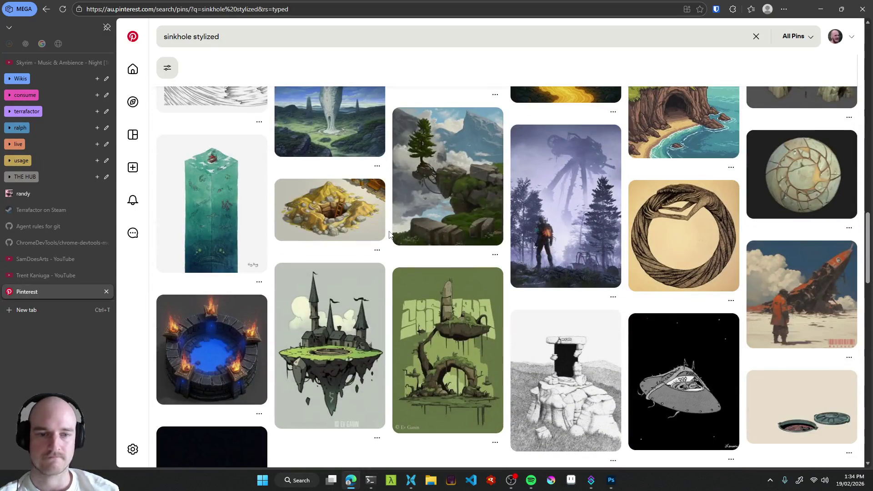
{"action": "scroll", "coordinate": [389, 234], "scroll_direction": "up", "scroll_amount": 8}
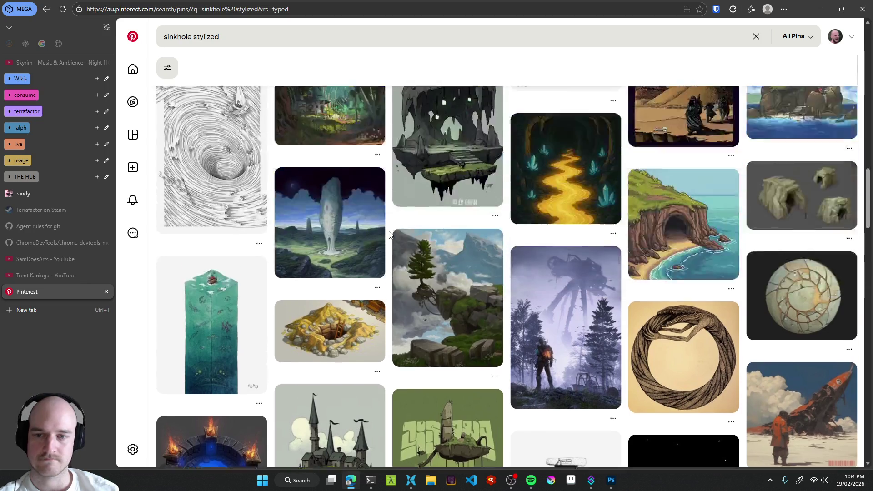
{"action": "scroll", "coordinate": [388, 234], "scroll_direction": "up", "scroll_amount": 8}
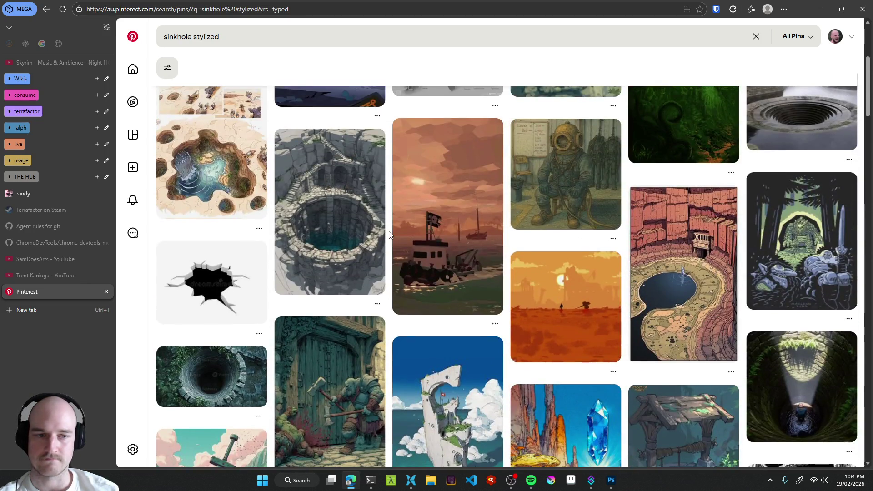
{"action": "scroll", "coordinate": [389, 234], "scroll_direction": "up", "scroll_amount": 3}
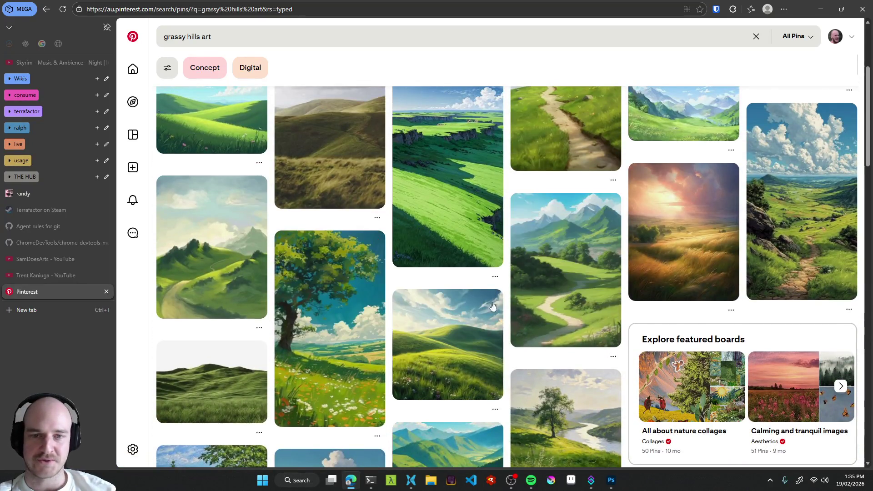
Scroll back up the grassy hills art results and bring up OBS Studio.
{"action": "scroll", "coordinate": [291, 319], "scroll_direction": "up", "scroll_amount": 4}
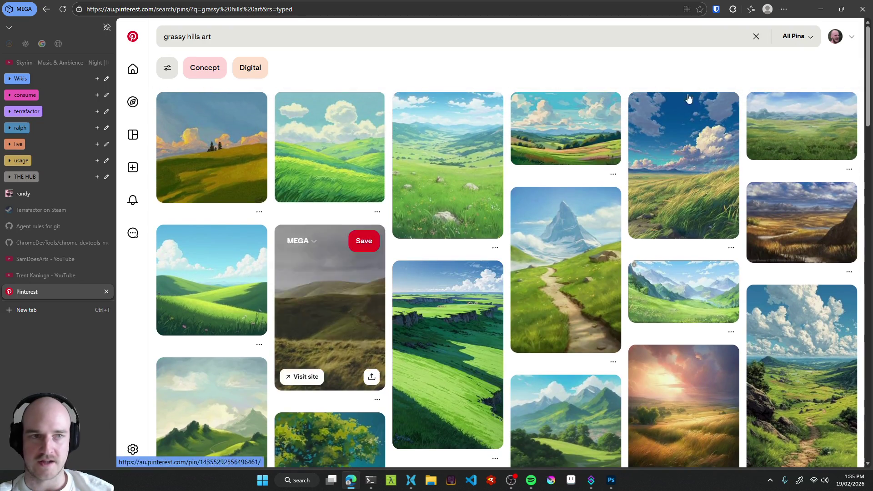
{"action": "left_click", "coordinate": [512, 486]}
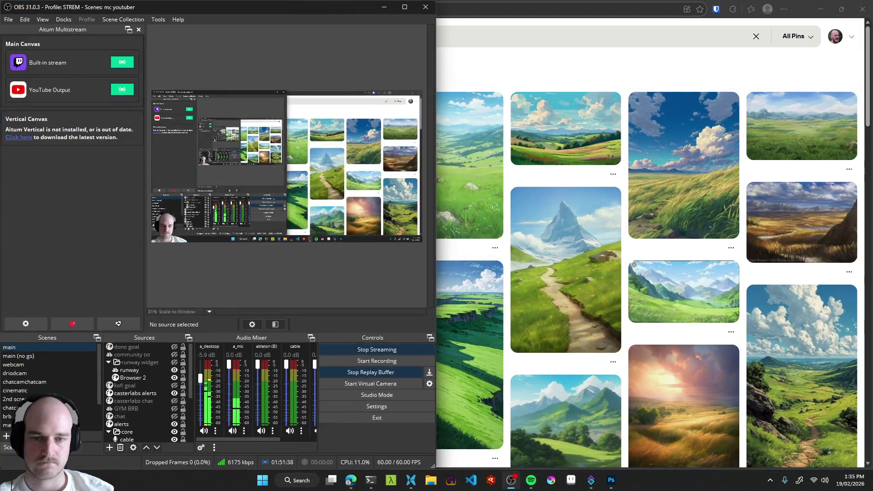
Minimise OBS, nudge and zoom out the capsule art view, then minimise Photoshop.
{"action": "left_click", "coordinate": [511, 486]}
{"action": "left_click", "coordinate": [611, 480]}
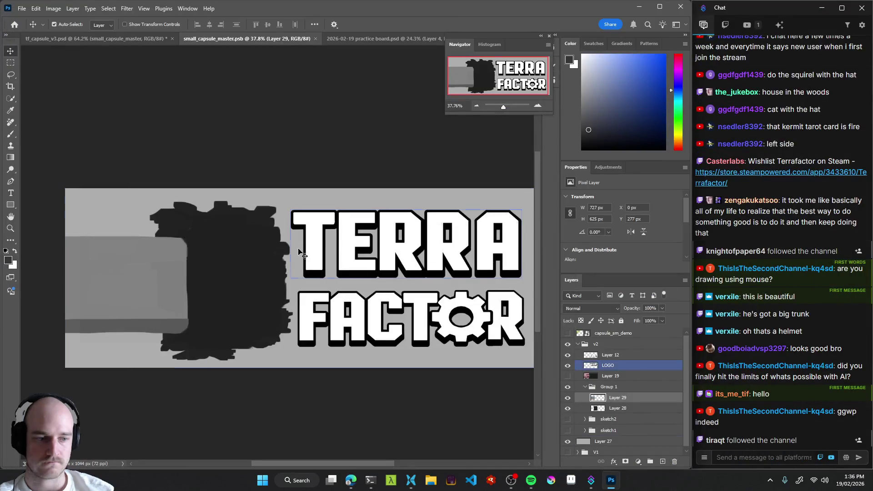
{"action": "left_click_drag", "start_coordinate": [288, 277], "coordinate": [295, 272]}
{"action": "scroll", "coordinate": [294, 272], "scroll_direction": "down", "scroll_amount": 3}
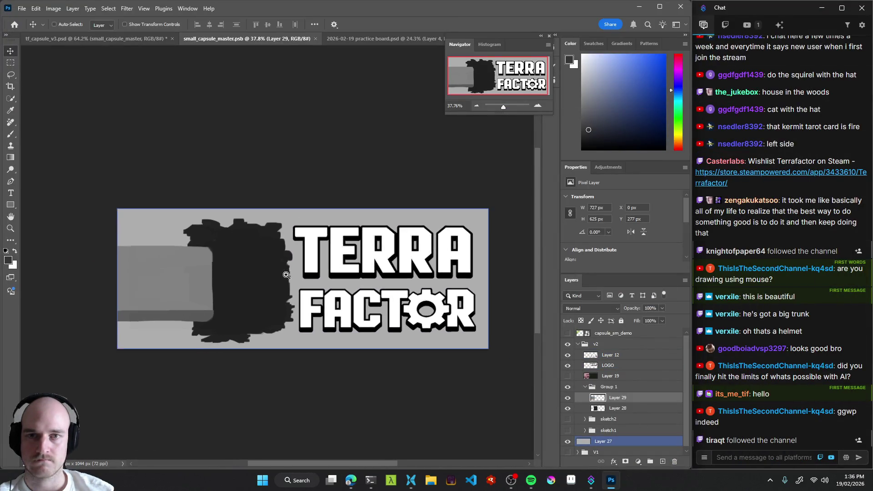
{"action": "left_click", "coordinate": [639, 7]}
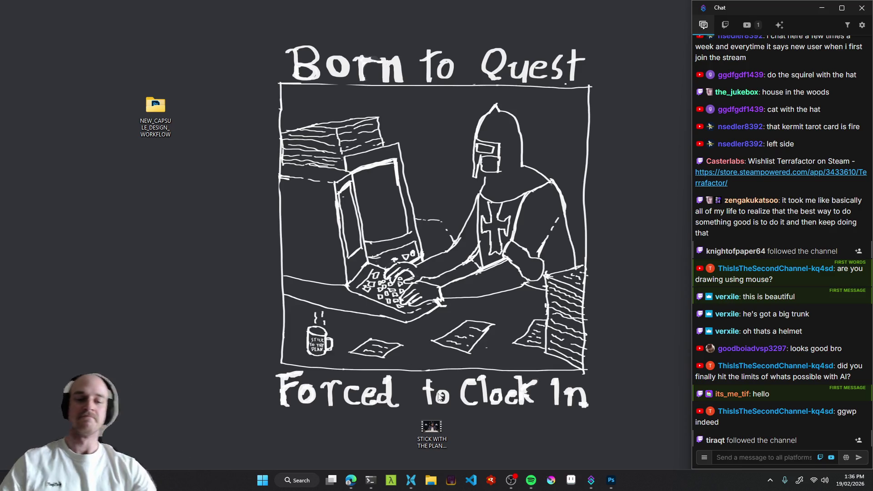
Minimize OBS and return to Photoshop's small_capsule_master TERRA FACTOR capsule document.
{"action": "left_click", "coordinate": [515, 488]}
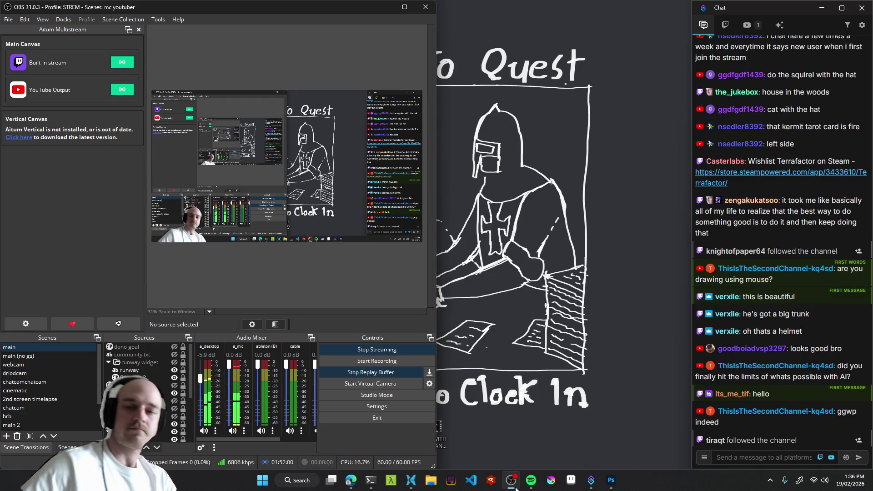
{"action": "left_click", "coordinate": [515, 488]}
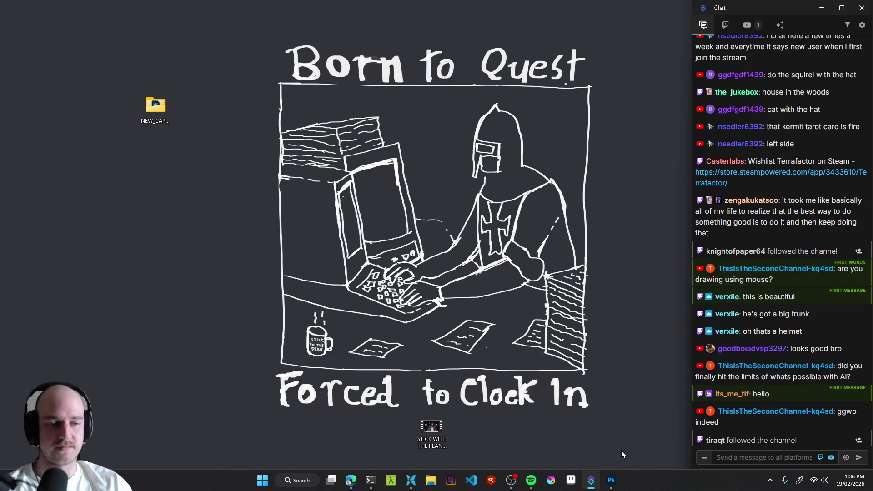
{"action": "left_click", "coordinate": [611, 480]}
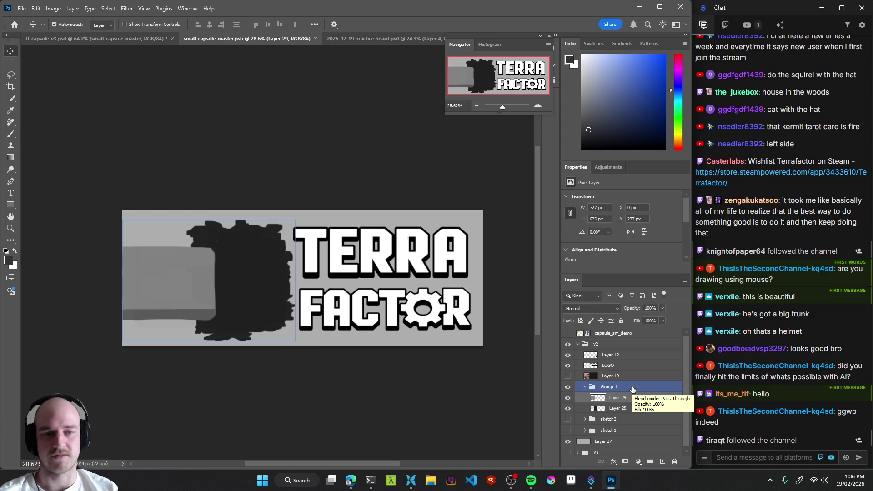
Select Layer 28, sample the silhouette's dark grey and try a right-edge stroke, undoing it.
{"action": "left_click", "coordinate": [291, 298]}
{"action": "mouse_move", "coordinate": [234, 278]}
{"action": "left_mouse_down"}
{"action": "mouse_move", "coordinate": [267, 276]}
{"action": "mouse_move", "coordinate": [260, 272]}
{"action": "left_mouse_up"}
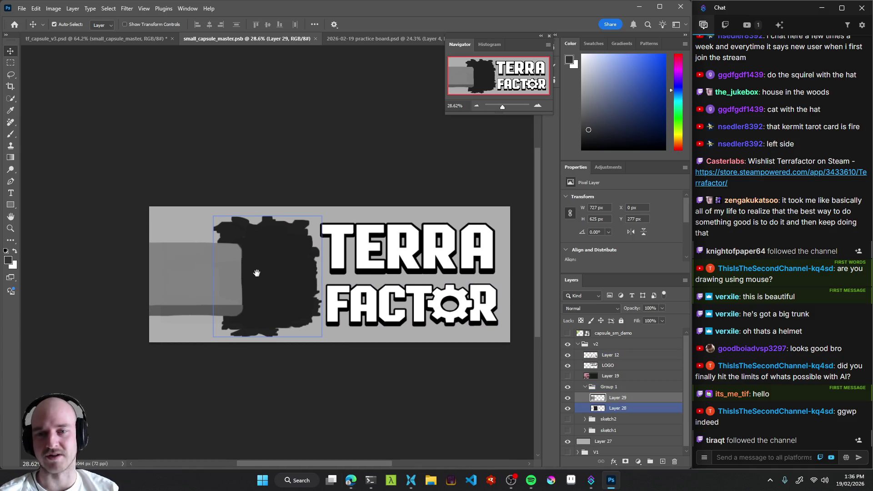
{"action": "scroll", "coordinate": [273, 277], "scroll_direction": "up", "scroll_amount": 5}
{"action": "left_click_drag", "start_coordinate": [305, 297], "coordinate": [306, 300]}
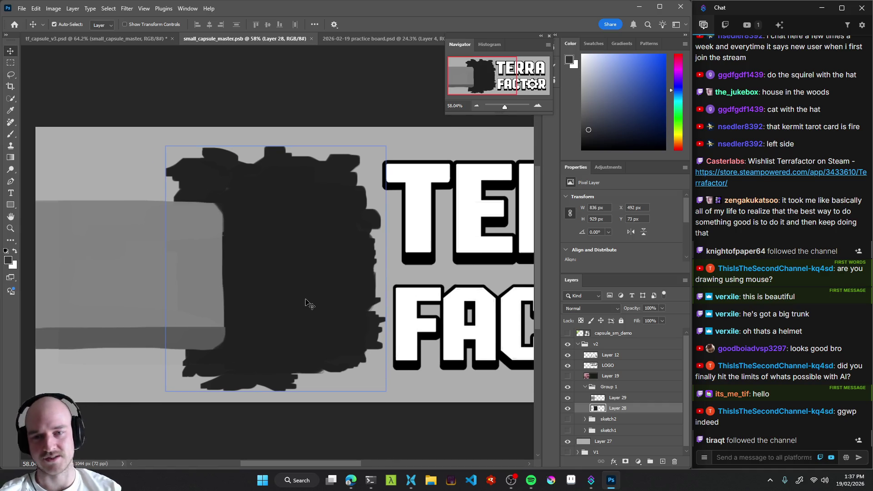
{"action": "key", "text": "b"}
{"action": "key", "text": "ctrl+z"}
{"action": "left_click", "coordinate": [353, 272], "text": "alt"}
{"action": "mouse_move", "coordinate": [373, 270]}
{"action": "left_mouse_down"}
{"action": "mouse_move", "coordinate": [382, 259]}
{"action": "mouse_move", "coordinate": [387, 265]}
{"action": "left_mouse_up"}
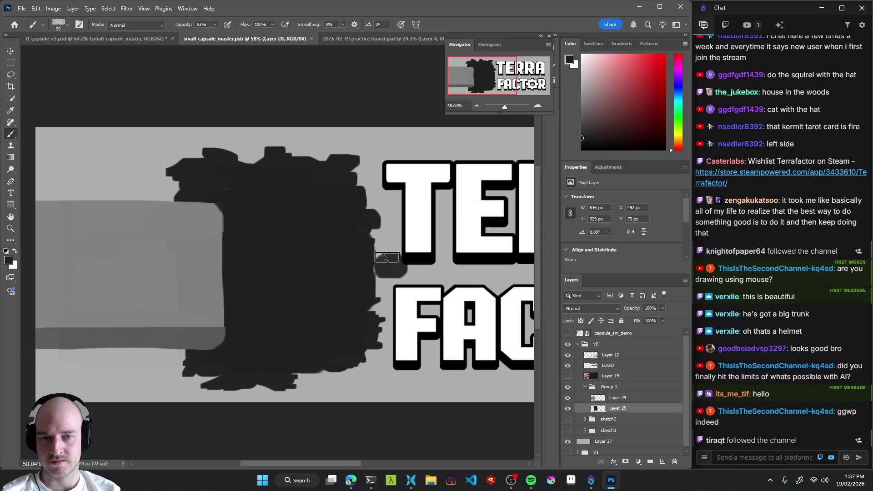
{"action": "key", "text": "ctrl+z"}
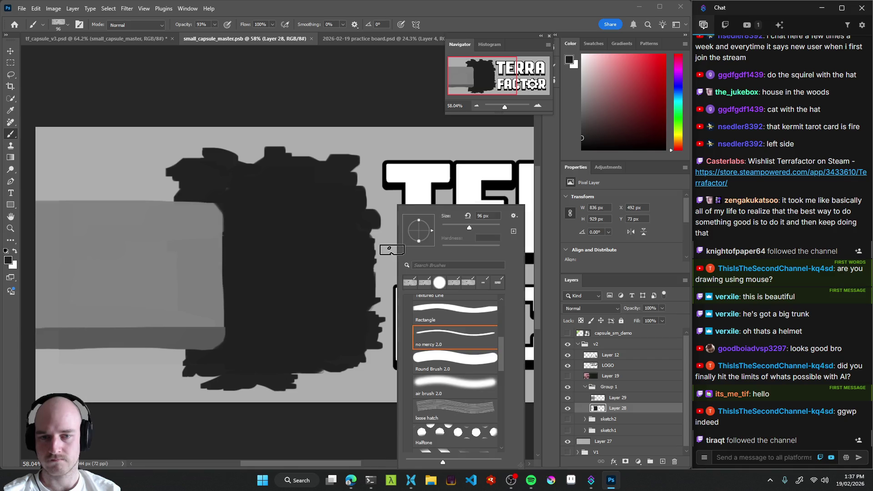
Choose the 'no mercy 2.0' brush preset and frame the silhouette beside the logo.
{"action": "right_click", "coordinate": [391, 272]}
{"action": "left_click", "coordinate": [378, 332]}
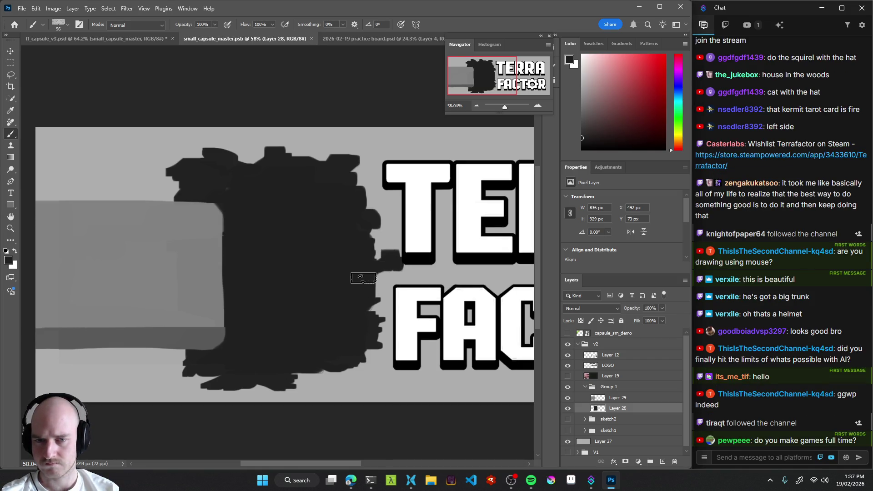
{"action": "mouse_move", "coordinate": [395, 275]}
{"action": "left_mouse_down"}
{"action": "mouse_move", "coordinate": [390, 260]}
{"action": "mouse_move", "coordinate": [400, 285]}
{"action": "left_mouse_up"}
{"action": "scroll", "coordinate": [407, 273], "scroll_direction": "down", "scroll_amount": 2}
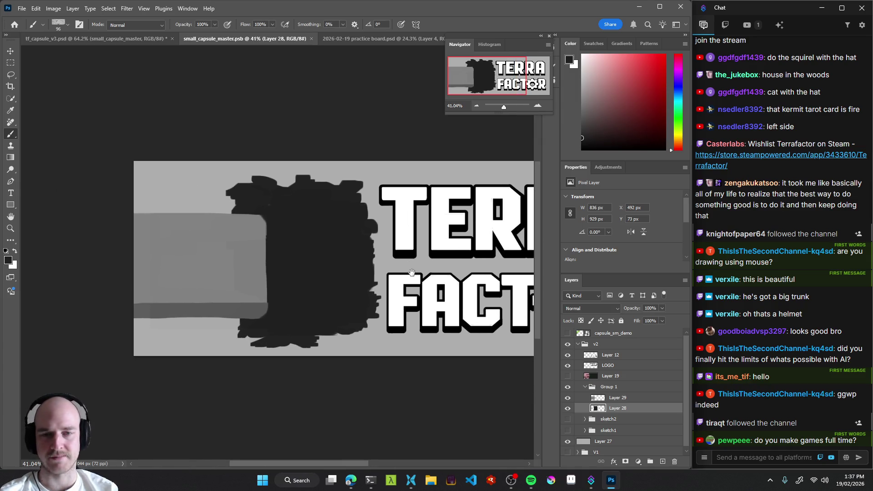
{"action": "scroll", "coordinate": [412, 272], "scroll_direction": "up", "scroll_amount": 1}
{"action": "scroll", "coordinate": [413, 275], "scroll_direction": "down", "scroll_amount": 3}
{"action": "scroll", "coordinate": [420, 283], "scroll_direction": "up", "scroll_amount": 4}
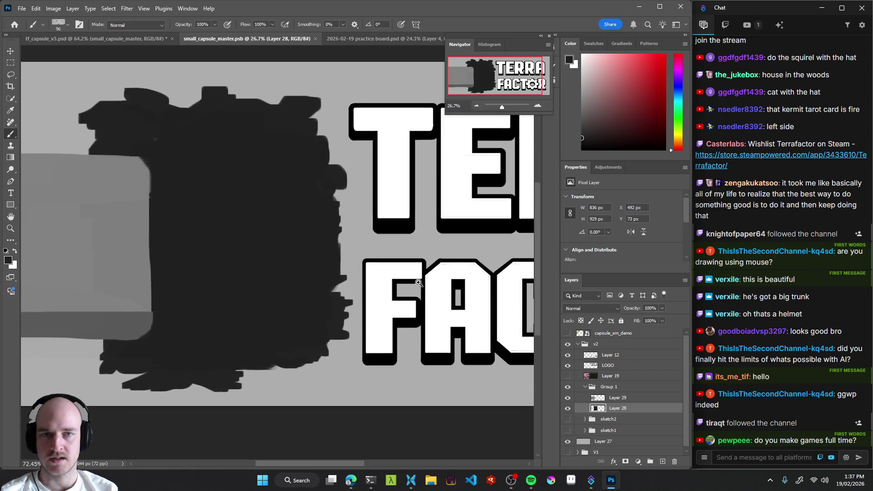
{"action": "scroll", "coordinate": [411, 273], "scroll_direction": "down", "scroll_amount": 2}
{"action": "scroll", "coordinate": [407, 268], "scroll_direction": "down", "scroll_amount": 5}
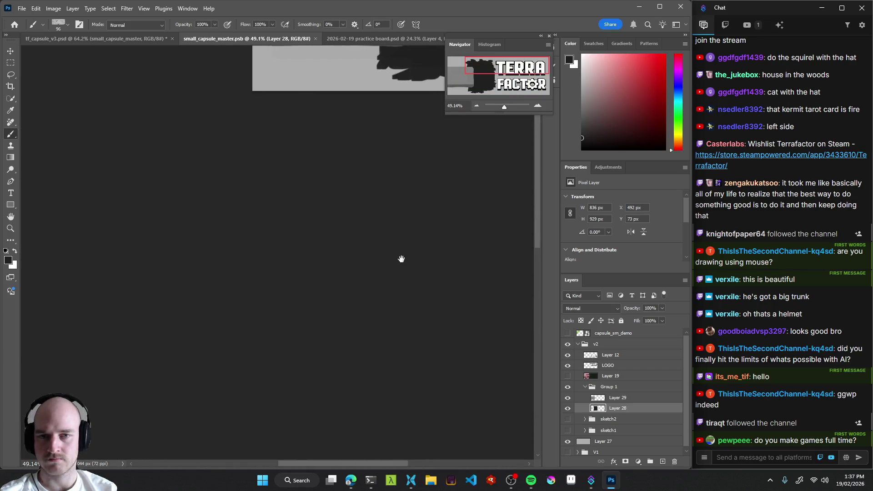
{"action": "mouse_move", "coordinate": [400, 259]}
{"action": "left_mouse_down"}
{"action": "mouse_move", "coordinate": [409, 253]}
{"action": "mouse_move", "coordinate": [368, 258]}
{"action": "left_mouse_up"}
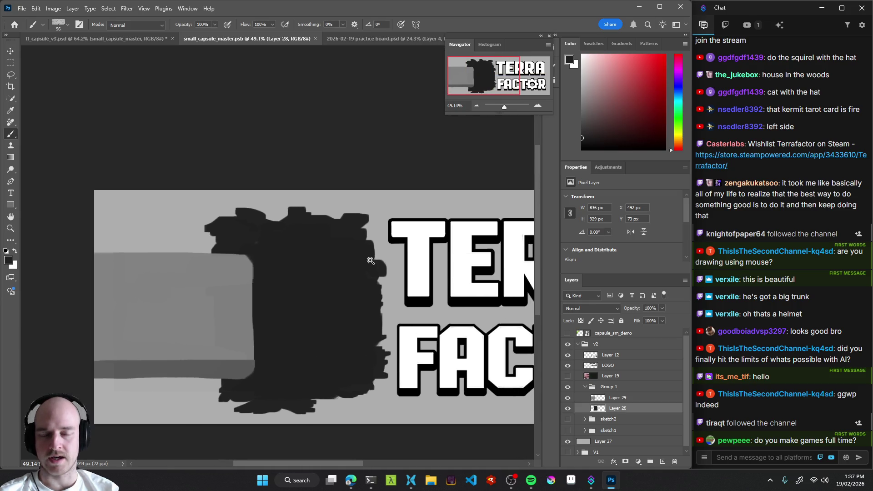
{"action": "scroll", "coordinate": [369, 259], "scroll_direction": "down", "scroll_amount": 3}
{"action": "scroll", "coordinate": [372, 277], "scroll_direction": "up", "scroll_amount": 4}
{"action": "left_click_drag", "start_coordinate": [378, 300], "coordinate": [370, 295]}
Erase a bit of the silhouette's right edge with the brush in Clear mode.
{"action": "key", "text": "e"}
{"action": "key", "text": "b"}
{"action": "mouse_move", "coordinate": [395, 258]}
{"action": "left_mouse_down"}
{"action": "mouse_move", "coordinate": [394, 273]}
{"action": "mouse_move", "coordinate": [377, 221]}
{"action": "mouse_move", "coordinate": [360, 215]}
{"action": "left_mouse_up"}
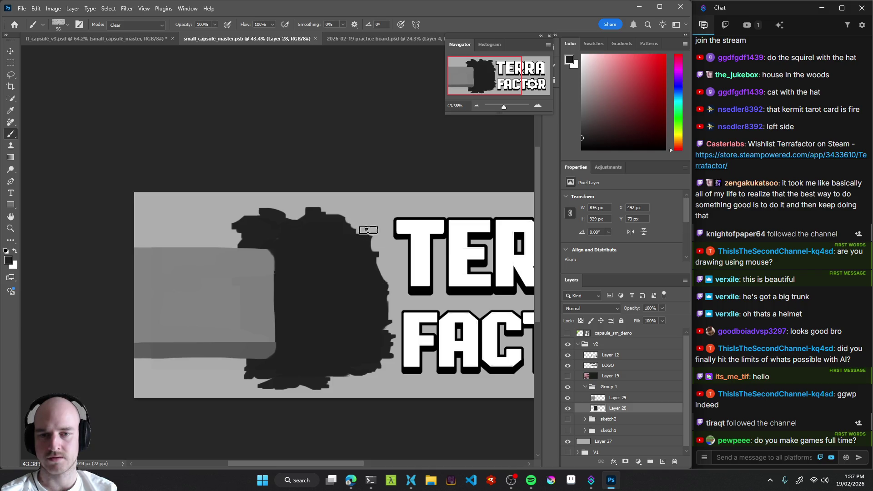
Return the brush to Normal mode and paint jagged edges on the silhouette's upper right.
{"action": "key", "text": "shift+alt+n"}
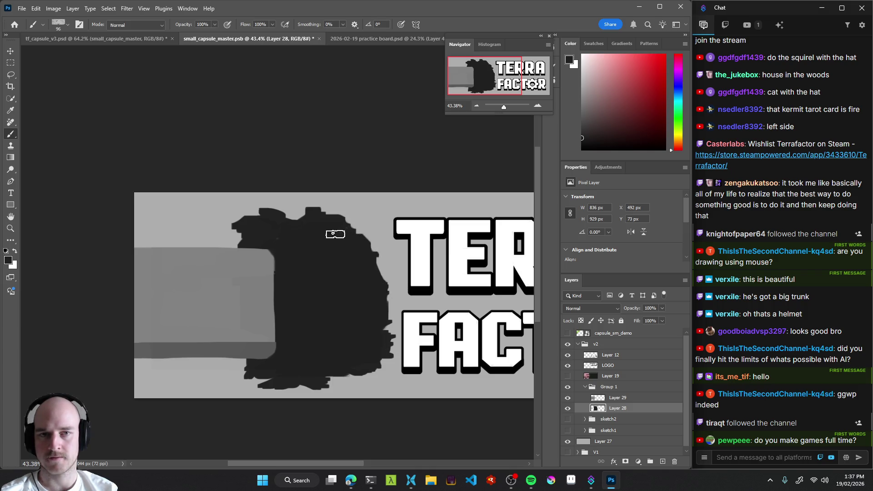
{"action": "mouse_move", "coordinate": [364, 241]}
{"action": "left_mouse_down"}
{"action": "mouse_move", "coordinate": [376, 259]}
{"action": "mouse_move", "coordinate": [354, 234]}
{"action": "left_mouse_up"}
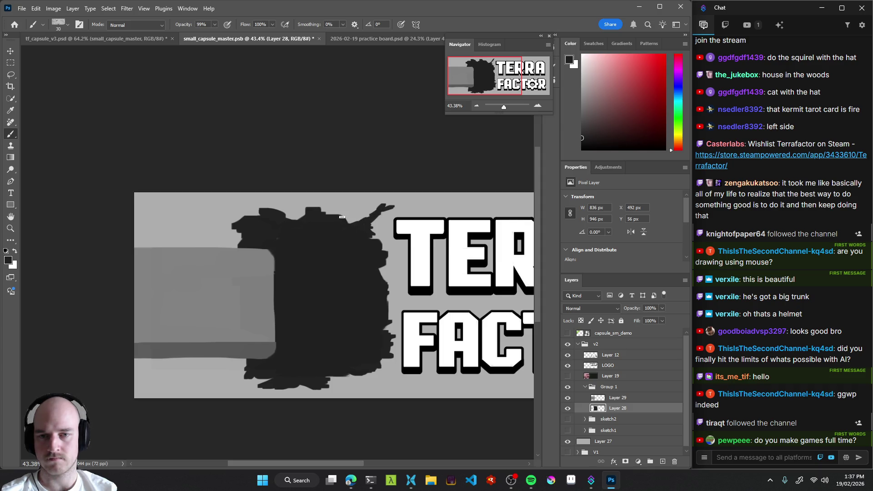
{"action": "mouse_move", "coordinate": [354, 277]}
{"action": "left_mouse_down"}
{"action": "mouse_move", "coordinate": [369, 267]}
{"action": "mouse_move", "coordinate": [369, 282]}
{"action": "mouse_move", "coordinate": [340, 274]}
{"action": "mouse_move", "coordinate": [347, 270]}
{"action": "left_mouse_up"}
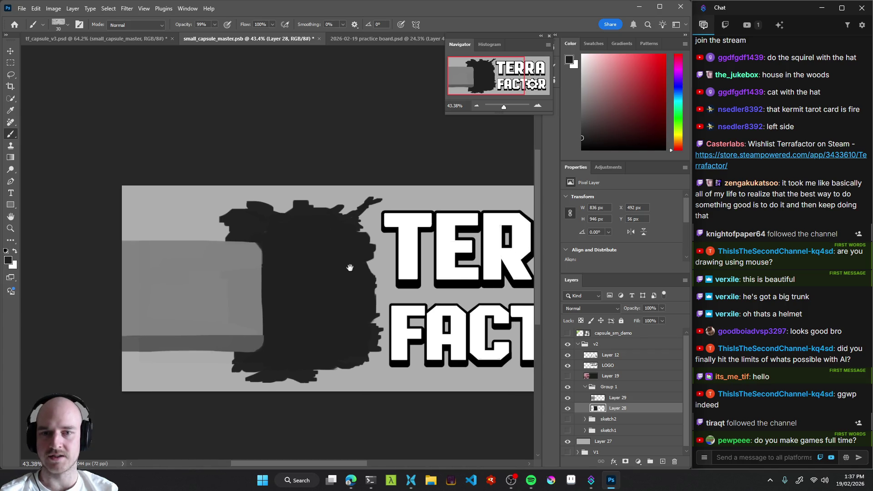
Zoom into the silhouette's top-right edge and pick a light grey paint colour.
{"action": "left_click_drag", "start_coordinate": [362, 231], "coordinate": [382, 228]}
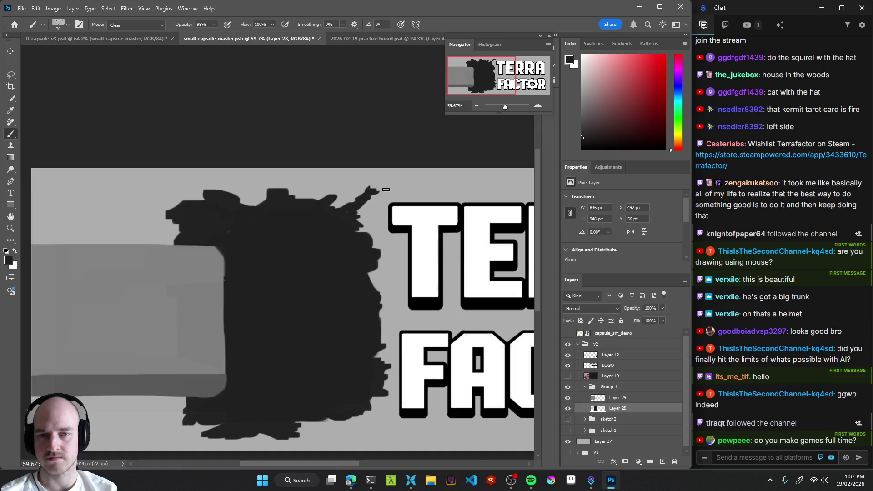
{"action": "mouse_move", "coordinate": [385, 212]}
{"action": "left_mouse_down"}
{"action": "mouse_move", "coordinate": [407, 186]}
{"action": "mouse_move", "coordinate": [399, 225]}
{"action": "mouse_move", "coordinate": [360, 226]}
{"action": "mouse_move", "coordinate": [391, 245]}
{"action": "mouse_move", "coordinate": [391, 258]}
{"action": "mouse_move", "coordinate": [342, 258]}
{"action": "mouse_move", "coordinate": [387, 259]}
{"action": "left_mouse_up"}
{"action": "left_click_drag", "start_coordinate": [581, 138], "coordinate": [582, 123]}
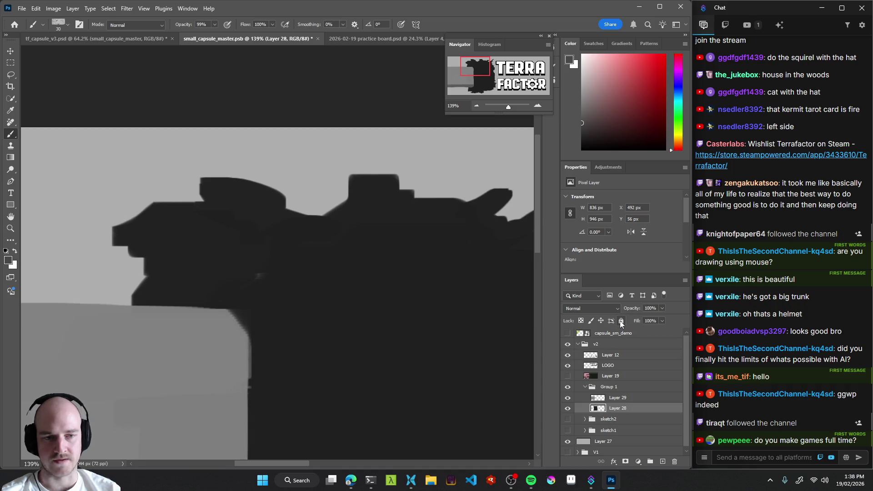
Lock Layer 28's transparent pixels, then undo a first diagonal light grey stroke.
{"action": "left_click", "coordinate": [581, 321]}
{"action": "mouse_move", "coordinate": [310, 196]}
{"action": "left_mouse_down"}
{"action": "mouse_move", "coordinate": [325, 193]}
{"action": "mouse_move", "coordinate": [351, 230]}
{"action": "left_mouse_up"}
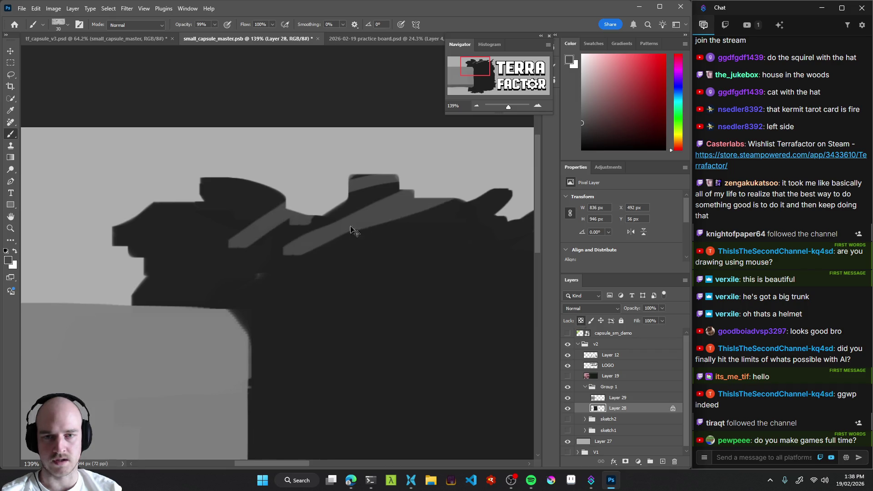
{"action": "key", "text": "ctrl+z"}
{"action": "key", "text": "ctrl+z"}
Paint light grey highlights along the silhouette's jagged top ridge from its left edge toward the centre.
{"action": "left_click_drag", "start_coordinate": [337, 313], "coordinate": [257, 285]}
{"action": "scroll", "coordinate": [248, 275], "scroll_direction": "down", "scroll_amount": 3}
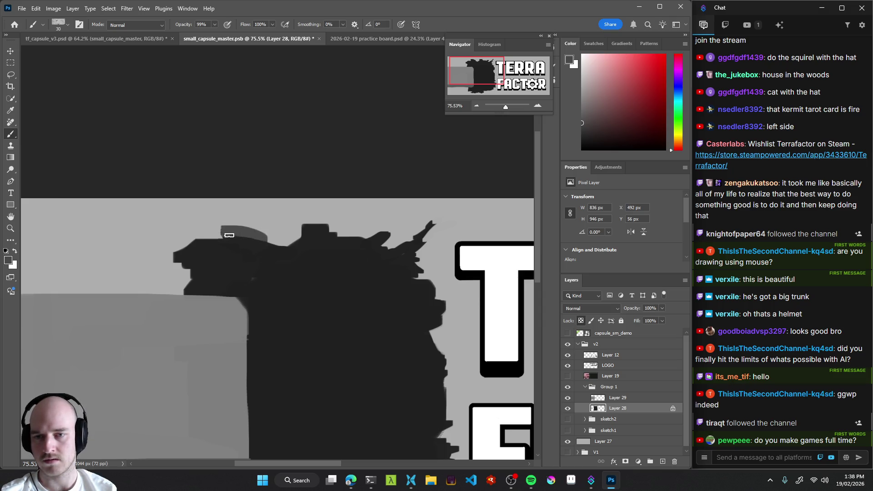
{"action": "mouse_move", "coordinate": [216, 236]}
{"action": "left_mouse_down"}
{"action": "mouse_move", "coordinate": [225, 251]}
{"action": "mouse_move", "coordinate": [181, 251]}
{"action": "mouse_move", "coordinate": [176, 261]}
{"action": "left_mouse_up"}
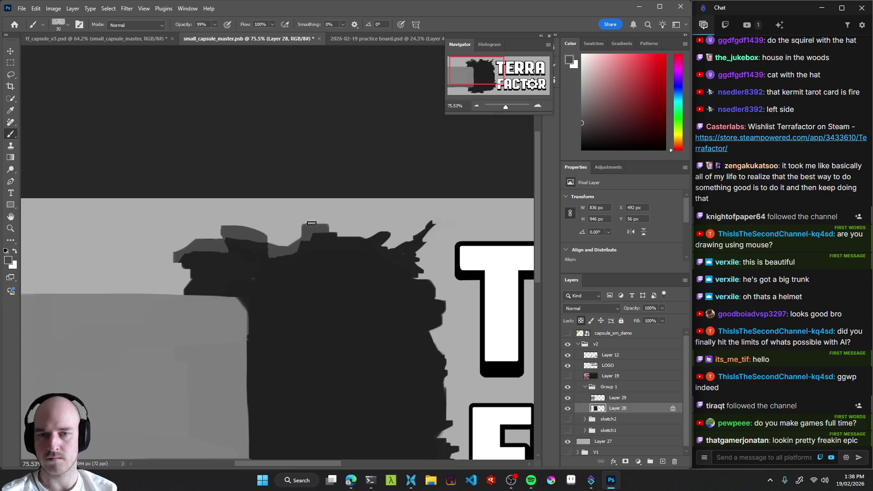
{"action": "left_click_drag", "start_coordinate": [383, 232], "coordinate": [334, 237]}
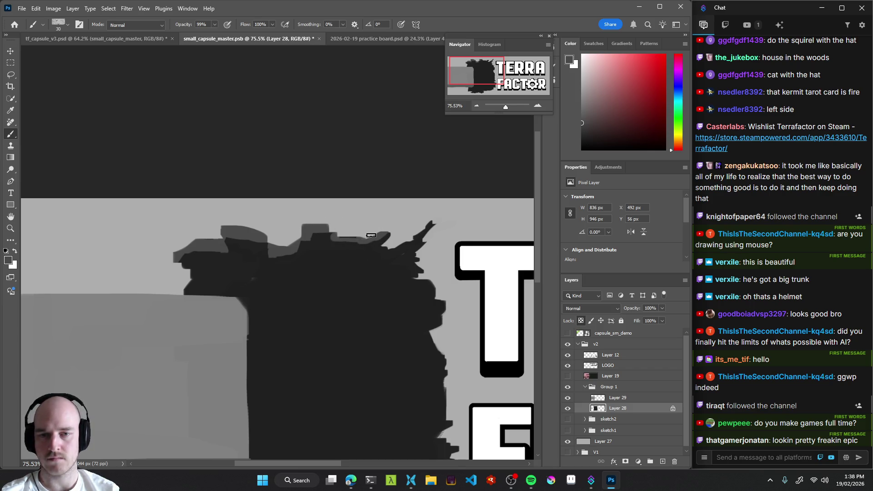
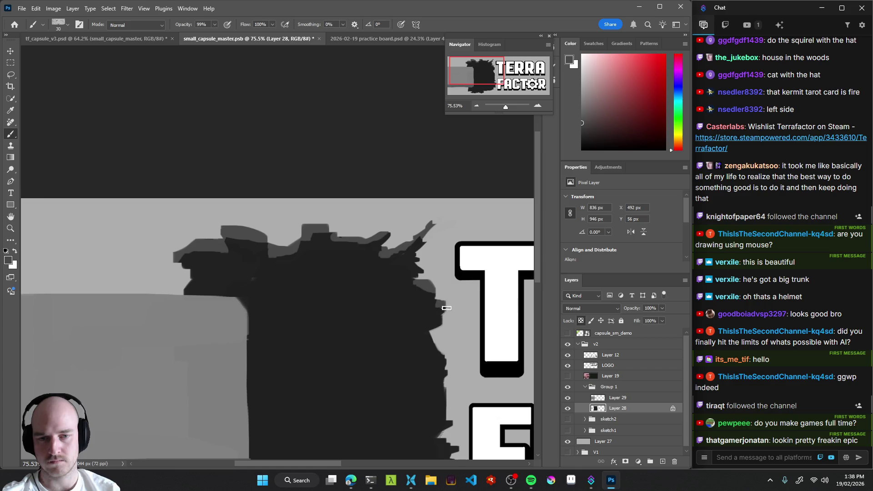
Paint lighter grey chunks along the dark hole's right edge.
{"action": "mouse_move", "coordinate": [458, 326]}
{"action": "left_mouse_down"}
{"action": "mouse_move", "coordinate": [434, 257]}
{"action": "mouse_move", "coordinate": [409, 274]}
{"action": "mouse_move", "coordinate": [421, 314]}
{"action": "left_mouse_up"}
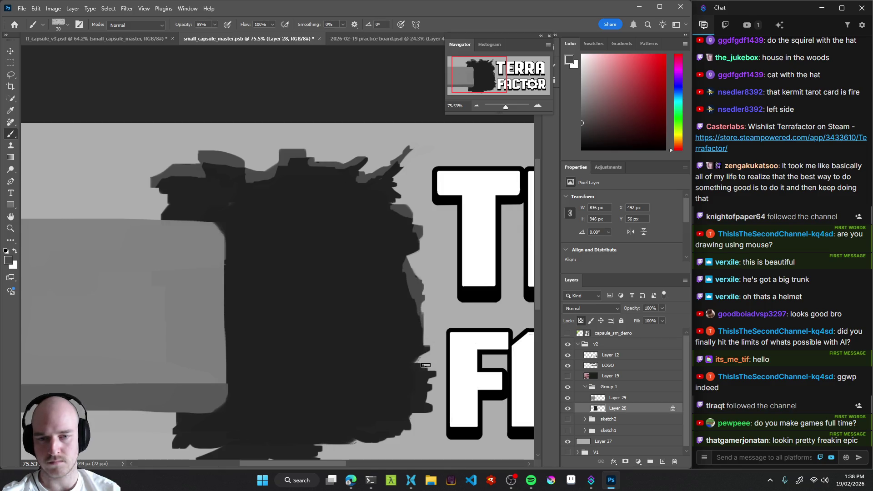
{"action": "mouse_move", "coordinate": [423, 383]}
{"action": "left_mouse_down"}
{"action": "mouse_move", "coordinate": [429, 361]}
{"action": "mouse_move", "coordinate": [429, 390]}
{"action": "left_mouse_up"}
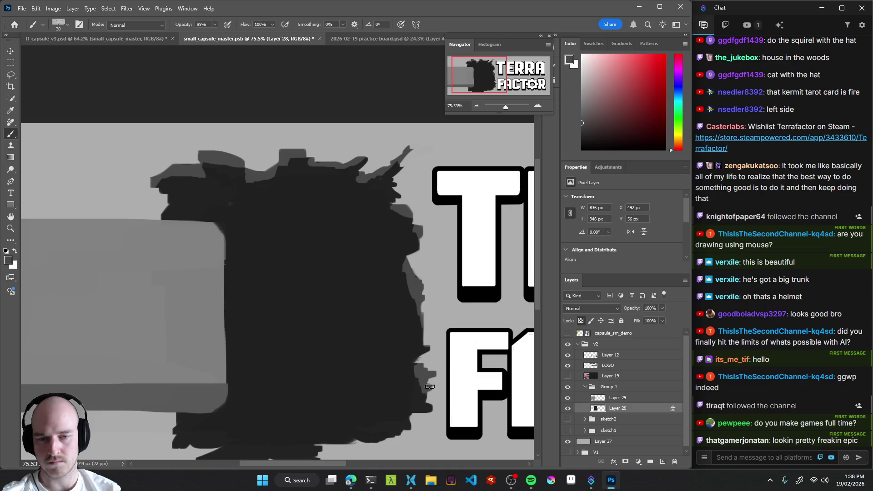
{"action": "mouse_move", "coordinate": [404, 441]}
{"action": "left_mouse_down"}
{"action": "mouse_move", "coordinate": [423, 409]}
{"action": "mouse_move", "coordinate": [407, 384]}
{"action": "left_mouse_up"}
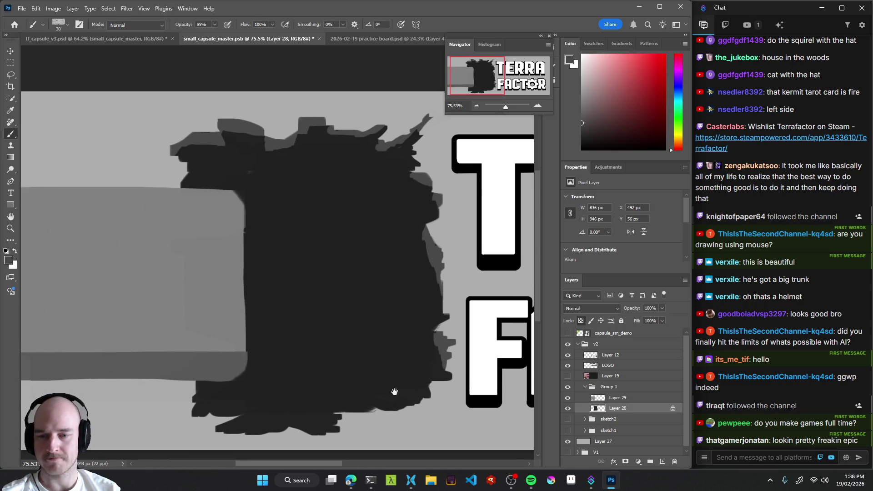
{"action": "mouse_move", "coordinate": [454, 272]}
{"action": "left_mouse_down"}
{"action": "mouse_move", "coordinate": [396, 299]}
{"action": "mouse_move", "coordinate": [355, 296]}
{"action": "mouse_move", "coordinate": [459, 274]}
{"action": "mouse_move", "coordinate": [402, 307]}
{"action": "mouse_move", "coordinate": [427, 308]}
{"action": "mouse_move", "coordinate": [372, 309]}
{"action": "mouse_move", "coordinate": [389, 276]}
{"action": "mouse_move", "coordinate": [428, 310]}
{"action": "mouse_move", "coordinate": [364, 316]}
{"action": "mouse_move", "coordinate": [404, 335]}
{"action": "mouse_move", "coordinate": [333, 331]}
{"action": "mouse_move", "coordinate": [339, 336]}
{"action": "left_mouse_up"}
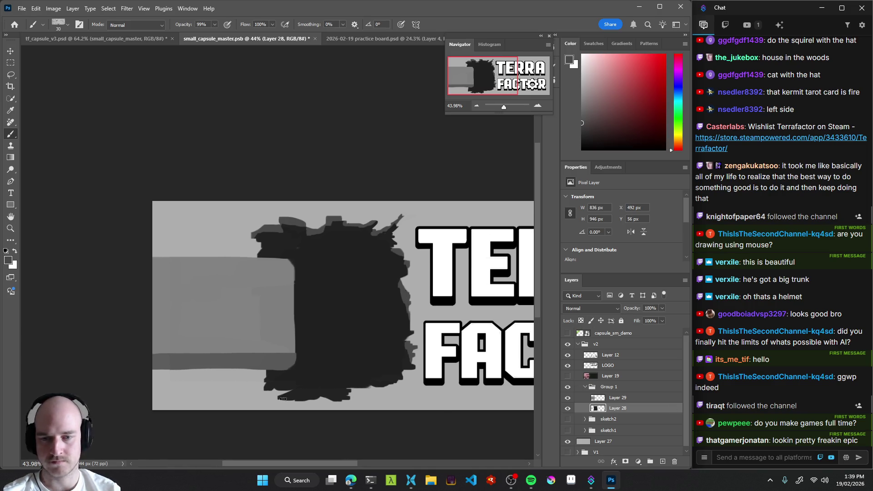
Enlarge the brush, erase the hole's lower-left bump in Clear mode, then return to Normal.
{"action": "mouse_move", "coordinate": [274, 391]}
{"action": "left_mouse_down"}
{"action": "mouse_move", "coordinate": [256, 378]}
{"action": "mouse_move", "coordinate": [272, 398]}
{"action": "mouse_move", "coordinate": [281, 386]}
{"action": "mouse_move", "coordinate": [272, 390]}
{"action": "mouse_move", "coordinate": [286, 403]}
{"action": "mouse_move", "coordinate": [272, 390]}
{"action": "mouse_move", "coordinate": [351, 389]}
{"action": "mouse_move", "coordinate": [312, 388]}
{"action": "mouse_move", "coordinate": [302, 413]}
{"action": "left_mouse_up"}
{"action": "key", "text": "0"}
{"action": "key", "text": "shift+alt+r"}
{"action": "key", "text": "shift+alt+n"}
Try shifting the dark hole left, undo it, and nudge the TERRA word right and up.
{"action": "mouse_move", "coordinate": [434, 335]}
{"action": "left_mouse_down"}
{"action": "mouse_move", "coordinate": [318, 346]}
{"action": "mouse_move", "coordinate": [365, 350]}
{"action": "left_mouse_up"}
{"action": "key", "text": "v"}
{"action": "mouse_move", "coordinate": [278, 336]}
{"action": "left_mouse_down"}
{"action": "mouse_move", "coordinate": [268, 336]}
{"action": "mouse_move", "coordinate": [276, 343]}
{"action": "left_mouse_up"}
{"action": "scroll", "coordinate": [279, 344], "scroll_direction": "right", "scroll_amount": 2}
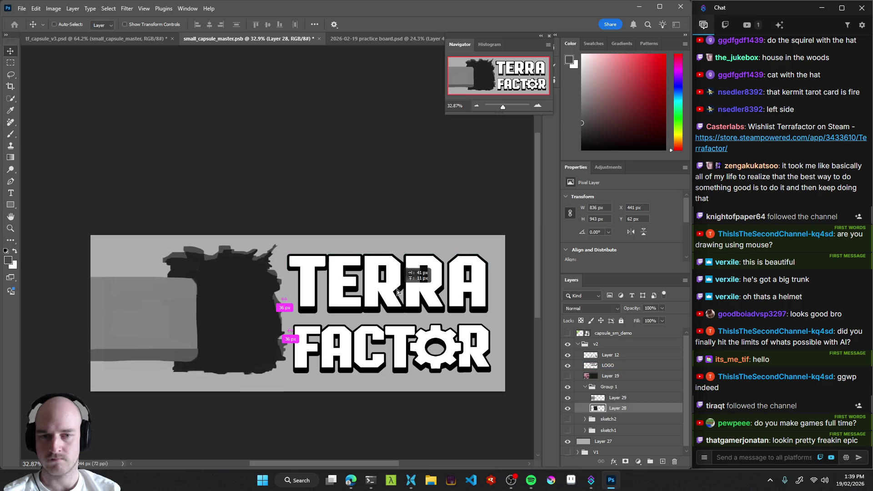
{"action": "key", "text": "ctrl+z"}
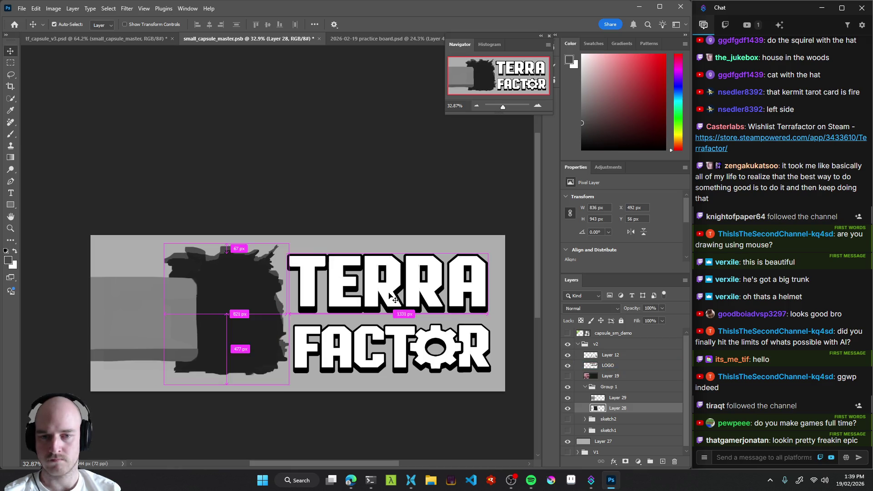
{"action": "left_click", "coordinate": [391, 300]}
{"action": "left_click_drag", "start_coordinate": [388, 299], "coordinate": [394, 298]}
Align the FACTOR logo word under TERRA.
{"action": "left_click", "coordinate": [381, 336]}
{"action": "mouse_move", "coordinate": [396, 333]}
{"action": "left_mouse_down"}
{"action": "mouse_move", "coordinate": [328, 342]}
{"action": "mouse_move", "coordinate": [455, 318]}
{"action": "mouse_move", "coordinate": [444, 303]}
{"action": "left_mouse_up"}
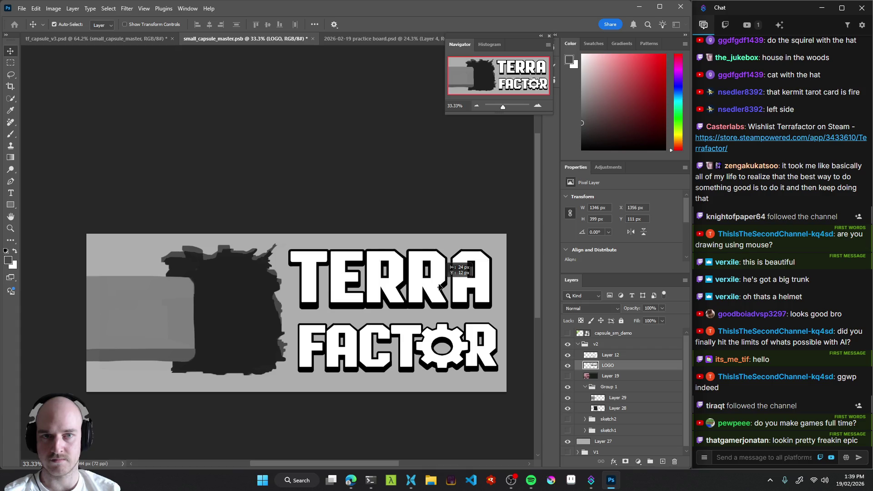
{"action": "left_click_drag", "start_coordinate": [446, 335], "coordinate": [440, 336]}
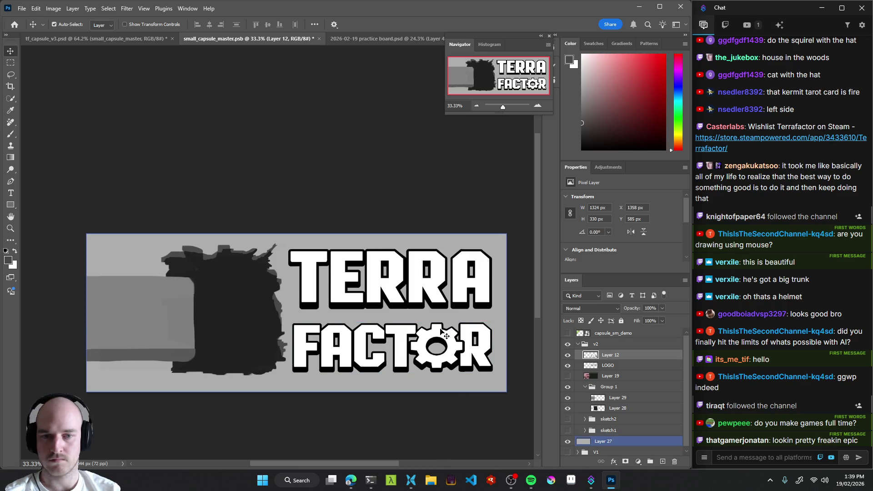
{"action": "left_click_drag", "start_coordinate": [439, 333], "coordinate": [434, 331]}
{"action": "mouse_move", "coordinate": [385, 360]}
{"action": "left_mouse_down"}
{"action": "mouse_move", "coordinate": [466, 355]}
{"action": "mouse_move", "coordinate": [397, 360]}
{"action": "left_mouse_up"}
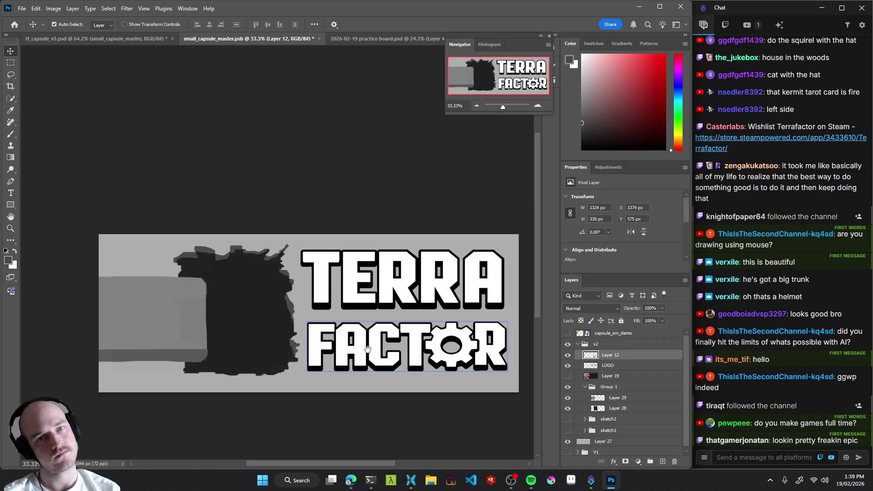
Select the grey conveyor bar (Layer 29) and start stretching and raising it with Free Transform.
{"action": "left_click_drag", "start_coordinate": [338, 353], "coordinate": [400, 348]}
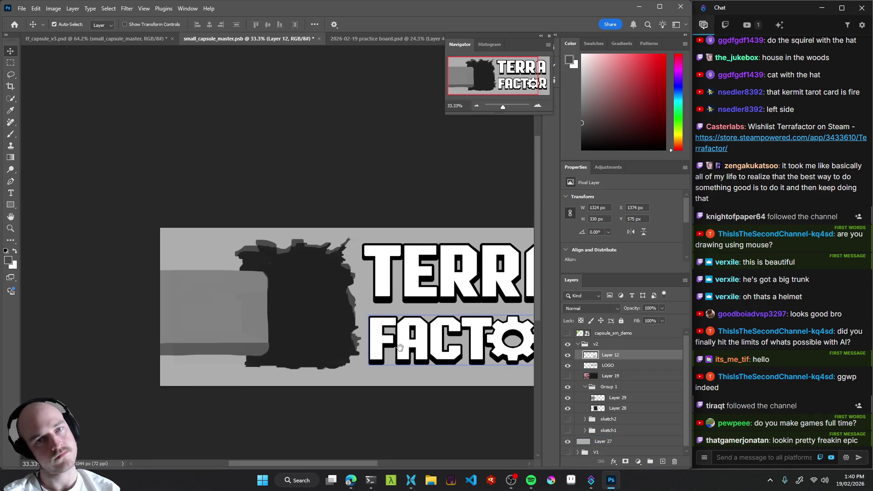
{"action": "left_click_drag", "start_coordinate": [246, 337], "coordinate": [292, 332]}
{"action": "left_click", "coordinate": [296, 334]}
{"action": "key", "text": "ctrl+t"}
{"action": "left_click_drag", "start_coordinate": [261, 266], "coordinate": [265, 273]}
{"action": "left_click_drag", "start_coordinate": [262, 277], "coordinate": [279, 285]}
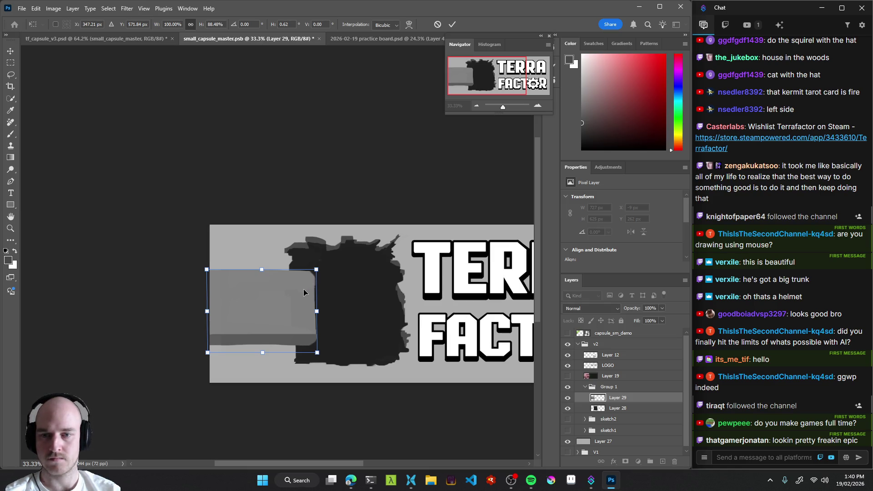
Raise the conveyor bar a bit more, commit the transform, and zoom to check it against the hole.
{"action": "left_click_drag", "start_coordinate": [299, 292], "coordinate": [299, 293]}
{"action": "key", "text": "Return"}
{"action": "key", "text": "alt+bracketleft"}
{"action": "mouse_move", "coordinate": [382, 291]}
{"action": "left_mouse_down"}
{"action": "mouse_move", "coordinate": [345, 320]}
{"action": "mouse_move", "coordinate": [327, 321]}
{"action": "left_mouse_up"}
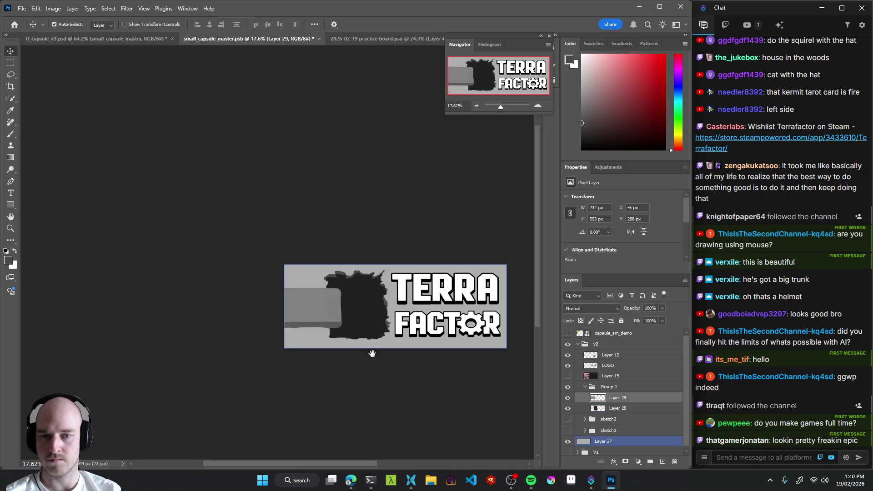
{"action": "mouse_move", "coordinate": [321, 321]}
{"action": "left_mouse_down"}
{"action": "mouse_move", "coordinate": [352, 316]}
{"action": "mouse_move", "coordinate": [360, 335]}
{"action": "mouse_move", "coordinate": [342, 345]}
{"action": "left_mouse_up"}
{"action": "left_click", "coordinate": [323, 361]}
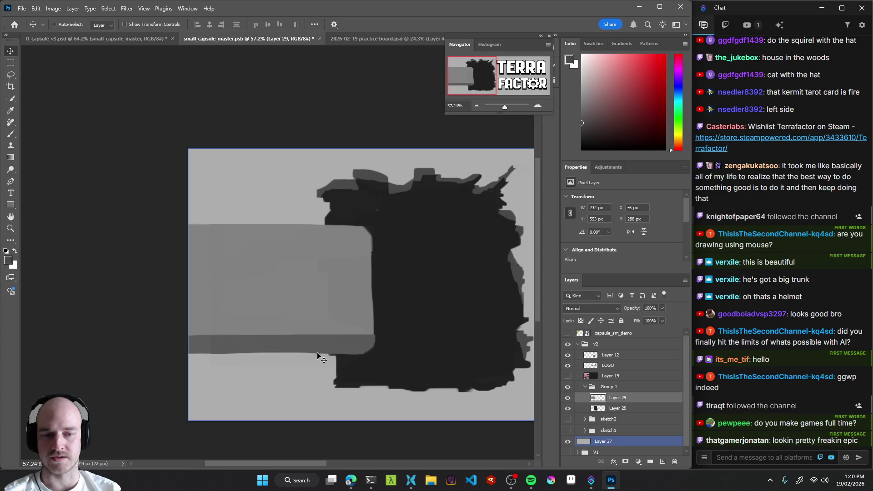
{"action": "left_click", "coordinate": [340, 303], "text": "ctrl"}
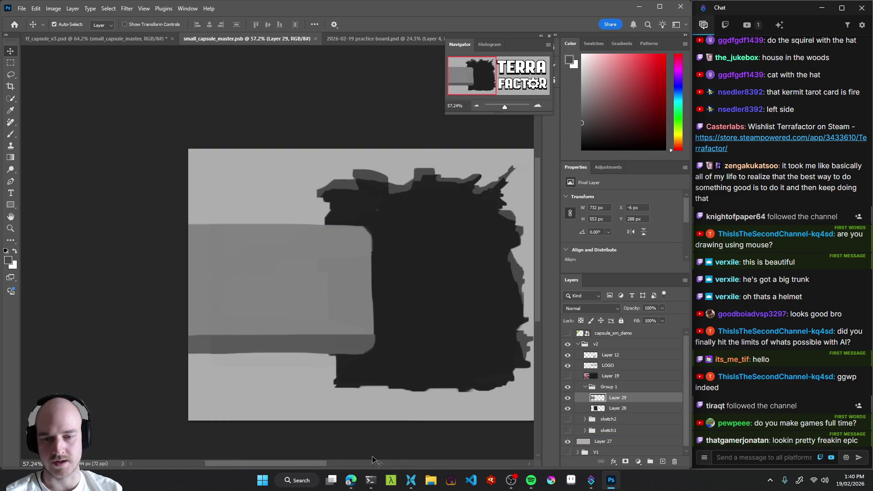
Search Pinterest for 'conveyor belt' and browse the reference pins.
{"action": "left_click", "coordinate": [296, 480]}
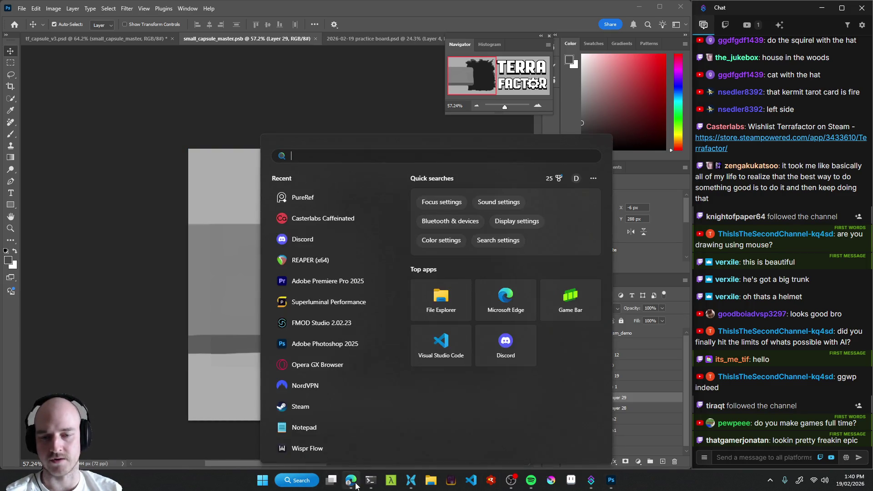
{"action": "left_click", "coordinate": [350, 480]}
{"action": "left_click", "coordinate": [256, 35]}
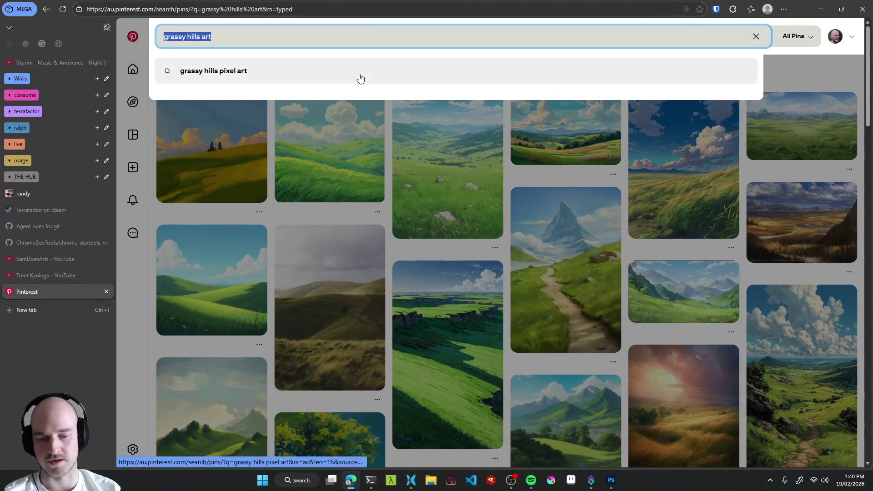
{"action": "type", "text": "conveyor belt"}
{"action": "key", "text": "Return"}
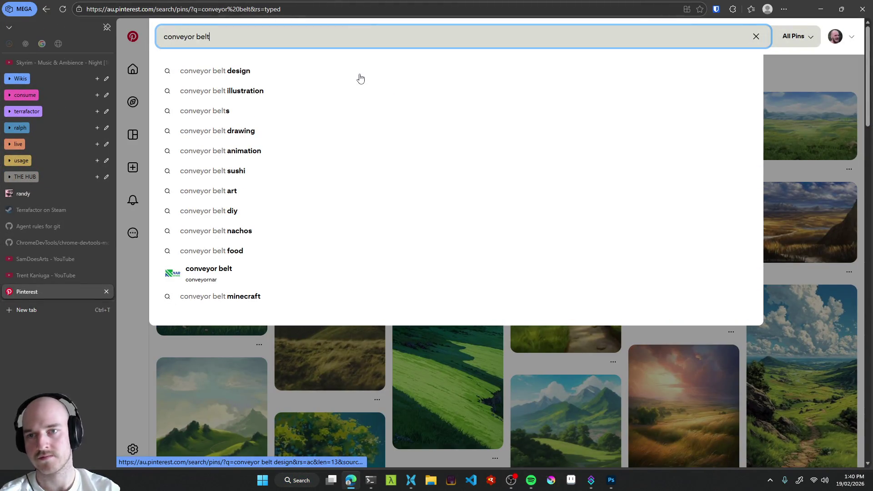
{"action": "scroll", "coordinate": [334, 296], "scroll_direction": "down", "scroll_amount": 2}
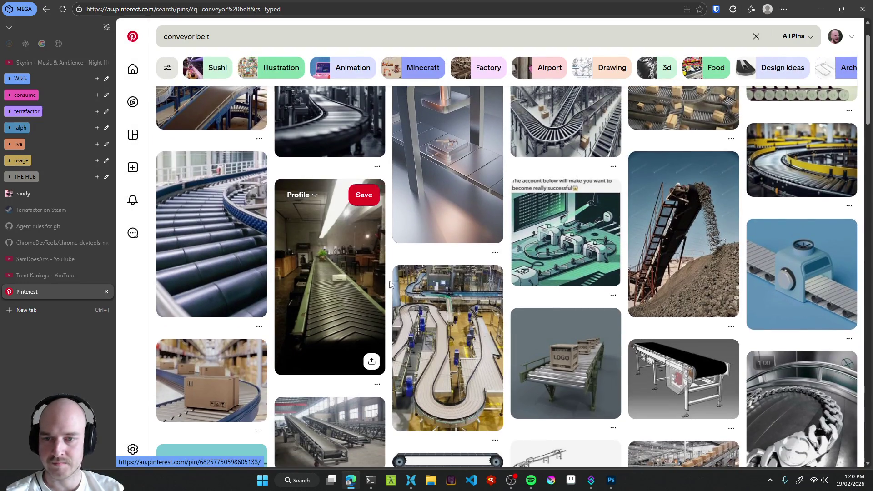
{"action": "scroll", "coordinate": [396, 302], "scroll_direction": "down", "scroll_amount": 2}
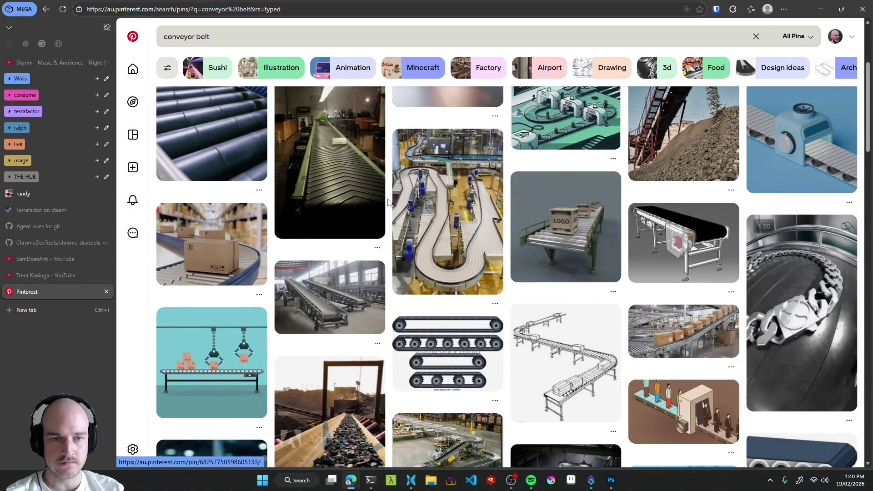
{"action": "scroll", "coordinate": [396, 198], "scroll_direction": "down", "scroll_amount": 4}
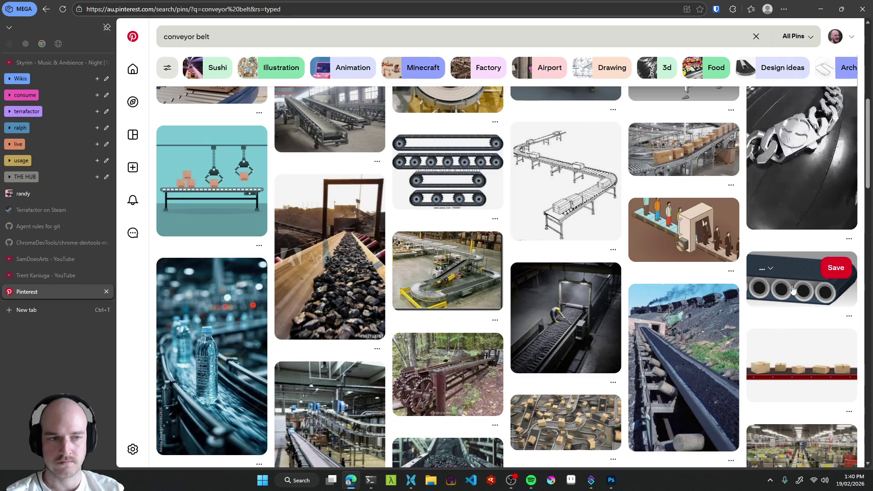
{"action": "scroll", "coordinate": [449, 284], "scroll_direction": "down", "scroll_amount": 3}
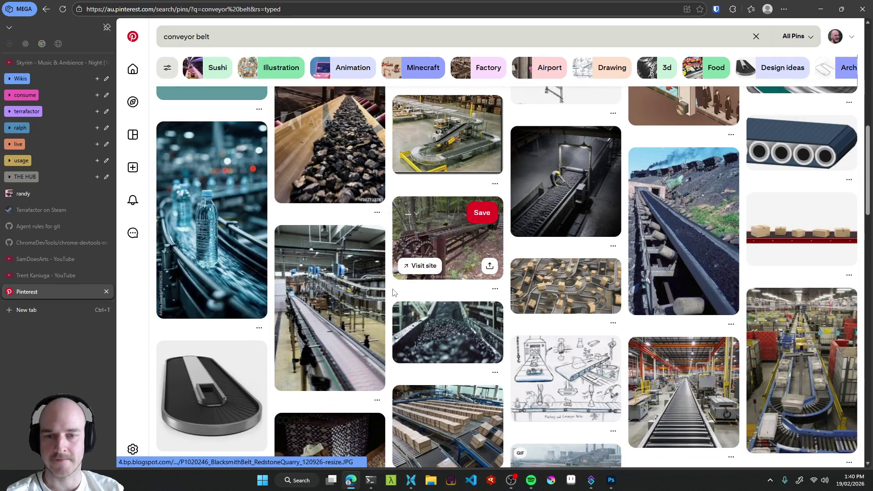
{"action": "scroll", "coordinate": [388, 300], "scroll_direction": "down", "scroll_amount": 3}
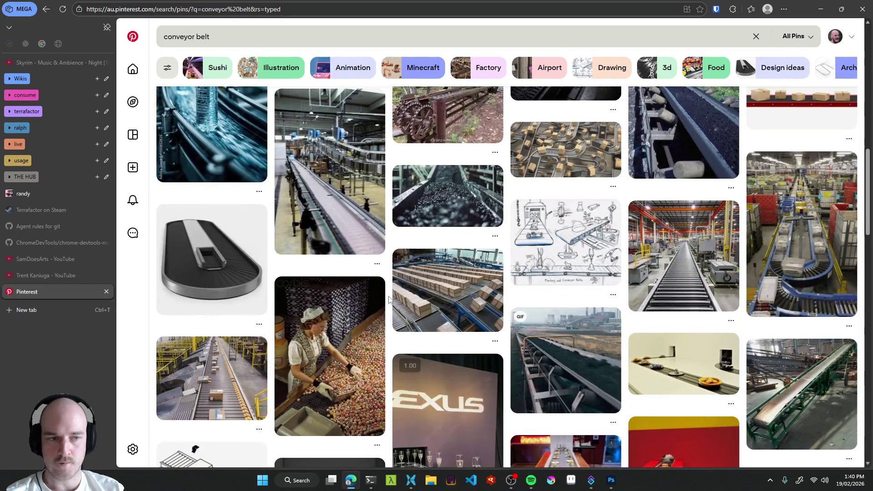
{"action": "scroll", "coordinate": [388, 300], "scroll_direction": "up", "scroll_amount": 10}
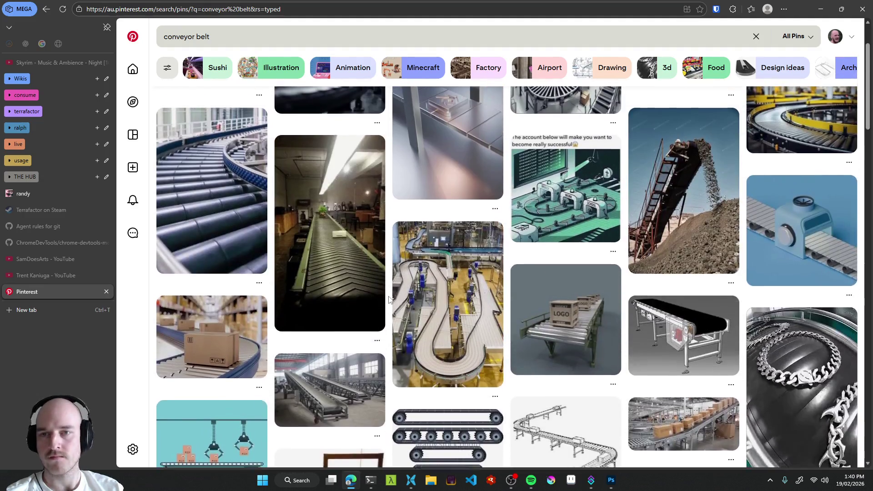
{"action": "scroll", "coordinate": [389, 300], "scroll_direction": "up", "scroll_amount": 3}
Browse 'conveyor belt factorio' pins, go back twice, and minimize the browser.
{"action": "left_click", "coordinate": [244, 37]}
{"action": "type", "text": "factorio"}
{"action": "key", "text": "Return"}
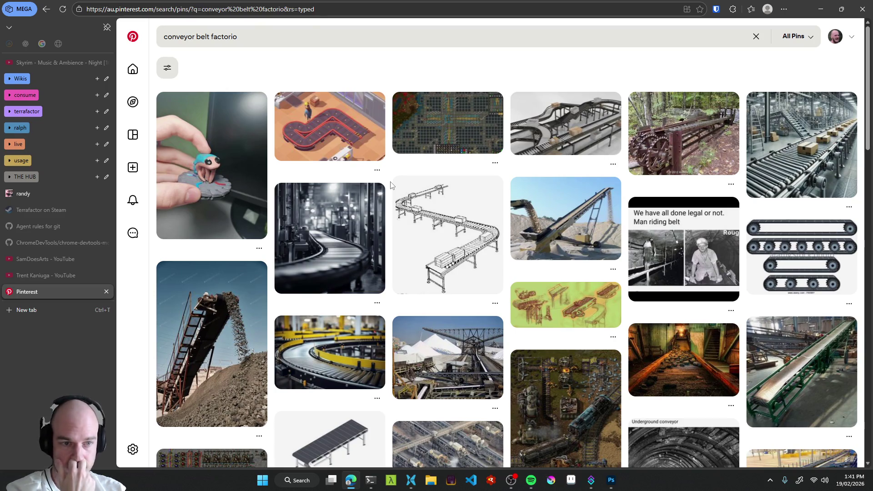
{"action": "scroll", "coordinate": [391, 185], "scroll_direction": "down", "scroll_amount": 2}
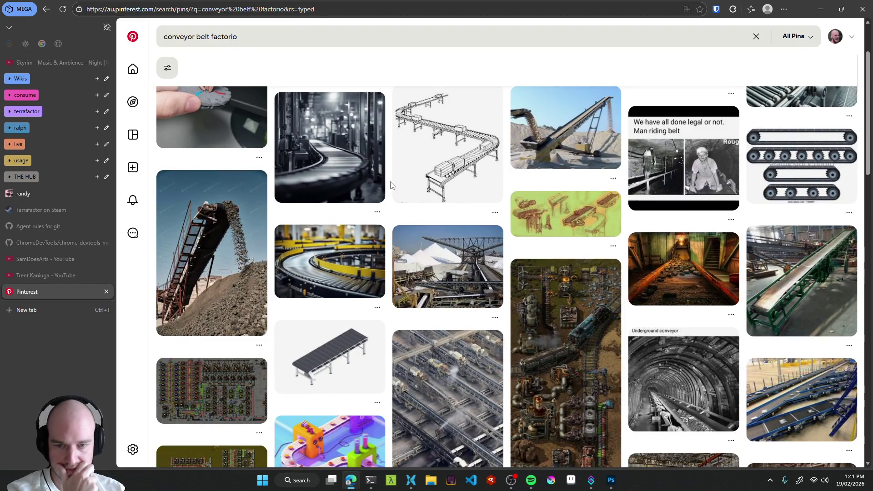
{"action": "scroll", "coordinate": [391, 185], "scroll_direction": "down", "scroll_amount": 3}
{"action": "scroll", "coordinate": [391, 185], "scroll_direction": "down", "scroll_amount": 3}
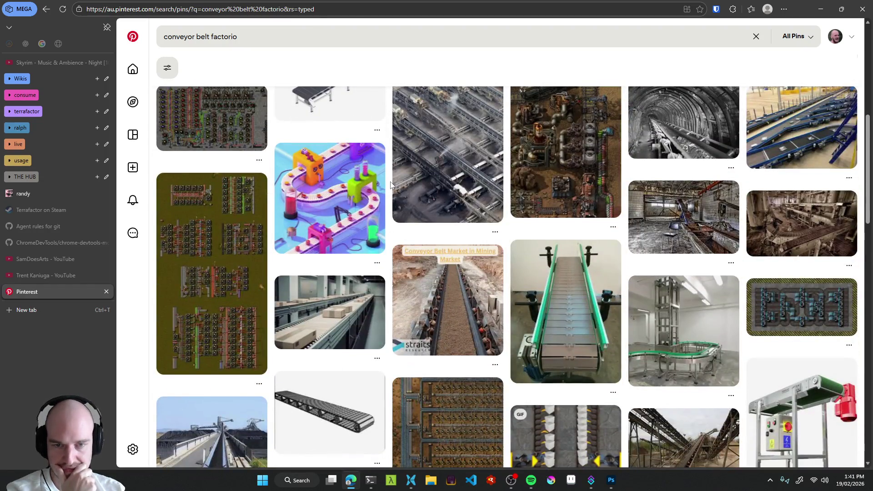
{"action": "scroll", "coordinate": [390, 183], "scroll_direction": "down", "scroll_amount": 3}
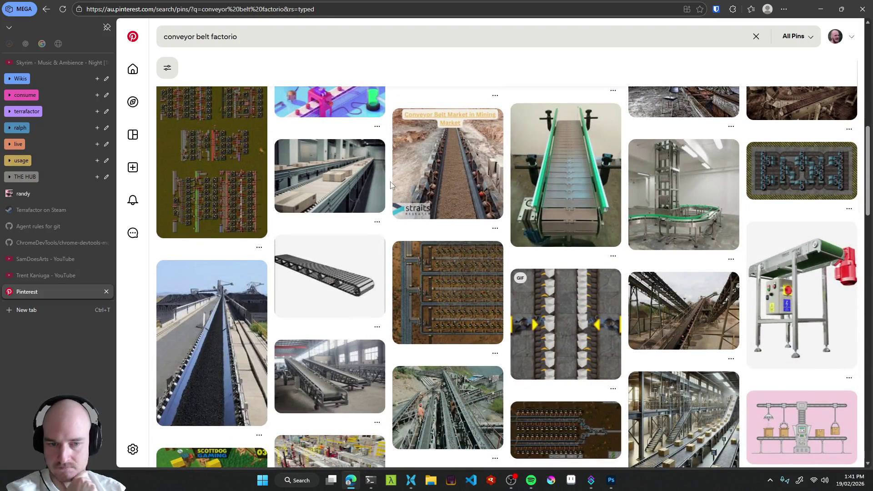
{"action": "scroll", "coordinate": [390, 184], "scroll_direction": "up", "scroll_amount": 4}
{"action": "scroll", "coordinate": [390, 183], "scroll_direction": "up", "scroll_amount": 7}
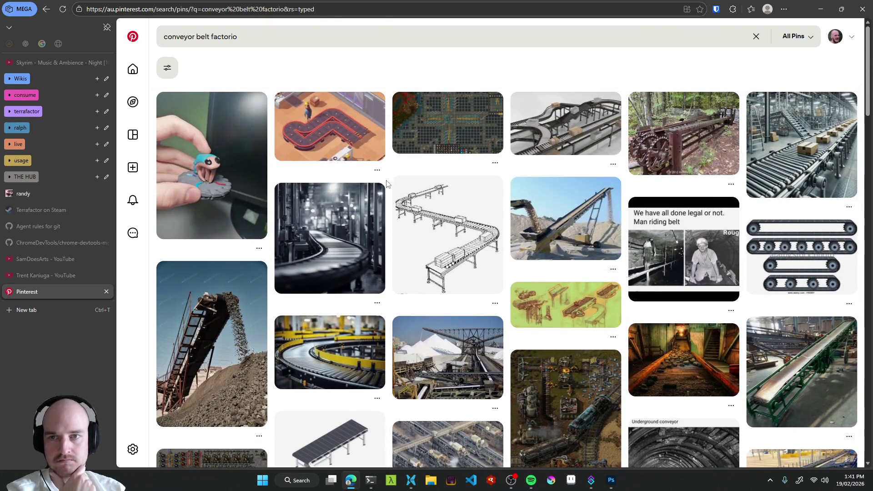
{"action": "left_click", "coordinate": [41, 10]}
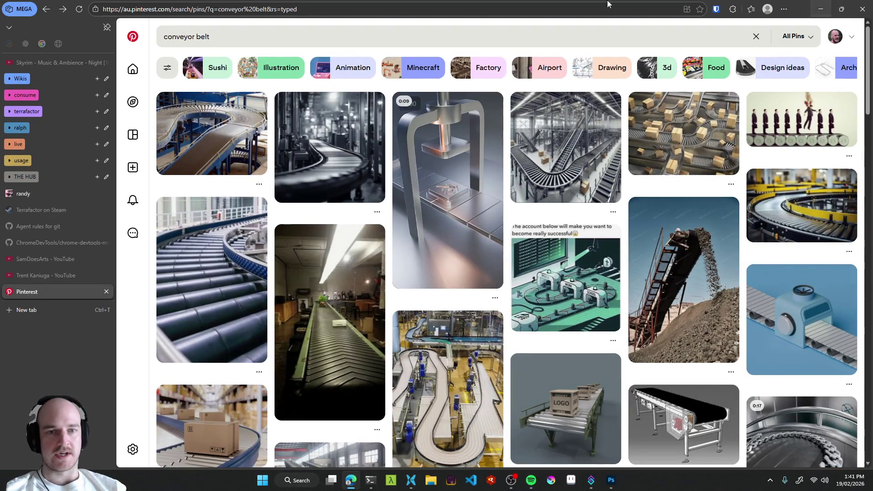
{"action": "left_click", "coordinate": [48, 9]}
{"action": "left_click", "coordinate": [820, 10]}
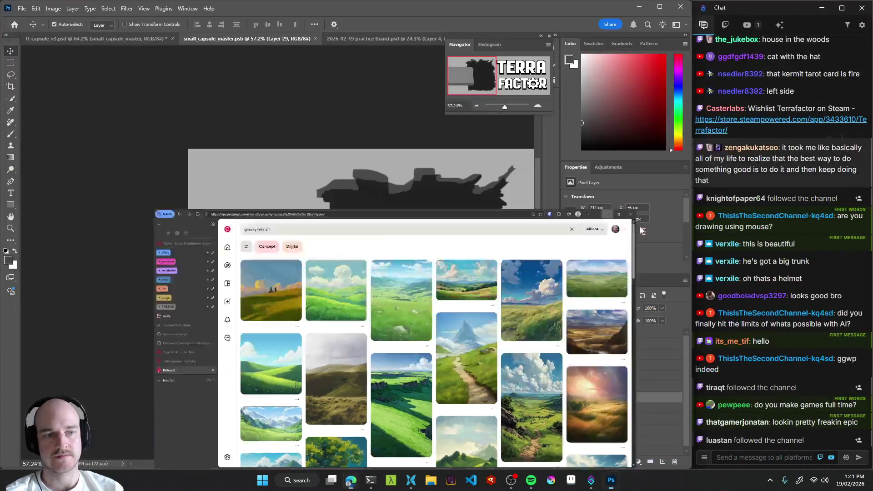
Paint the conveyor bar's top edge and square off its lower-right corner.
{"action": "left_click", "coordinate": [315, 317]}
{"action": "left_click", "coordinate": [636, 387]}
{"action": "left_click", "coordinate": [639, 399]}
{"action": "key", "text": "b"}
{"action": "mouse_move", "coordinate": [256, 345]}
{"action": "left_mouse_down"}
{"action": "mouse_move", "coordinate": [323, 336]}
{"action": "mouse_move", "coordinate": [355, 342]}
{"action": "mouse_move", "coordinate": [343, 329]}
{"action": "left_mouse_up"}
{"action": "key", "text": "ctrl+z"}
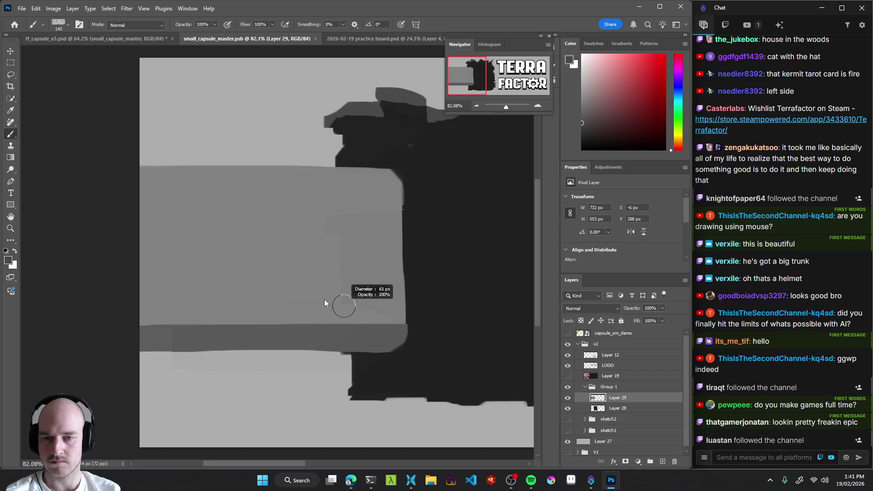
{"action": "left_click_drag", "start_coordinate": [393, 325], "coordinate": [136, 325]}
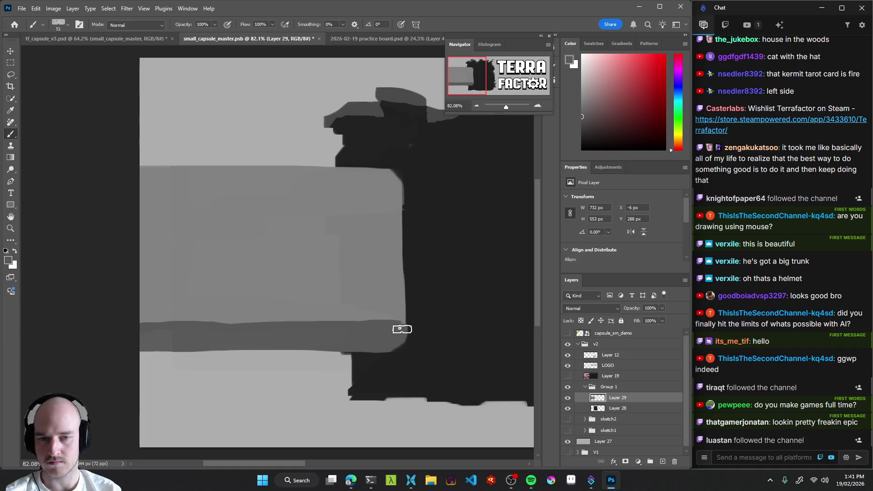
{"action": "left_click_drag", "start_coordinate": [403, 343], "coordinate": [402, 323]}
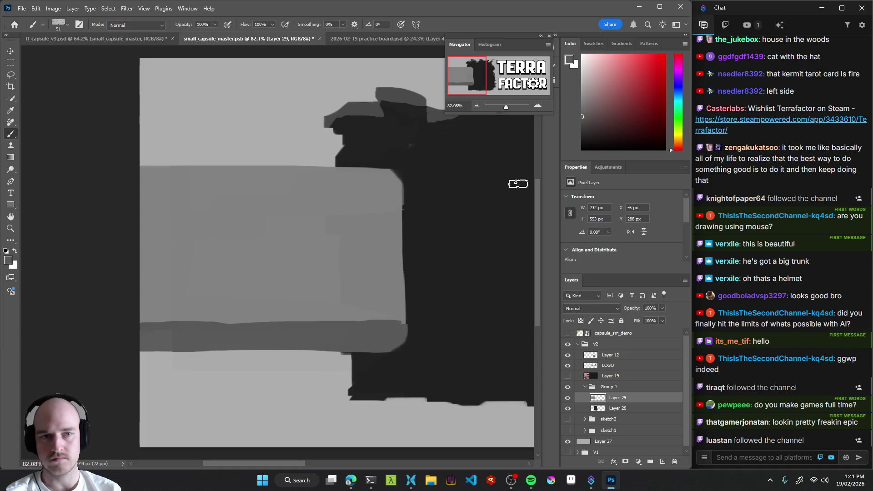
Move the pale piece into the dark hole and add a new layer above it.
{"action": "left_click", "coordinate": [390, 291], "text": "alt"}
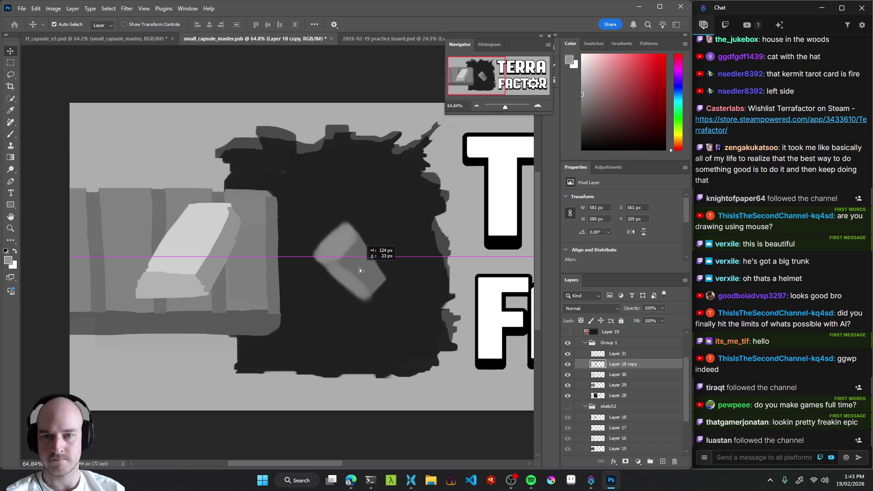
{"action": "left_click_drag", "start_coordinate": [359, 268], "coordinate": [359, 268]}
{"action": "key", "text": "z"}
{"action": "mouse_move", "coordinate": [359, 268]}
{"action": "left_mouse_down"}
{"action": "mouse_move", "coordinate": [347, 275]}
{"action": "mouse_move", "coordinate": [381, 279]}
{"action": "left_mouse_up"}
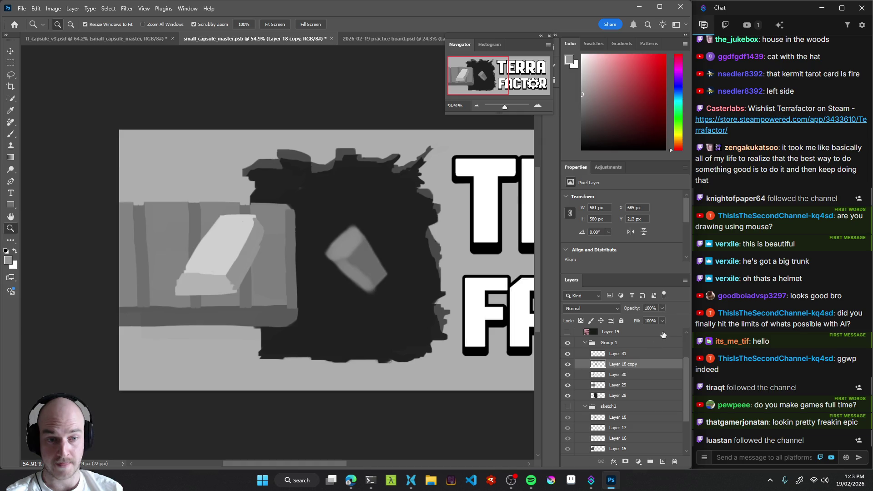
{"action": "mouse_move", "coordinate": [640, 317]}
{"action": "left_mouse_down"}
{"action": "mouse_move", "coordinate": [622, 318]}
{"action": "mouse_move", "coordinate": [647, 315]}
{"action": "left_mouse_up"}
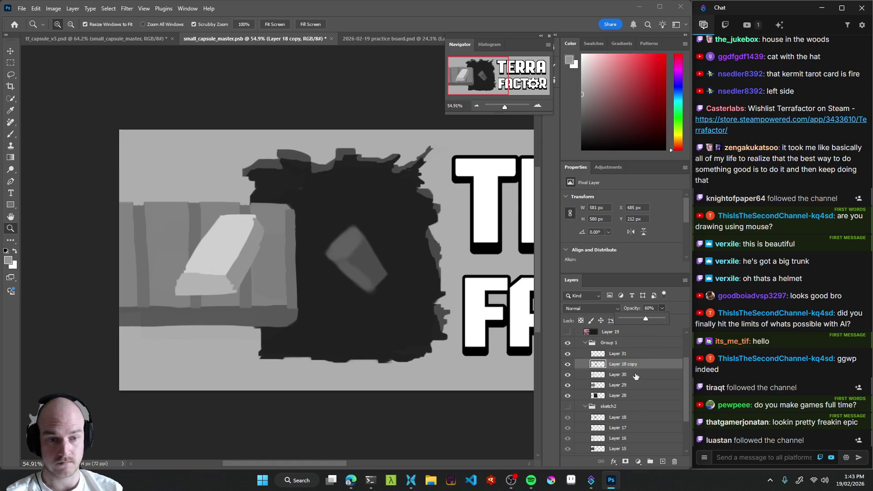
{"action": "left_click", "coordinate": [662, 461]}
Outline the block's top face in light grey on the new layer.
{"action": "key", "text": "b"}
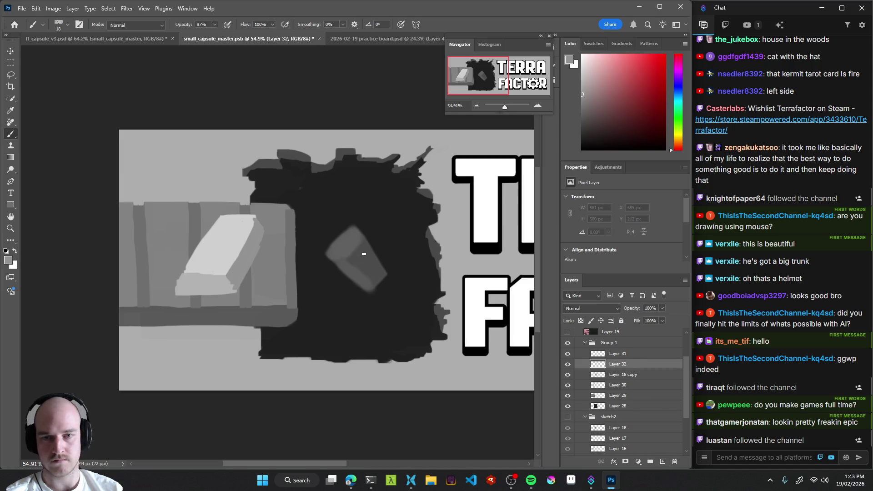
{"action": "scroll", "coordinate": [355, 294], "scroll_direction": "up", "scroll_amount": 2}
{"action": "left_click_drag", "start_coordinate": [320, 306], "coordinate": [336, 327]}
{"action": "key", "text": "ctrl+z"}
{"action": "left_click", "coordinate": [581, 73]}
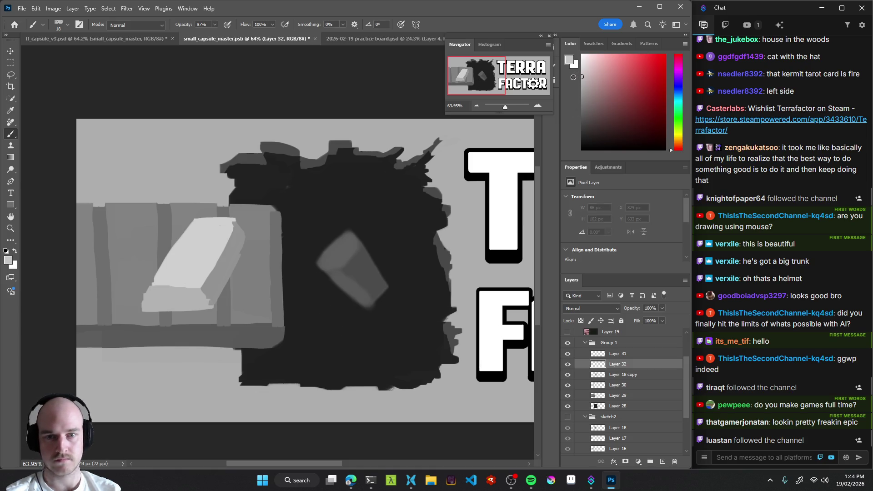
{"action": "key", "text": "ctrl+z"}
{"action": "left_click", "coordinate": [318, 260]}
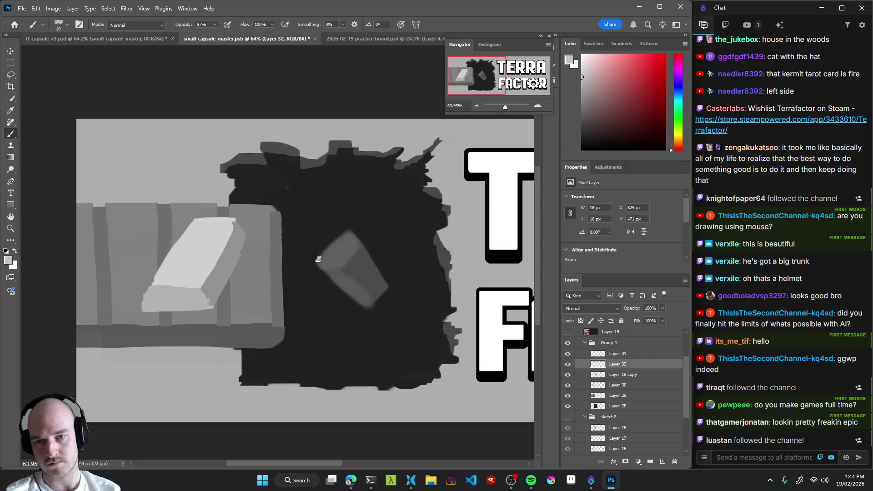
{"action": "key", "text": "ctrl+z"}
{"action": "left_click_drag", "start_coordinate": [317, 259], "coordinate": [333, 272]}
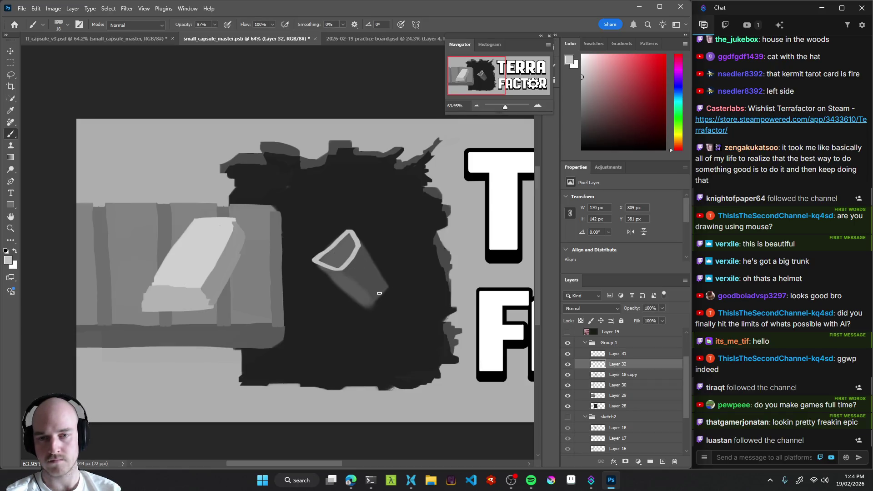
Shade the block's right side mid-grey and hide the old grey piece (Layer 18 copy).
{"action": "left_click", "coordinate": [581, 89]}
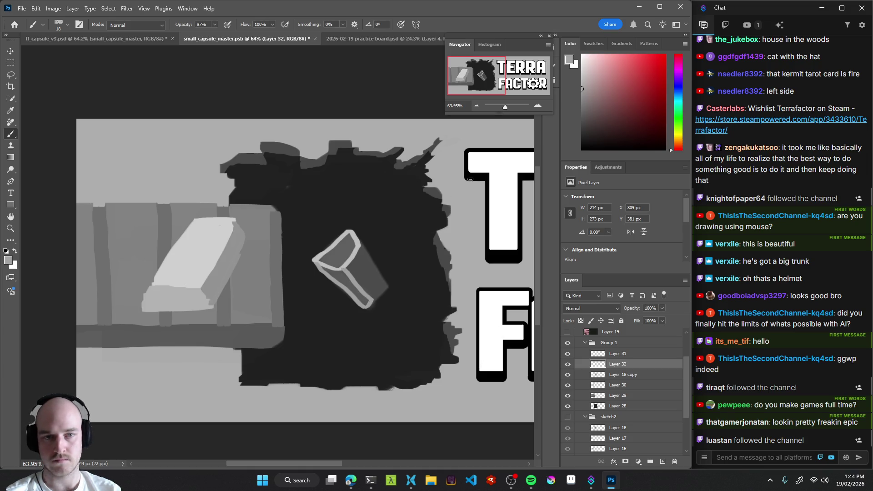
{"action": "left_click_drag", "start_coordinate": [587, 96], "coordinate": [572, 102]}
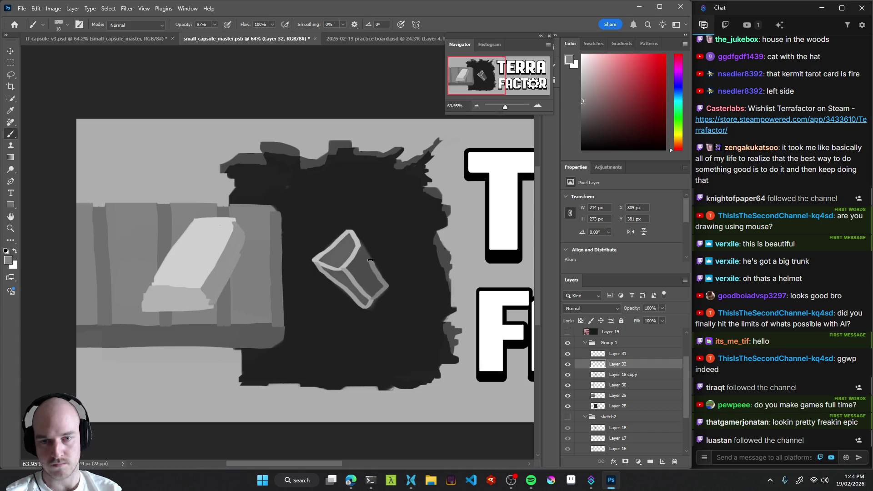
{"action": "left_click_drag", "start_coordinate": [381, 250], "coordinate": [361, 253]}
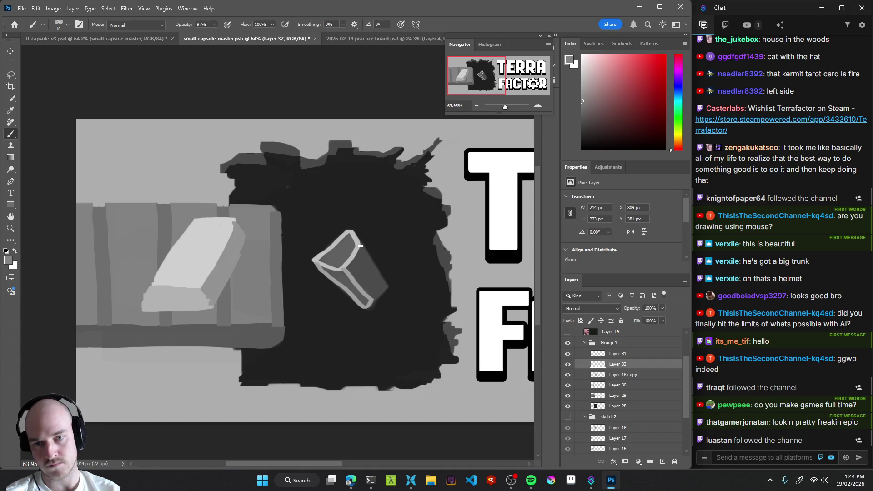
{"action": "left_click_drag", "start_coordinate": [385, 284], "coordinate": [361, 246]}
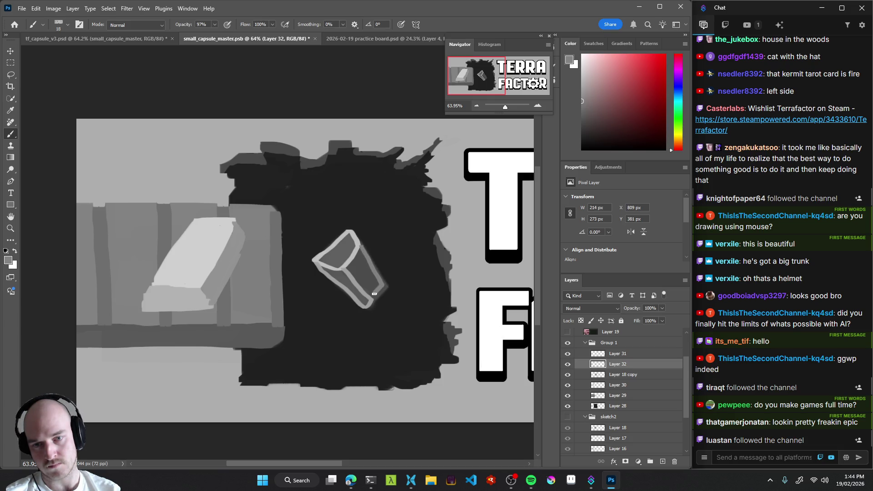
{"action": "left_click", "coordinate": [567, 375]}
{"action": "scroll", "coordinate": [385, 296], "scroll_direction": "up", "scroll_amount": 2}
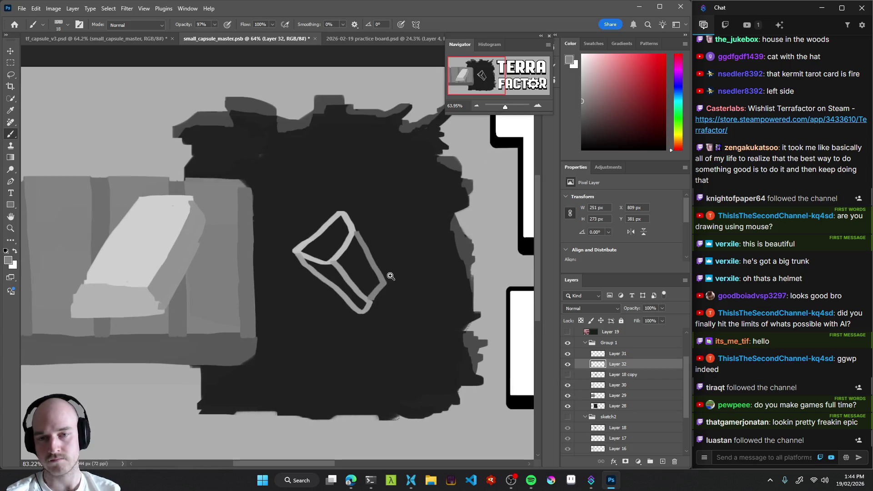
{"action": "scroll", "coordinate": [375, 227], "scroll_direction": "up", "scroll_amount": 2}
{"action": "mouse_move", "coordinate": [373, 229]}
{"action": "left_mouse_down"}
{"action": "mouse_move", "coordinate": [337, 264]}
{"action": "mouse_move", "coordinate": [354, 235]}
{"action": "mouse_move", "coordinate": [335, 265]}
{"action": "mouse_move", "coordinate": [376, 311]}
{"action": "mouse_move", "coordinate": [339, 275]}
{"action": "mouse_move", "coordinate": [357, 241]}
{"action": "mouse_move", "coordinate": [369, 295]}
{"action": "mouse_move", "coordinate": [380, 296]}
{"action": "mouse_move", "coordinate": [371, 276]}
{"action": "left_mouse_up"}
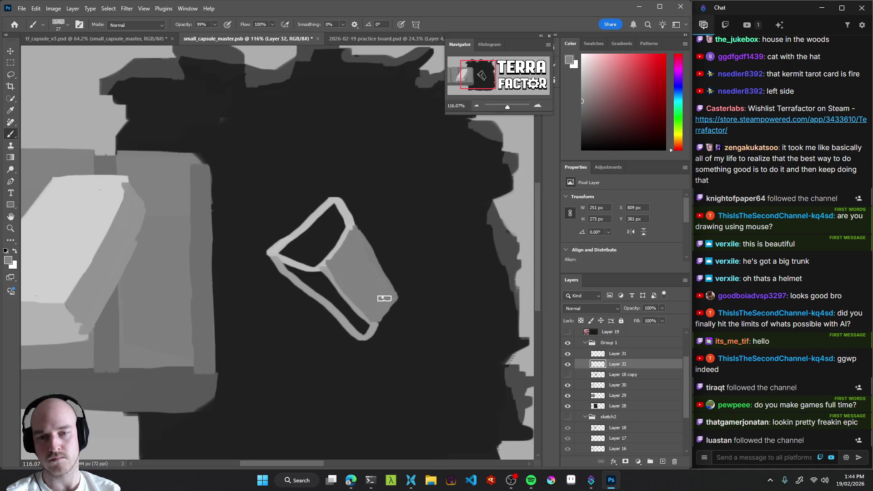
{"action": "left_click", "coordinate": [301, 284], "text": "alt"}
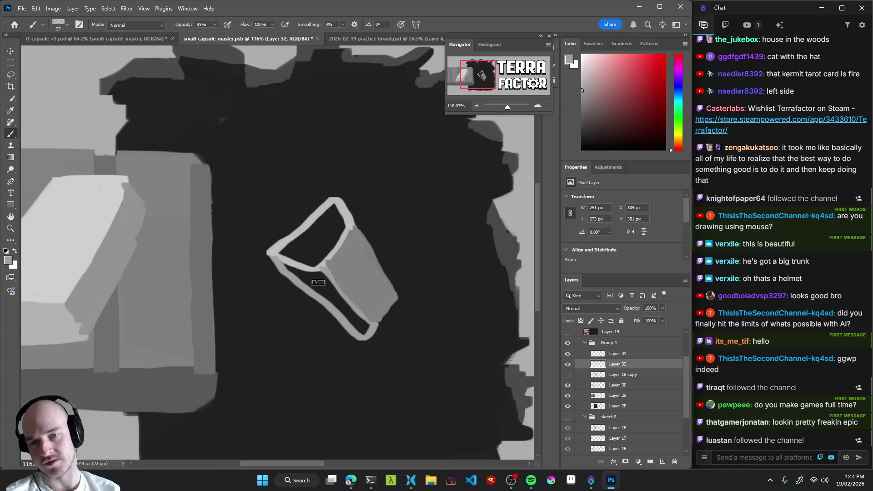
{"action": "right_click", "coordinate": [318, 295]}
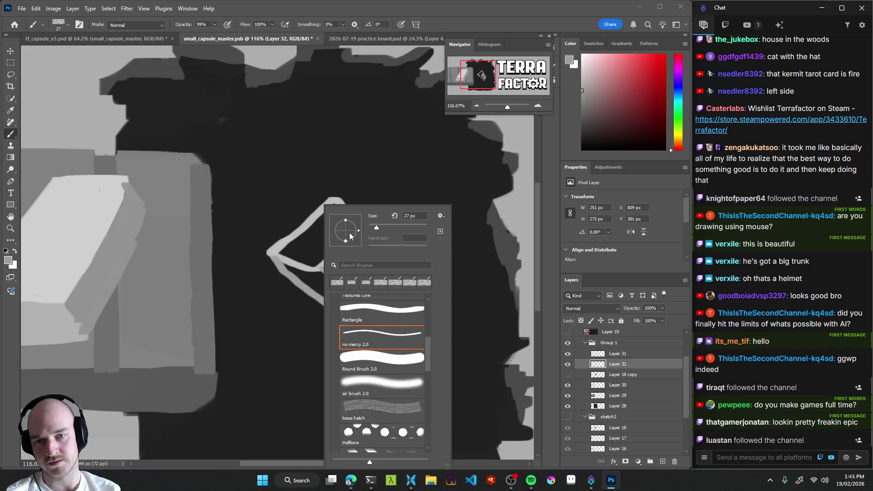
Angle the brush tip to -41° and paint the block's lower-left edge light grey.
{"action": "right_click", "coordinate": [298, 291]}
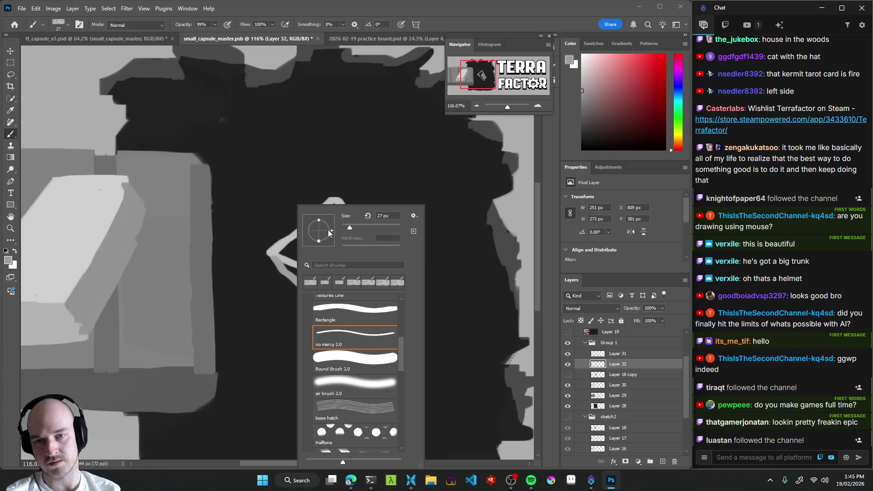
{"action": "left_click", "coordinate": [283, 300]}
{"action": "right_click", "coordinate": [320, 254]}
{"action": "left_click_drag", "start_coordinate": [348, 240], "coordinate": [359, 248]}
{"action": "left_click", "coordinate": [302, 283]}
{"action": "mouse_move", "coordinate": [292, 273]}
{"action": "left_mouse_down"}
{"action": "mouse_move", "coordinate": [362, 332]}
{"action": "mouse_move", "coordinate": [338, 295]}
{"action": "mouse_move", "coordinate": [293, 269]}
{"action": "mouse_move", "coordinate": [353, 317]}
{"action": "left_mouse_up"}
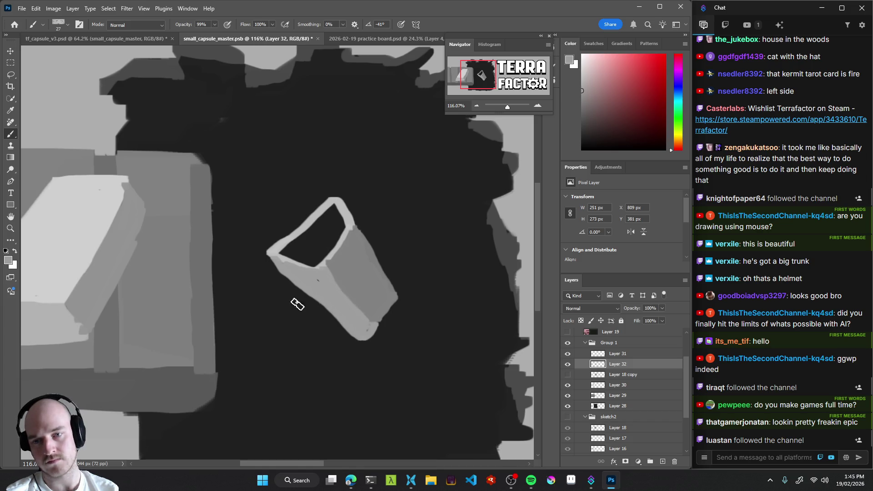
{"action": "left_click_drag", "start_coordinate": [325, 312], "coordinate": [350, 333]}
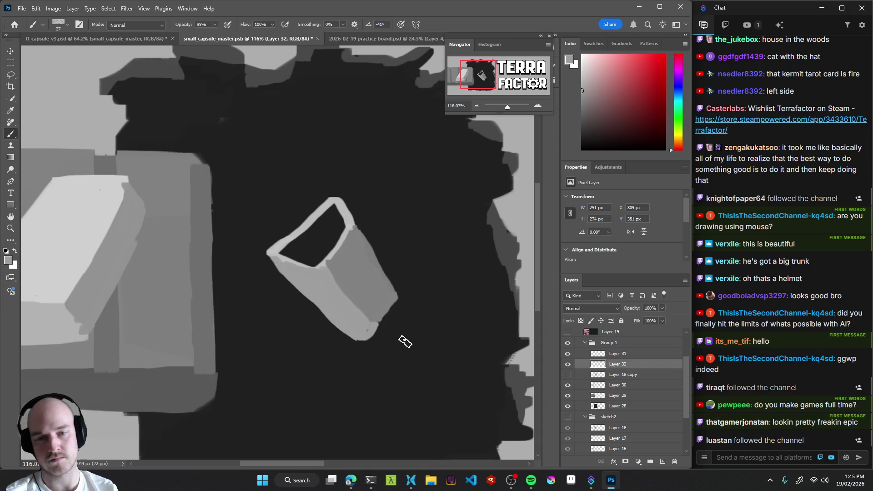
Trim the block's right and lower-right edges with the brush in Clear mode.
{"action": "key", "text": "shift+alt+r"}
{"action": "mouse_move", "coordinate": [386, 328]}
{"action": "left_mouse_down"}
{"action": "mouse_move", "coordinate": [366, 342]}
{"action": "mouse_move", "coordinate": [370, 322]}
{"action": "mouse_move", "coordinate": [376, 328]}
{"action": "left_mouse_up"}
{"action": "key", "text": "shift+alt+n"}
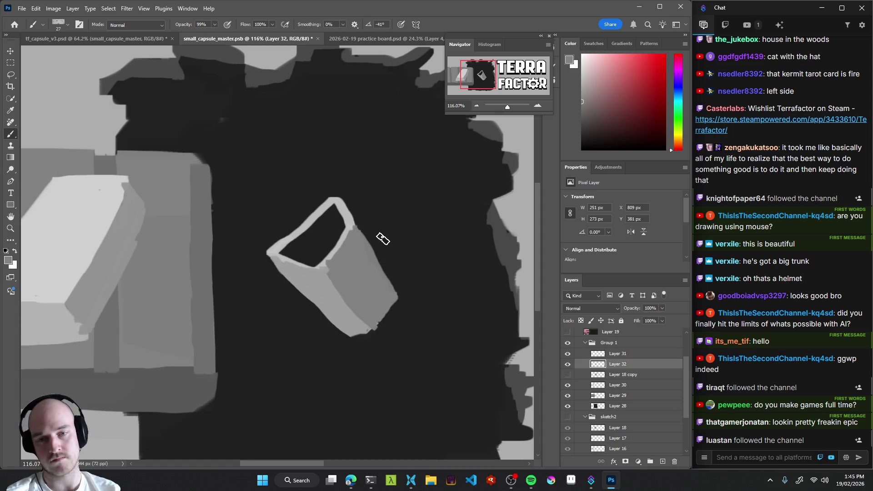
{"action": "key", "text": "shift+alt+r"}
{"action": "mouse_move", "coordinate": [389, 279]}
{"action": "left_mouse_down"}
{"action": "mouse_move", "coordinate": [405, 306]}
{"action": "mouse_move", "coordinate": [370, 248]}
{"action": "mouse_move", "coordinate": [389, 285]}
{"action": "left_mouse_up"}
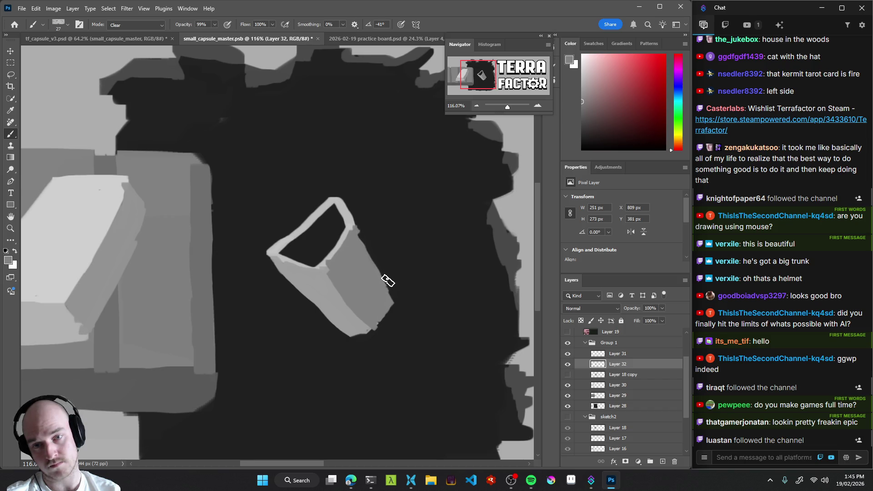
{"action": "left_click_drag", "start_coordinate": [375, 337], "coordinate": [399, 306]}
{"action": "left_click_drag", "start_coordinate": [399, 312], "coordinate": [378, 259]}
{"action": "key", "text": "shift+alt+n"}
Fill the block's top face with the lighter rim grey.
{"action": "left_click", "coordinate": [346, 209], "text": "alt"}
{"action": "mouse_move", "coordinate": [307, 248]}
{"action": "left_mouse_down"}
{"action": "mouse_move", "coordinate": [291, 254]}
{"action": "mouse_move", "coordinate": [311, 239]}
{"action": "mouse_move", "coordinate": [298, 262]}
{"action": "mouse_move", "coordinate": [309, 261]}
{"action": "mouse_move", "coordinate": [339, 228]}
{"action": "mouse_move", "coordinate": [334, 209]}
{"action": "mouse_move", "coordinate": [319, 221]}
{"action": "mouse_move", "coordinate": [322, 238]}
{"action": "left_mouse_up"}
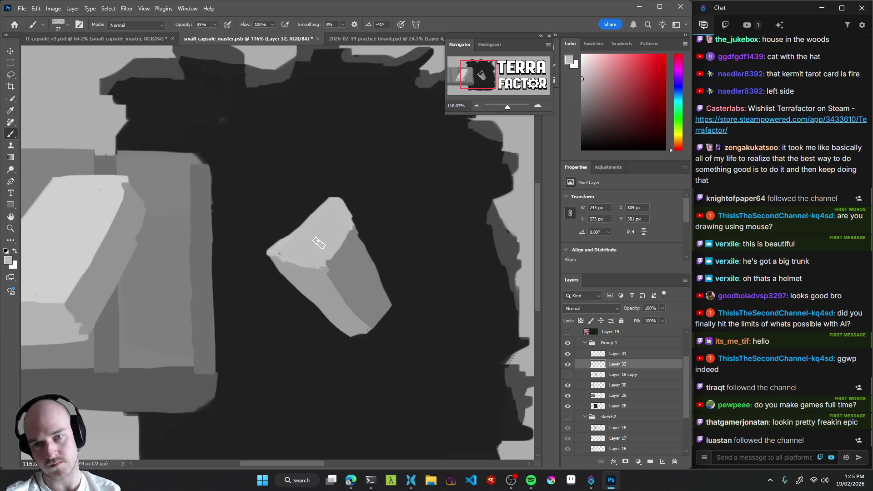
{"action": "left_click_drag", "start_coordinate": [357, 261], "coordinate": [284, 290]}
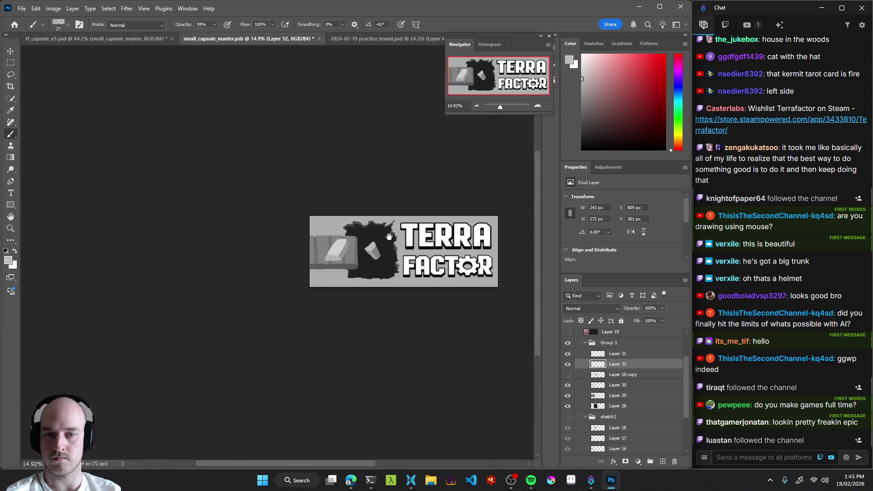
Trim the ingot's upper-left edge in Clear mode.
{"action": "left_click_drag", "start_coordinate": [390, 240], "coordinate": [344, 249]}
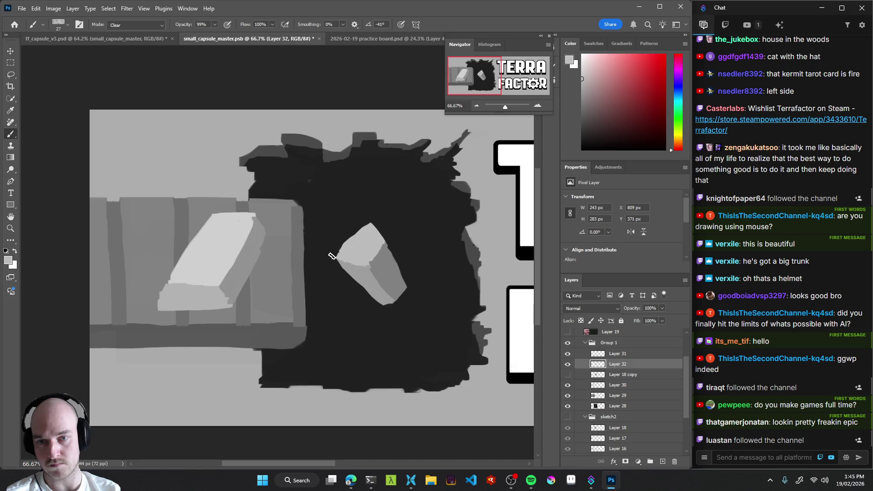
{"action": "left_click_drag", "start_coordinate": [331, 255], "coordinate": [366, 221]}
{"action": "left_click", "coordinate": [371, 276], "text": "alt"}
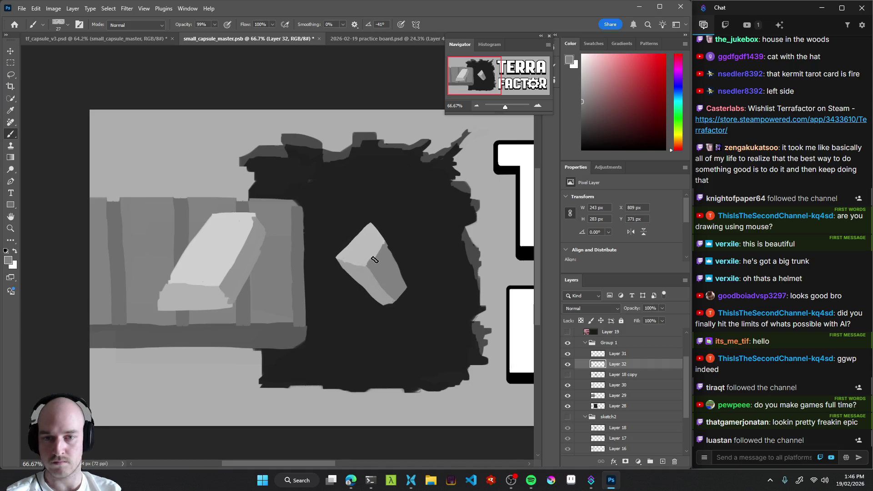
Check the capsule at thumbnail size and nudge the block to X 789, Y 386.
{"action": "mouse_move", "coordinate": [400, 294]}
{"action": "left_mouse_down"}
{"action": "mouse_move", "coordinate": [322, 313]}
{"action": "mouse_move", "coordinate": [333, 316]}
{"action": "left_mouse_up"}
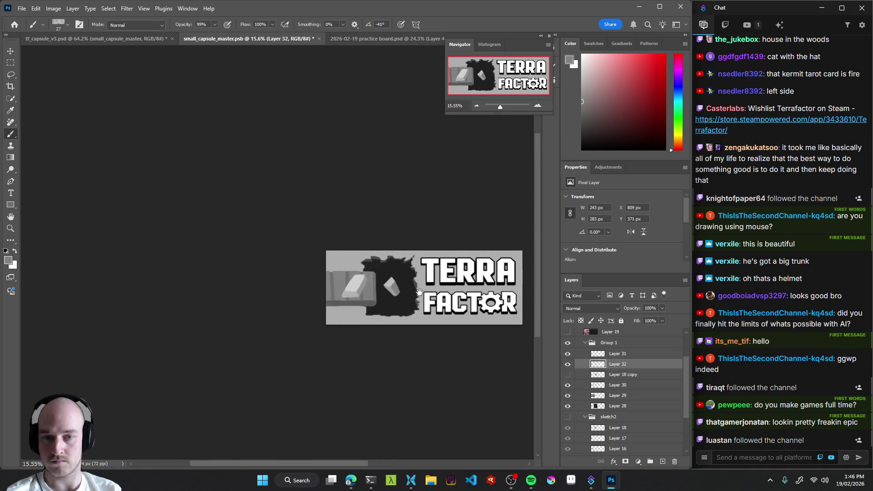
{"action": "left_click_drag", "start_coordinate": [419, 290], "coordinate": [364, 318]}
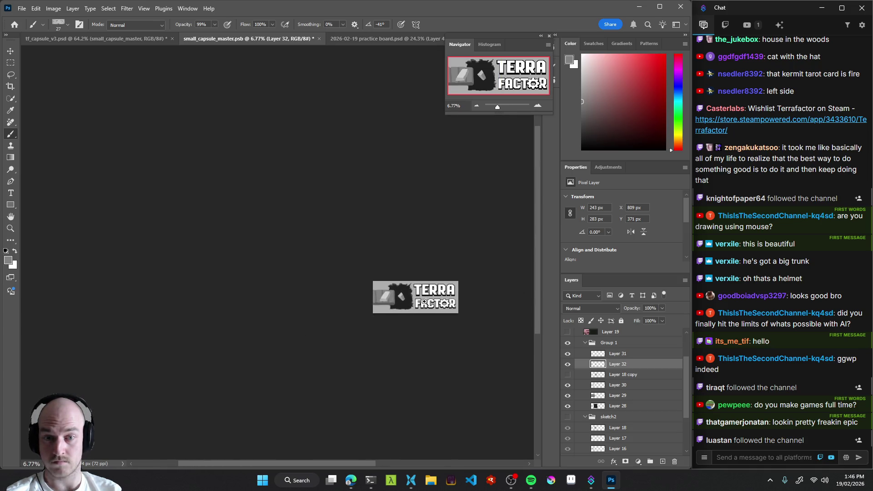
{"action": "scroll", "coordinate": [411, 307], "scroll_direction": "up", "scroll_amount": 4}
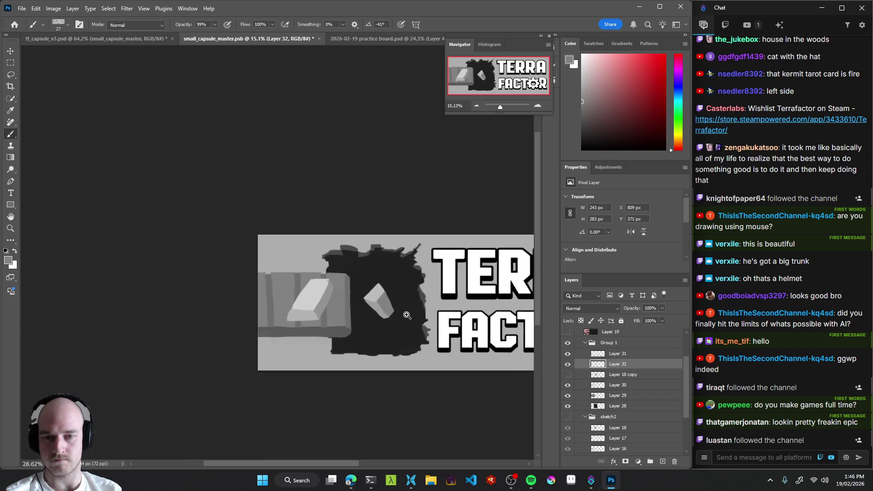
{"action": "scroll", "coordinate": [406, 315], "scroll_direction": "up", "scroll_amount": 1}
{"action": "key", "text": "v"}
{"action": "mouse_move", "coordinate": [392, 308]}
{"action": "left_mouse_down"}
{"action": "mouse_move", "coordinate": [402, 293]}
{"action": "mouse_move", "coordinate": [395, 309]}
{"action": "left_mouse_up"}
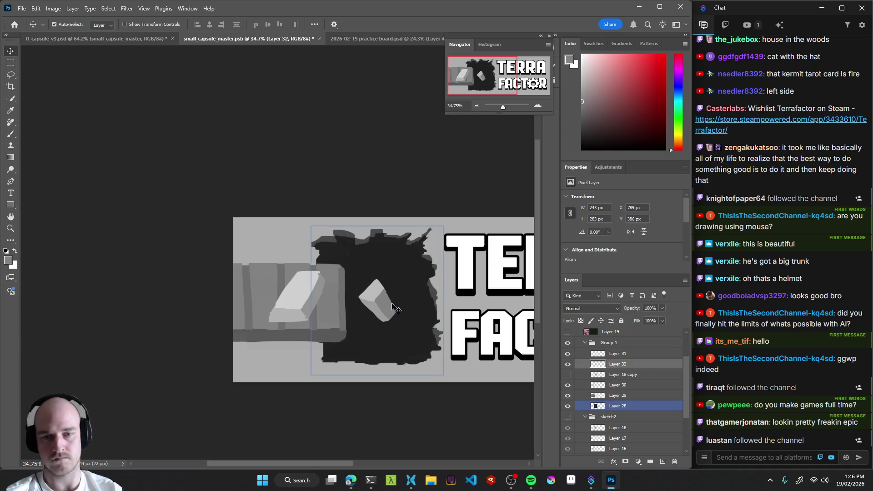
Briefly fade the block in the hole to half opacity, then restore full opacity.
{"action": "left_click_drag", "start_coordinate": [404, 343], "coordinate": [366, 323]}
{"action": "right_click", "coordinate": [633, 370]}
{"action": "left_click", "coordinate": [622, 365]}
{"action": "left_click", "coordinate": [661, 308]}
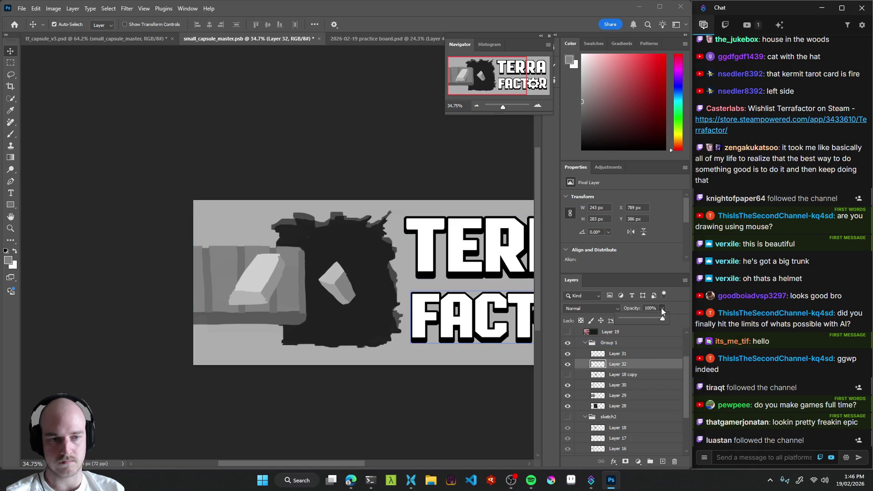
{"action": "left_click_drag", "start_coordinate": [642, 316], "coordinate": [664, 319]}
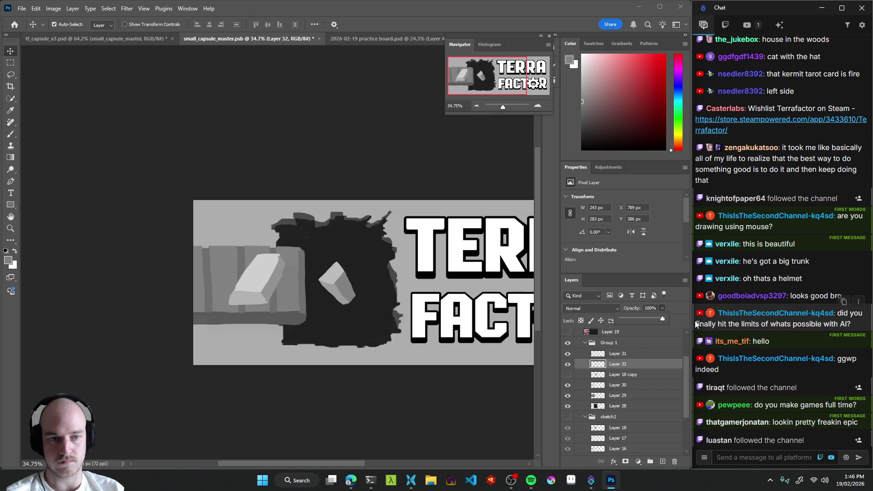
{"action": "left_click", "coordinate": [416, 382]}
{"action": "scroll", "coordinate": [417, 383], "scroll_direction": "down", "scroll_amount": 5}
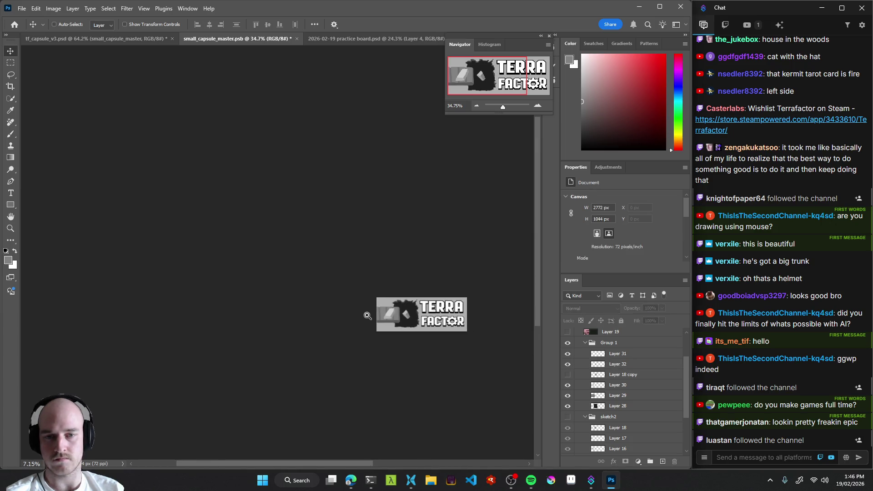
{"action": "scroll", "coordinate": [427, 327], "scroll_direction": "up", "scroll_amount": 4}
Scale the block to about 116% (281 × 328 px) and commit the resize.
{"action": "left_click", "coordinate": [372, 313], "text": "ctrl"}
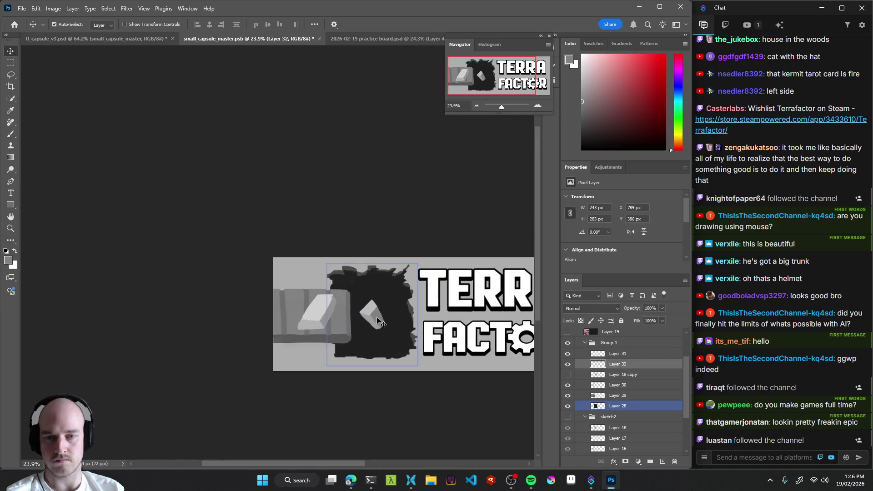
{"action": "key", "text": "ctrl+t"}
{"action": "mouse_move", "coordinate": [387, 298]}
{"action": "left_mouse_down"}
{"action": "mouse_move", "coordinate": [416, 278]}
{"action": "mouse_move", "coordinate": [388, 297]}
{"action": "mouse_move", "coordinate": [378, 317]}
{"action": "left_mouse_up"}
{"action": "key", "text": "Return"}
{"action": "left_click", "coordinate": [452, 332], "text": "ctrl"}
{"action": "scroll", "coordinate": [452, 332], "scroll_direction": "up", "scroll_amount": 5}
{"action": "scroll", "coordinate": [467, 328], "scroll_direction": "down", "scroll_amount": 6}
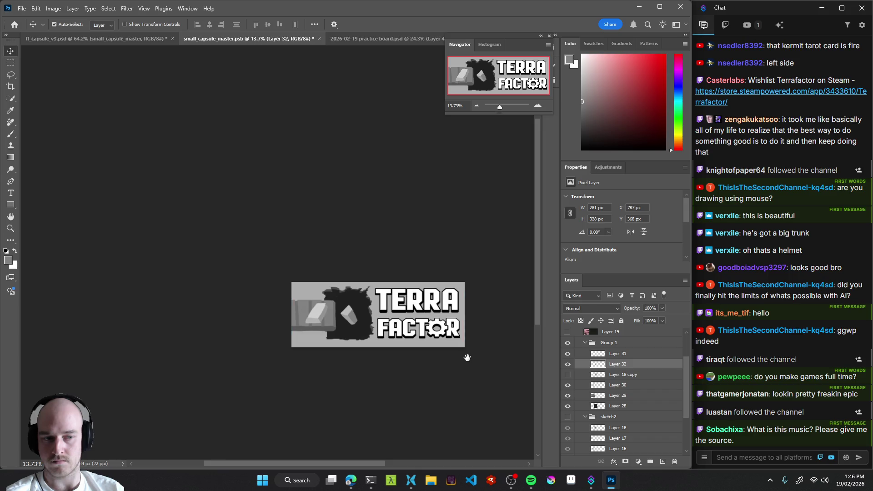
{"action": "left_click_drag", "start_coordinate": [414, 345], "coordinate": [410, 332]}
{"action": "left_click", "coordinate": [769, 458]}
{"action": "type", "text": "!playlist"}
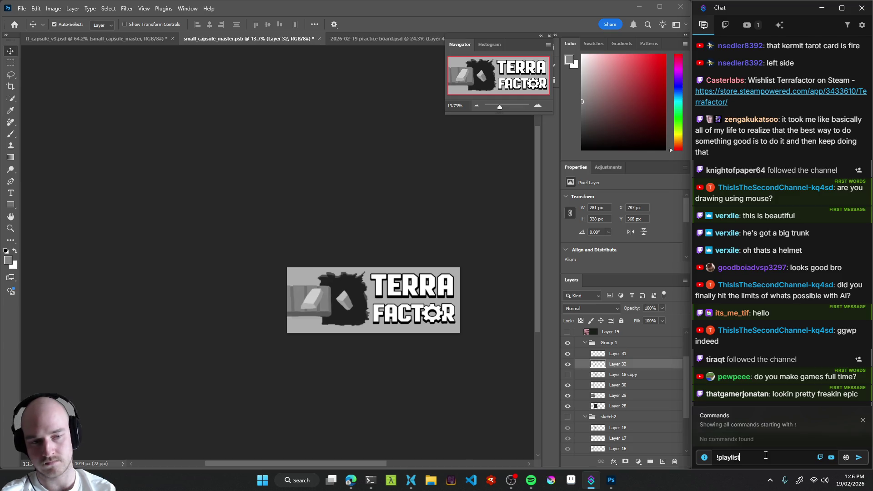
{"action": "key", "text": "Return"}
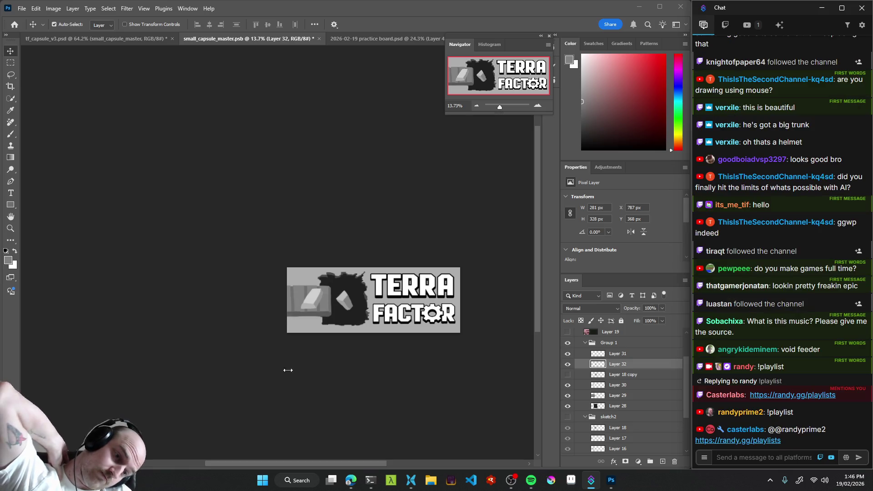
{"action": "left_click", "coordinate": [530, 480]}
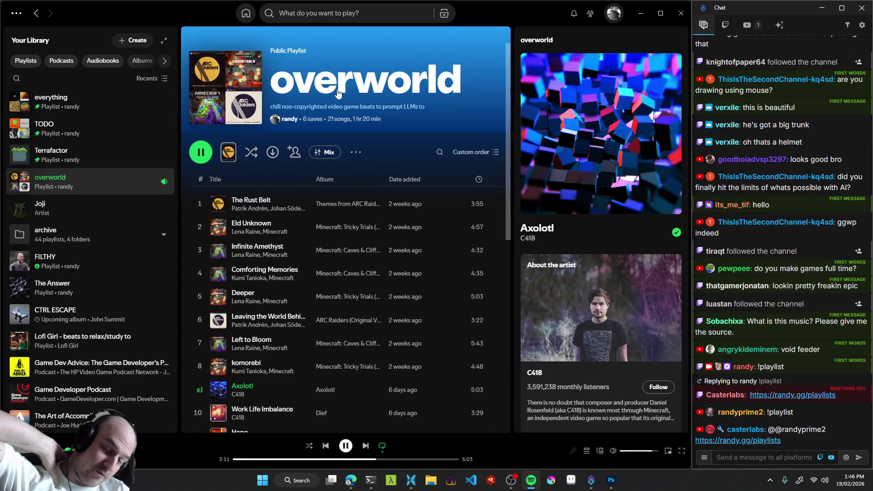
{"action": "left_click", "coordinate": [640, 13]}
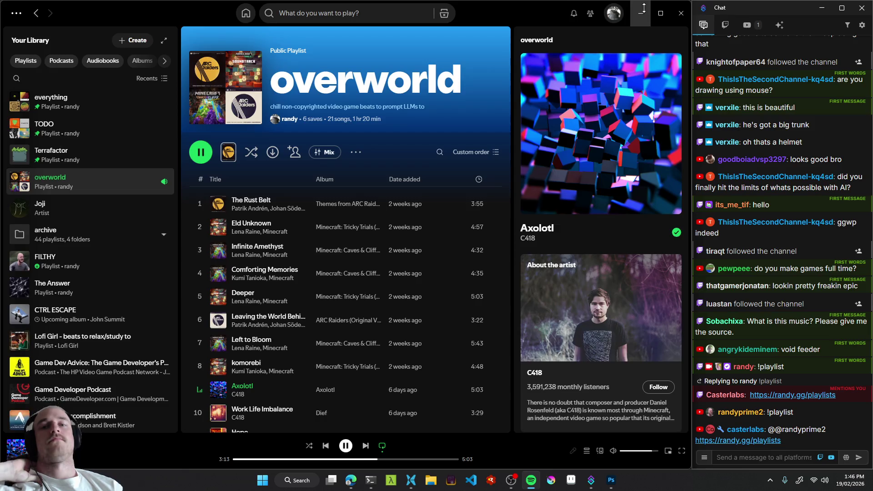
{"action": "left_click", "coordinate": [339, 301]}
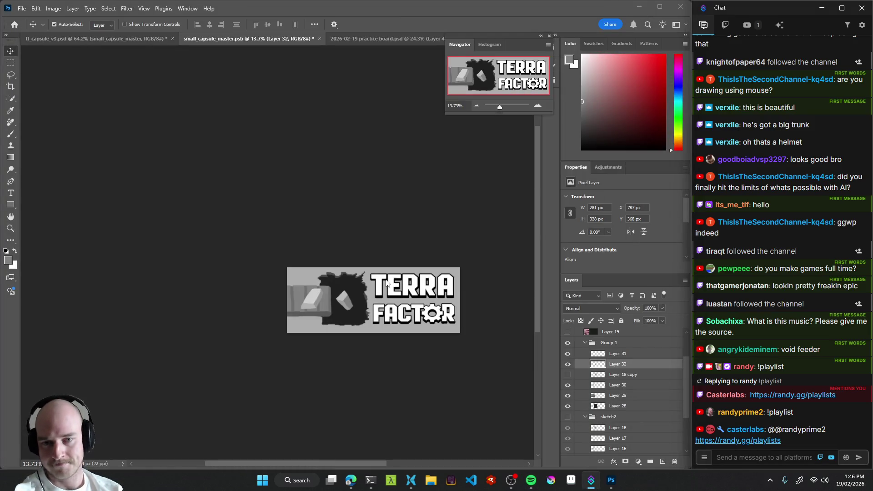
{"action": "left_click_drag", "start_coordinate": [362, 320], "coordinate": [382, 313]}
Erase the old ingot on Layer 30 with the Eraser and save.
{"action": "scroll", "coordinate": [382, 313], "scroll_direction": "up", "scroll_amount": 5}
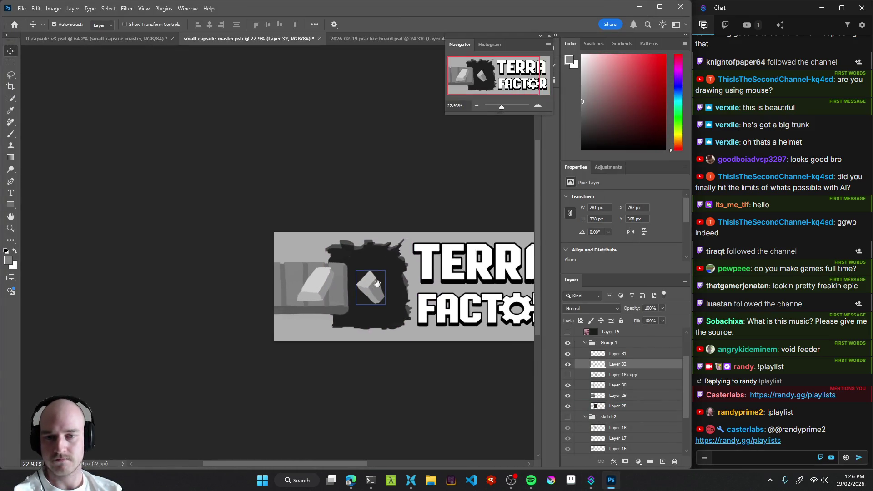
{"action": "left_click", "coordinate": [339, 323]}
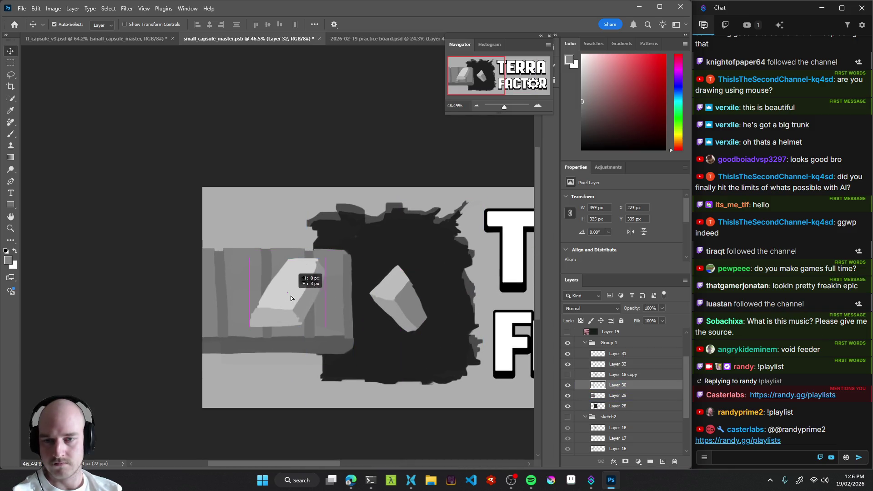
{"action": "key", "text": "e"}
{"action": "mouse_move", "coordinate": [282, 273]}
{"action": "left_mouse_down"}
{"action": "mouse_move", "coordinate": [292, 250]}
{"action": "mouse_move", "coordinate": [268, 298]}
{"action": "mouse_move", "coordinate": [288, 344]}
{"action": "left_mouse_up"}
{"action": "key", "text": "ctrl+s"}
Paint a taller, more upright light grey ingot on the conveyor with a larger brush.
{"action": "key", "text": "b"}
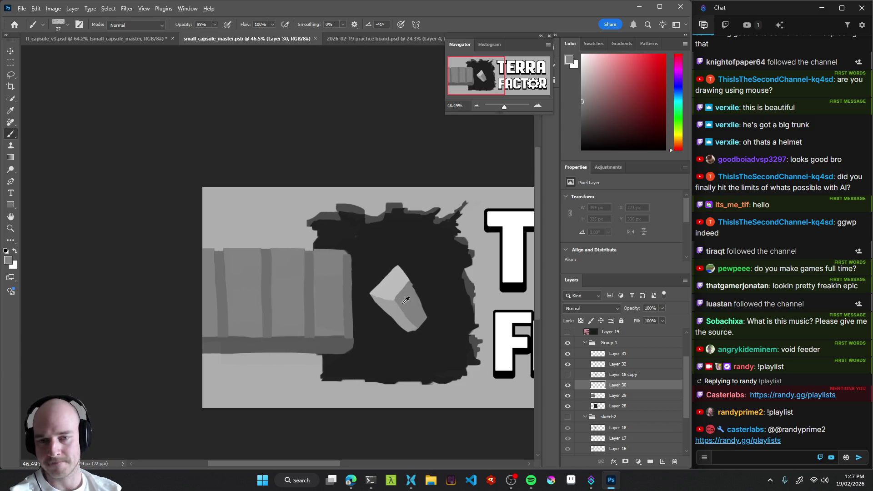
{"action": "left_click_drag", "start_coordinate": [601, 80], "coordinate": [578, 73]}
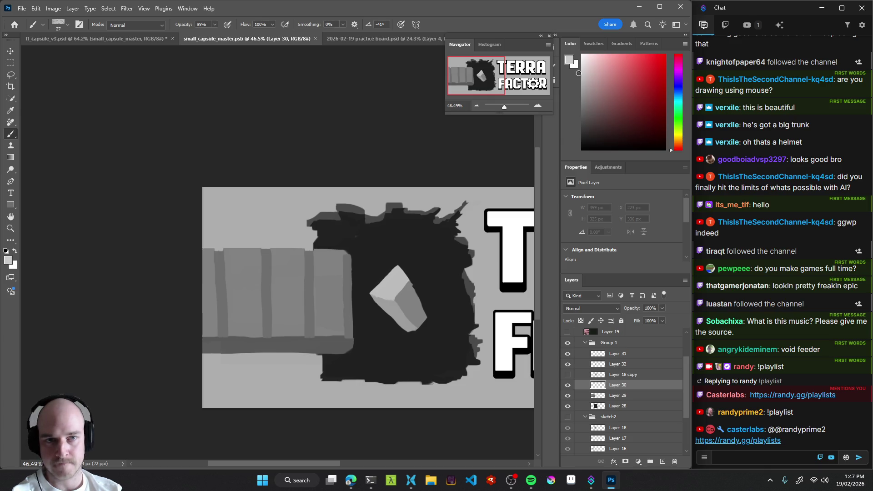
{"action": "right_click", "coordinate": [277, 293]}
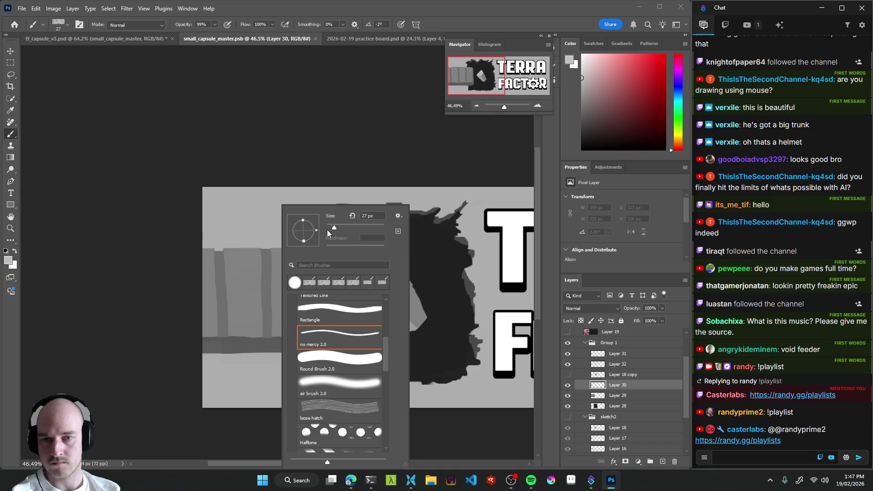
{"action": "left_click", "coordinate": [248, 321]}
{"action": "mouse_move", "coordinate": [271, 287]}
{"action": "left_mouse_down"}
{"action": "mouse_move", "coordinate": [247, 294]}
{"action": "mouse_move", "coordinate": [255, 242]}
{"action": "mouse_move", "coordinate": [282, 330]}
{"action": "mouse_move", "coordinate": [269, 289]}
{"action": "mouse_move", "coordinate": [286, 261]}
{"action": "mouse_move", "coordinate": [282, 288]}
{"action": "mouse_move", "coordinate": [267, 273]}
{"action": "mouse_move", "coordinate": [269, 297]}
{"action": "mouse_move", "coordinate": [281, 278]}
{"action": "left_mouse_up"}
{"action": "key", "text": "ctrl+z"}
{"action": "scroll", "coordinate": [273, 290], "scroll_direction": "up", "scroll_amount": 3}
{"action": "key", "text": "ctrl+z"}
{"action": "key", "text": "ctrl+z"}
{"action": "key", "text": "ctrl+z"}
{"action": "mouse_move", "coordinate": [273, 307]}
{"action": "left_mouse_down"}
{"action": "mouse_move", "coordinate": [272, 249]}
{"action": "mouse_move", "coordinate": [284, 261]}
{"action": "mouse_move", "coordinate": [267, 323]}
{"action": "mouse_move", "coordinate": [279, 296]}
{"action": "left_mouse_up"}
{"action": "key", "text": "ctrl+z"}
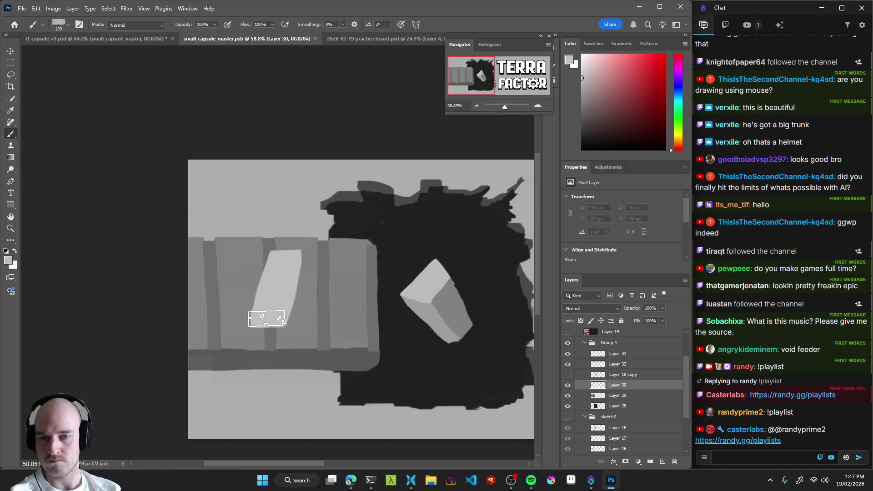
{"action": "mouse_move", "coordinate": [273, 332]}
{"action": "left_mouse_down"}
{"action": "mouse_move", "coordinate": [317, 304]}
{"action": "mouse_move", "coordinate": [289, 285]}
{"action": "mouse_move", "coordinate": [275, 324]}
{"action": "left_mouse_up"}
{"action": "key", "text": "ctrl+z"}
Shade the ingot's lower-left tip and right side face with darker greys.
{"action": "left_click_drag", "start_coordinate": [309, 290], "coordinate": [291, 285]}
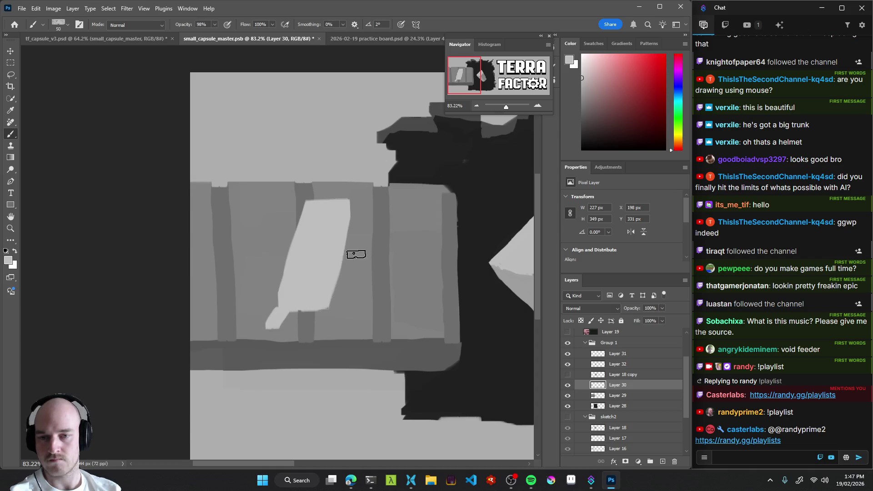
{"action": "left_click_drag", "start_coordinate": [588, 78], "coordinate": [573, 92]}
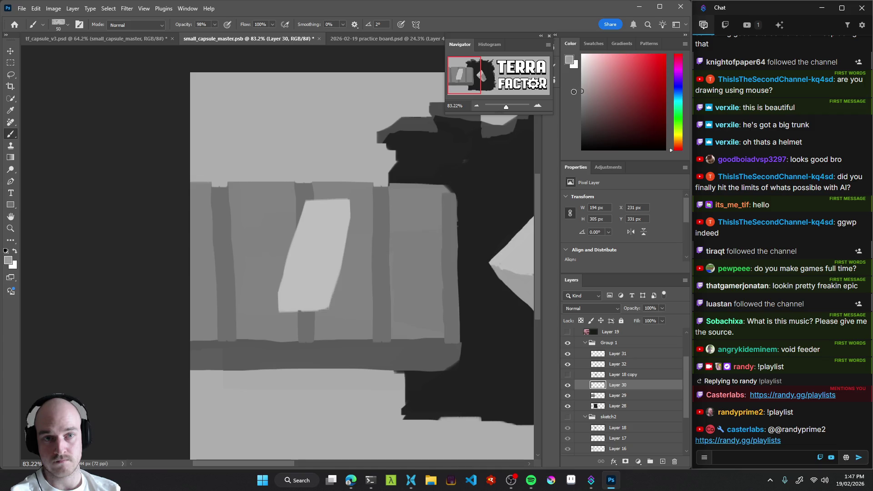
{"action": "mouse_move", "coordinate": [316, 321]}
{"action": "left_mouse_down"}
{"action": "mouse_move", "coordinate": [279, 302]}
{"action": "mouse_move", "coordinate": [277, 312]}
{"action": "mouse_move", "coordinate": [291, 319]}
{"action": "mouse_move", "coordinate": [327, 318]}
{"action": "mouse_move", "coordinate": [321, 300]}
{"action": "mouse_move", "coordinate": [280, 315]}
{"action": "mouse_move", "coordinate": [284, 309]}
{"action": "left_mouse_up"}
{"action": "key", "text": "shift+alt+r"}
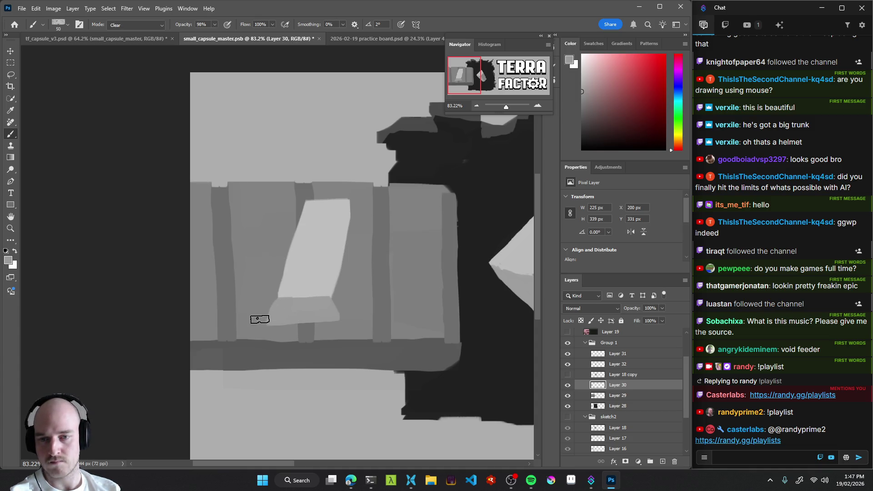
{"action": "key", "text": "shift+alt+n"}
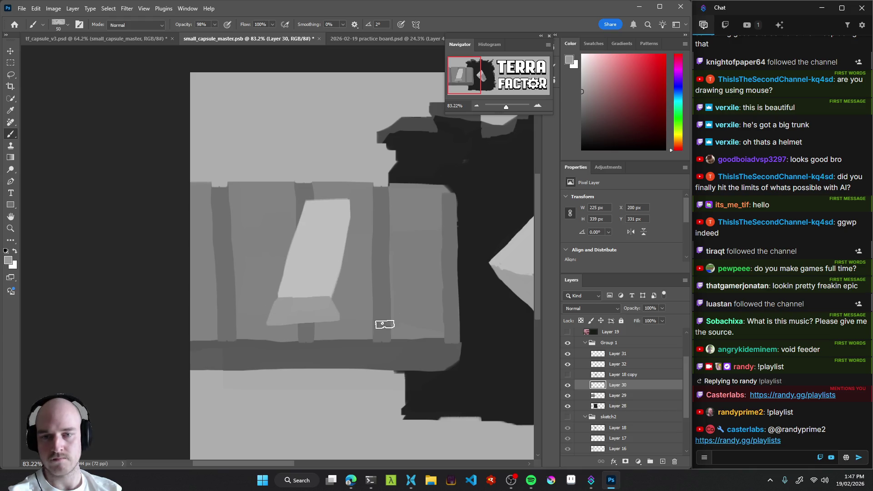
{"action": "left_click", "coordinate": [581, 107]}
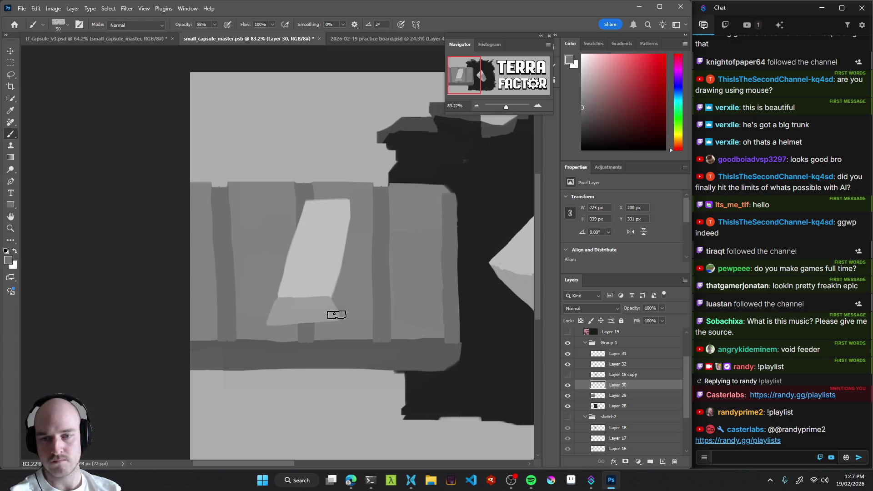
{"action": "left_click_drag", "start_coordinate": [337, 315], "coordinate": [346, 277]}
{"action": "key", "text": "ctrl+z"}
Clean up stray dark paint beside the ingot's right edge, top and bottom using Clear mode.
{"action": "mouse_move", "coordinate": [359, 201]}
{"action": "left_mouse_down"}
{"action": "mouse_move", "coordinate": [351, 202]}
{"action": "mouse_move", "coordinate": [340, 303]}
{"action": "mouse_move", "coordinate": [353, 206]}
{"action": "left_mouse_up"}
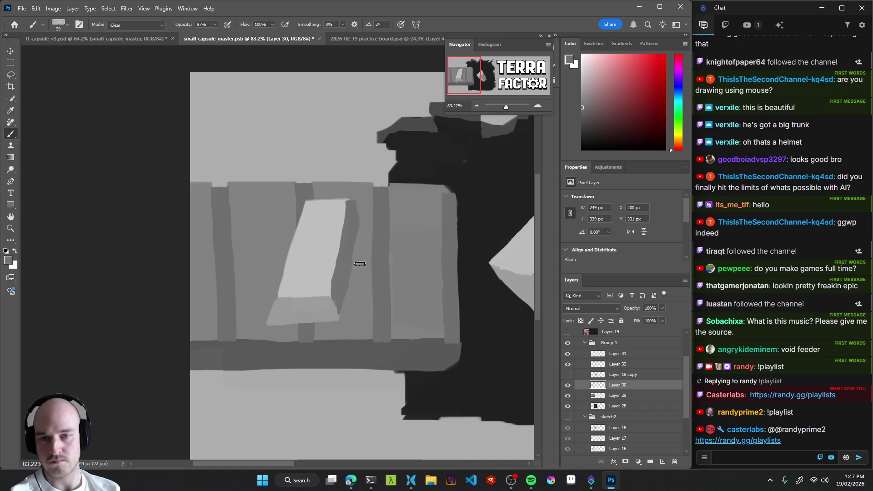
{"action": "mouse_move", "coordinate": [349, 197]}
{"action": "left_mouse_down"}
{"action": "mouse_move", "coordinate": [370, 221]}
{"action": "mouse_move", "coordinate": [316, 284]}
{"action": "mouse_move", "coordinate": [357, 284]}
{"action": "mouse_move", "coordinate": [364, 273]}
{"action": "mouse_move", "coordinate": [356, 259]}
{"action": "mouse_move", "coordinate": [311, 225]}
{"action": "mouse_move", "coordinate": [318, 227]}
{"action": "left_mouse_up"}
{"action": "key", "text": "shift+alt+r"}
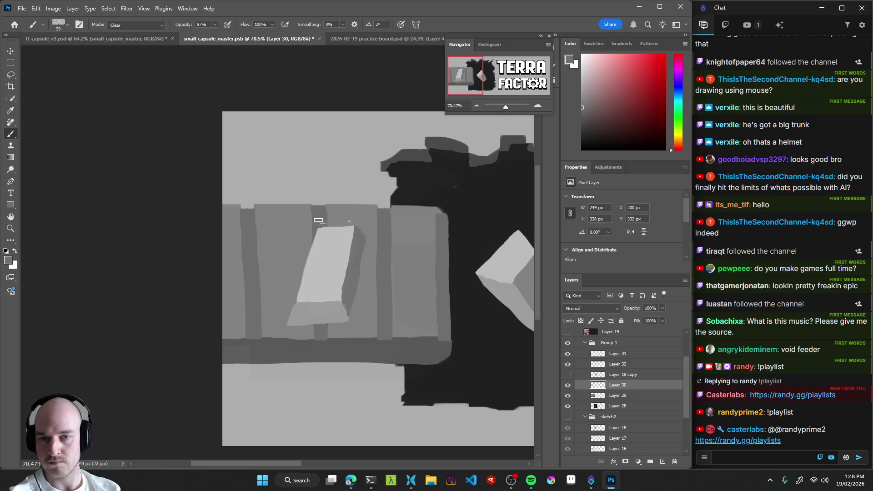
{"action": "mouse_move", "coordinate": [392, 249]}
{"action": "left_mouse_down"}
{"action": "mouse_move", "coordinate": [306, 275]}
{"action": "mouse_move", "coordinate": [402, 255]}
{"action": "left_mouse_up"}
{"action": "key", "text": "shift+alt+r"}
{"action": "mouse_move", "coordinate": [285, 336]}
{"action": "left_mouse_down"}
{"action": "mouse_move", "coordinate": [347, 335]}
{"action": "mouse_move", "coordinate": [277, 342]}
{"action": "left_mouse_up"}
Extend the ingot's light base along its lower right with sampled light grey.
{"action": "mouse_move", "coordinate": [413, 300]}
{"action": "left_mouse_down"}
{"action": "mouse_move", "coordinate": [327, 333]}
{"action": "mouse_move", "coordinate": [341, 337]}
{"action": "mouse_move", "coordinate": [314, 328]}
{"action": "left_mouse_up"}
{"action": "left_click", "coordinate": [297, 324], "text": "alt"}
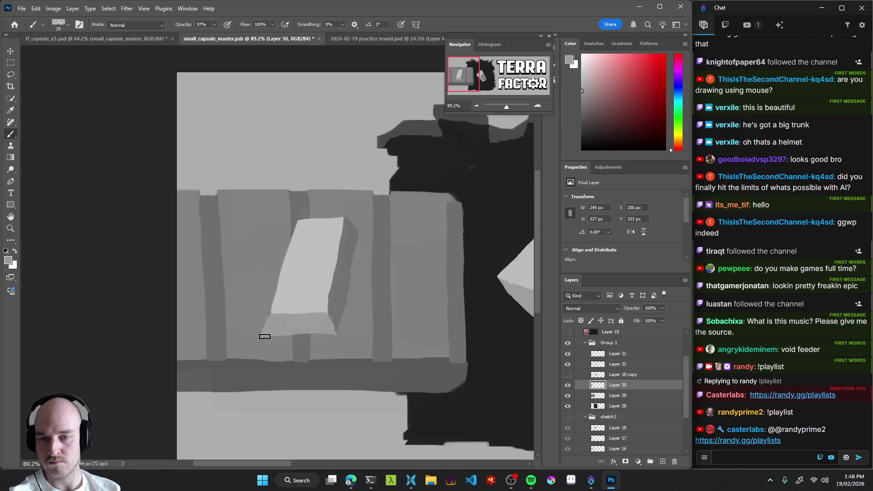
{"action": "mouse_move", "coordinate": [330, 333]}
{"action": "left_mouse_down"}
{"action": "mouse_move", "coordinate": [290, 335]}
{"action": "mouse_move", "coordinate": [319, 335]}
{"action": "left_mouse_up"}
{"action": "left_click_drag", "start_coordinate": [442, 285], "coordinate": [374, 292]}
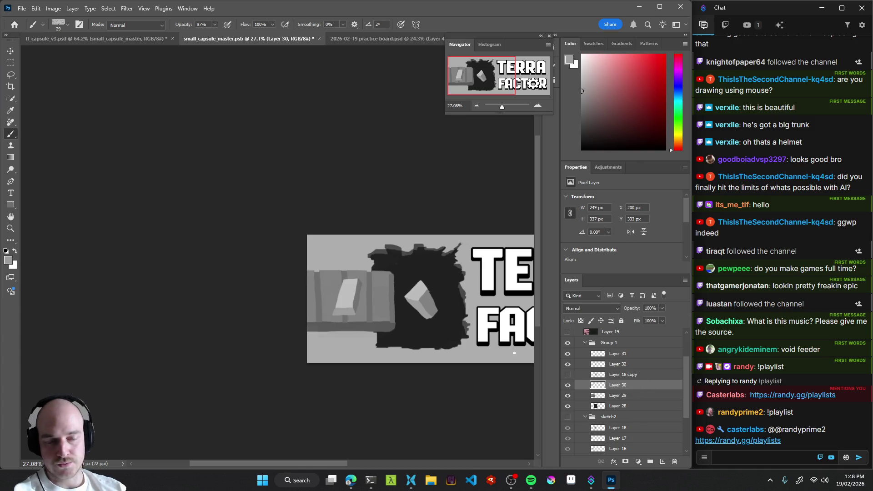
Apply Levels to the ingot: output black 109, input white 169, midtones about 2.03.
{"action": "key", "text": "ctrl+l"}
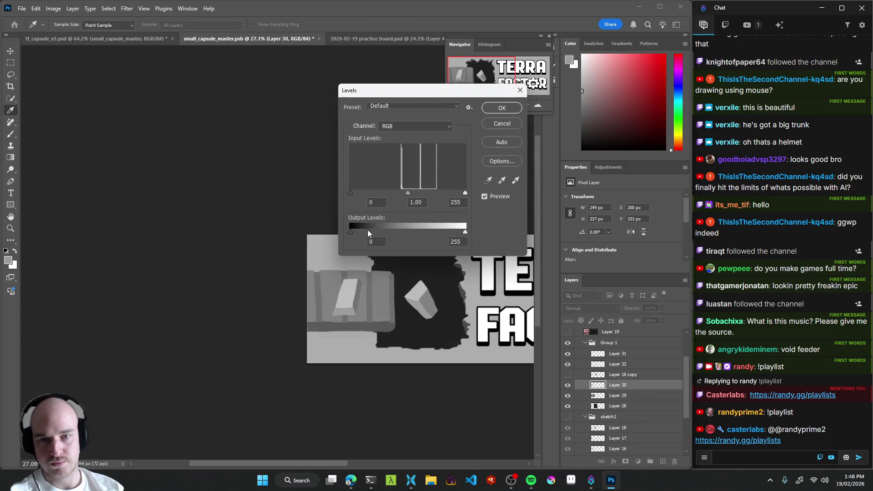
{"action": "mouse_move", "coordinate": [349, 234]}
{"action": "left_mouse_down"}
{"action": "mouse_move", "coordinate": [403, 233]}
{"action": "mouse_move", "coordinate": [350, 234]}
{"action": "left_mouse_up"}
{"action": "mouse_move", "coordinate": [408, 193]}
{"action": "left_mouse_down"}
{"action": "mouse_move", "coordinate": [427, 195]}
{"action": "mouse_move", "coordinate": [368, 190]}
{"action": "mouse_move", "coordinate": [390, 191]}
{"action": "left_mouse_up"}
{"action": "mouse_move", "coordinate": [465, 193]}
{"action": "left_mouse_down"}
{"action": "mouse_move", "coordinate": [422, 192]}
{"action": "mouse_move", "coordinate": [442, 193]}
{"action": "left_mouse_up"}
{"action": "mouse_move", "coordinate": [381, 191]}
{"action": "left_mouse_down"}
{"action": "mouse_move", "coordinate": [400, 191]}
{"action": "mouse_move", "coordinate": [356, 190]}
{"action": "mouse_move", "coordinate": [373, 190]}
{"action": "left_mouse_up"}
{"action": "left_click_drag", "start_coordinate": [442, 193], "coordinate": [426, 194]}
{"action": "mouse_move", "coordinate": [373, 192]}
{"action": "left_mouse_down"}
{"action": "mouse_move", "coordinate": [383, 193]}
{"action": "mouse_move", "coordinate": [366, 192]}
{"action": "mouse_move", "coordinate": [393, 194]}
{"action": "mouse_move", "coordinate": [372, 194]}
{"action": "left_mouse_up"}
{"action": "left_click", "coordinate": [382, 193]}
{"action": "left_click", "coordinate": [501, 109]}
{"action": "key", "text": "b"}
{"action": "scroll", "coordinate": [369, 316], "scroll_direction": "down", "scroll_amount": 2}
{"action": "scroll", "coordinate": [371, 316], "scroll_direction": "down", "scroll_amount": 2}
{"action": "scroll", "coordinate": [376, 316], "scroll_direction": "up", "scroll_amount": 7}
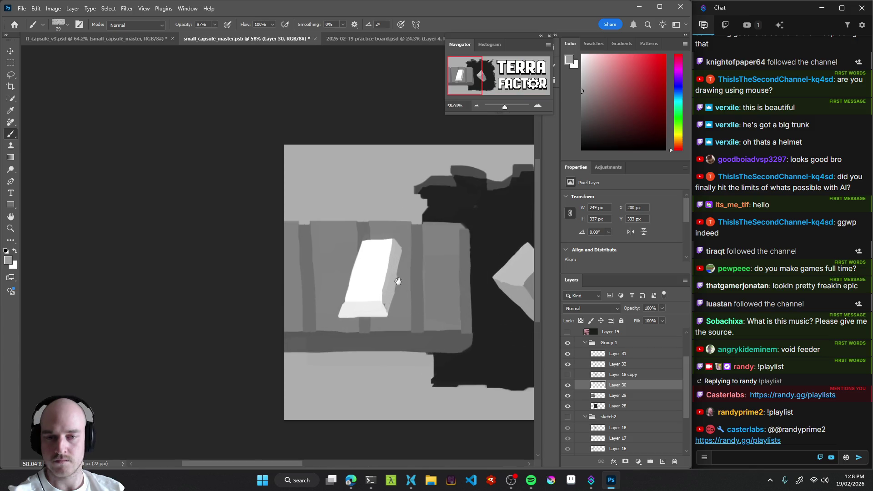
Lighten the left part of the ingot's bottom face with white sampled from the ingot.
{"action": "left_click_drag", "start_coordinate": [395, 307], "coordinate": [371, 297]}
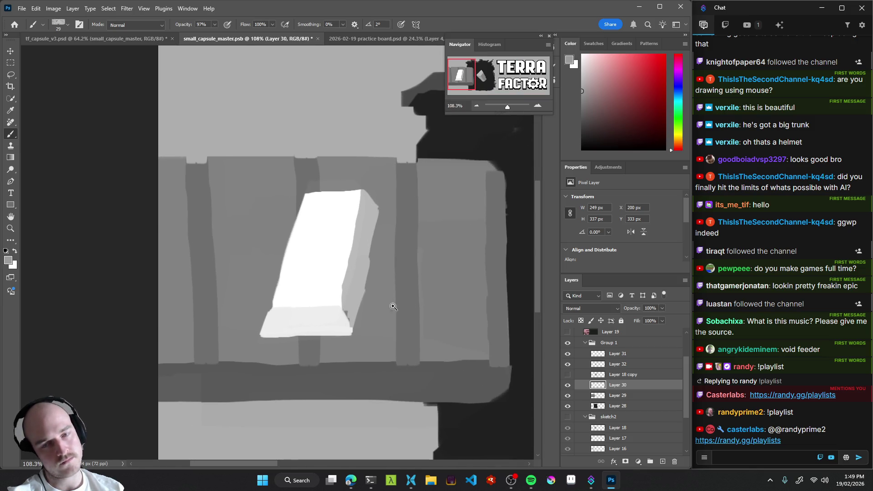
{"action": "scroll", "coordinate": [394, 306], "scroll_direction": "down", "scroll_amount": 3}
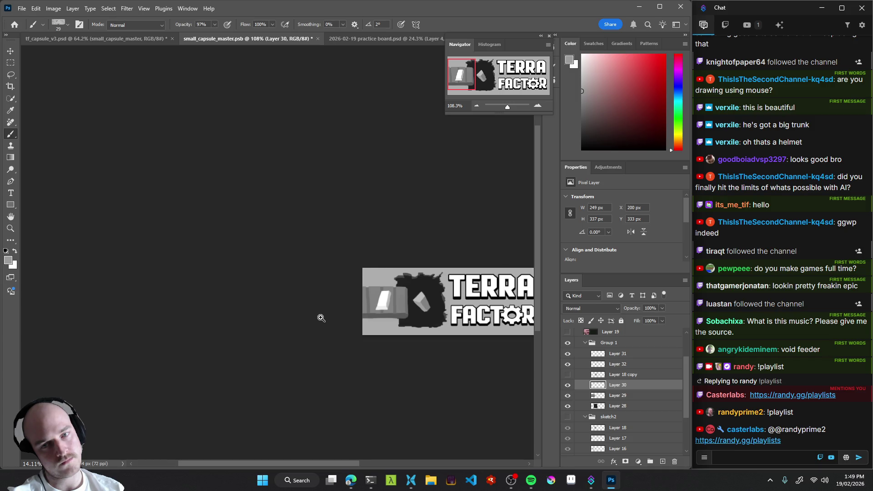
{"action": "scroll", "coordinate": [393, 309], "scroll_direction": "up", "scroll_amount": 4}
{"action": "left_click", "coordinate": [334, 263], "text": "alt"}
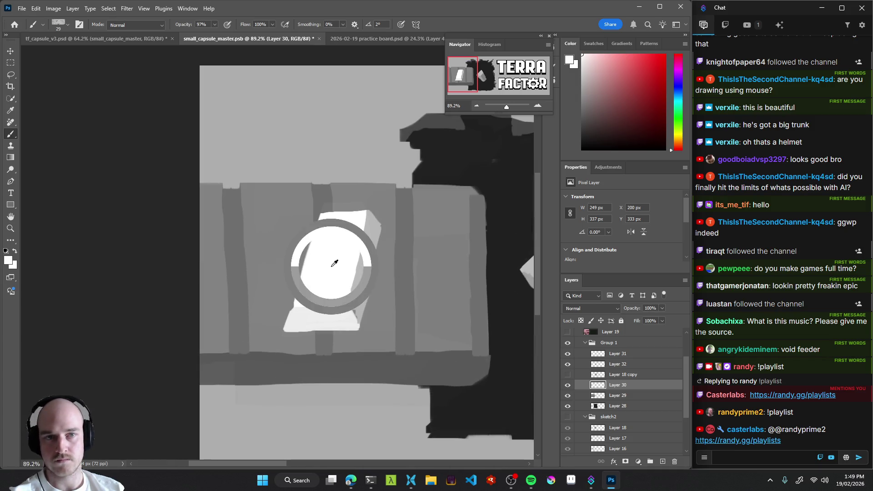
{"action": "left_click", "coordinate": [330, 314], "text": "alt"}
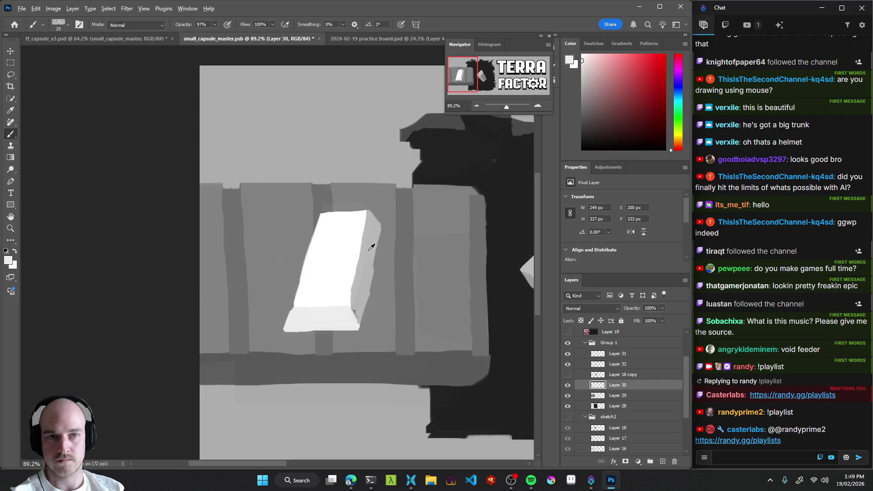
{"action": "left_click", "coordinate": [347, 253], "text": "alt"}
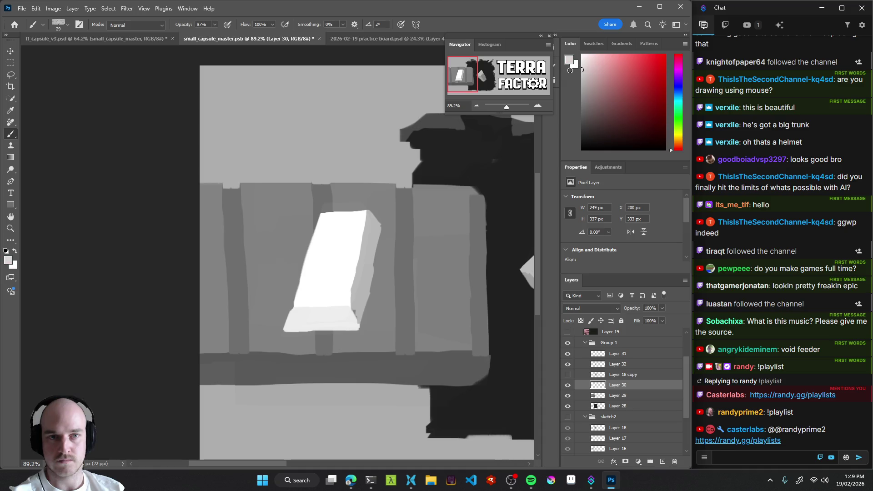
{"action": "scroll", "coordinate": [331, 314], "scroll_direction": "up", "scroll_amount": 2}
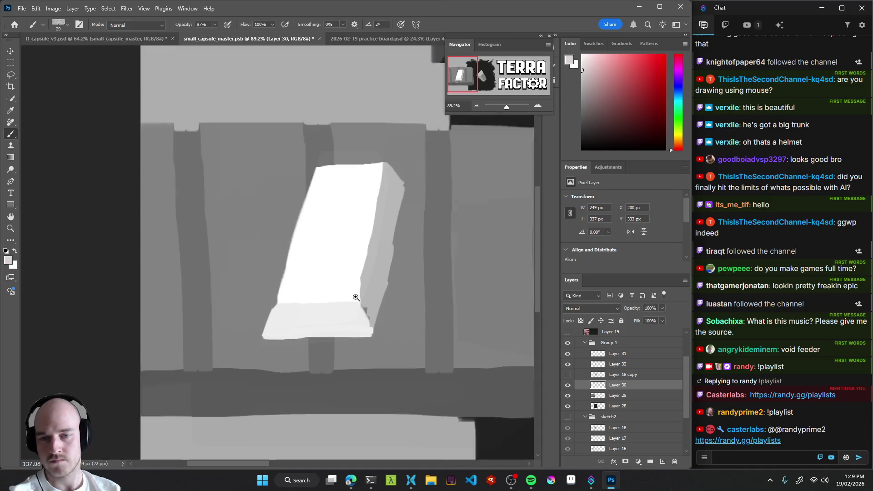
{"action": "mouse_move", "coordinate": [272, 307]}
{"action": "left_mouse_down"}
{"action": "mouse_move", "coordinate": [257, 336]}
{"action": "mouse_move", "coordinate": [376, 337]}
{"action": "mouse_move", "coordinate": [361, 312]}
{"action": "mouse_move", "coordinate": [366, 317]}
{"action": "mouse_move", "coordinate": [288, 301]}
{"action": "mouse_move", "coordinate": [276, 332]}
{"action": "mouse_move", "coordinate": [290, 312]}
{"action": "mouse_move", "coordinate": [309, 308]}
{"action": "mouse_move", "coordinate": [318, 329]}
{"action": "mouse_move", "coordinate": [286, 329]}
{"action": "mouse_move", "coordinate": [308, 323]}
{"action": "mouse_move", "coordinate": [297, 317]}
{"action": "left_mouse_up"}
Trim the bottom face's left edge in Clear mode, restore Normal, and save small_capsule_master.
{"action": "key", "text": "h"}
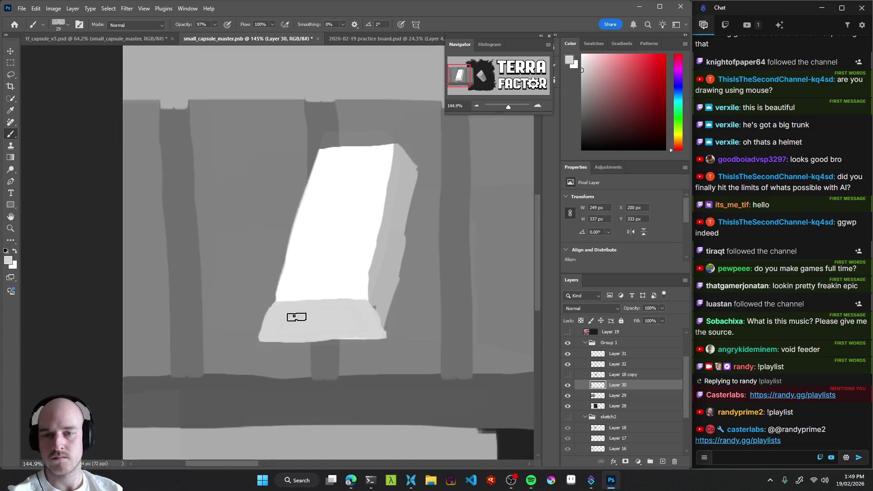
{"action": "key", "text": "shift+alt+r"}
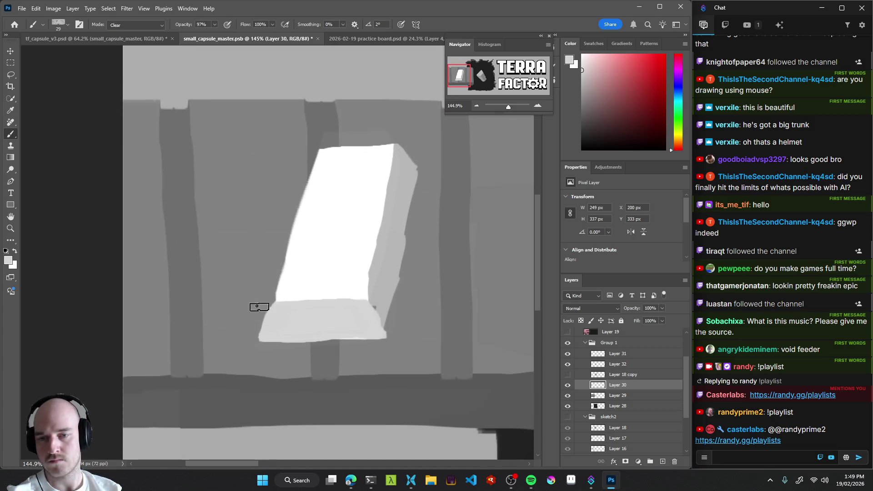
{"action": "left_click_drag", "start_coordinate": [266, 298], "coordinate": [248, 343]}
{"action": "key", "text": "shift+alt+n"}
{"action": "mouse_move", "coordinate": [443, 272]}
{"action": "left_mouse_down"}
{"action": "mouse_move", "coordinate": [343, 308]}
{"action": "mouse_move", "coordinate": [391, 326]}
{"action": "mouse_move", "coordinate": [341, 341]}
{"action": "mouse_move", "coordinate": [391, 314]}
{"action": "mouse_move", "coordinate": [361, 308]}
{"action": "mouse_move", "coordinate": [336, 321]}
{"action": "mouse_move", "coordinate": [345, 328]}
{"action": "mouse_move", "coordinate": [341, 341]}
{"action": "left_mouse_up"}
{"action": "key", "text": "ctrl+s"}
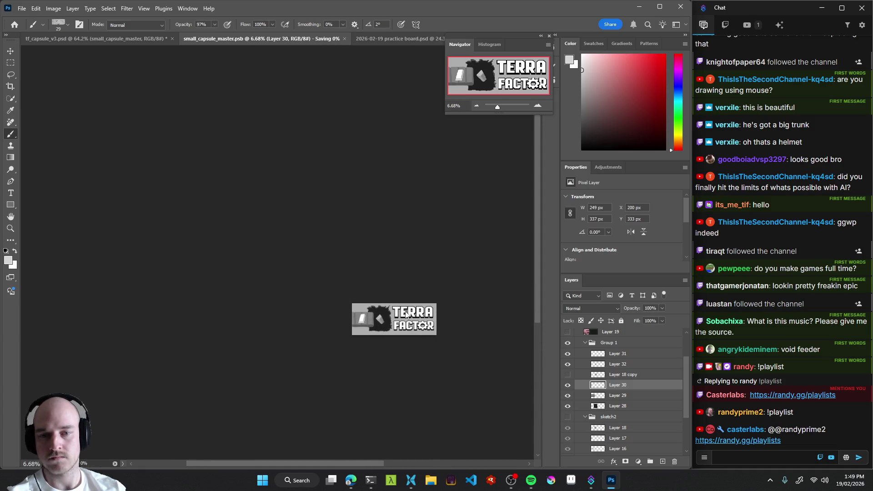
{"action": "key", "text": "ctrl+shift+Tab"}
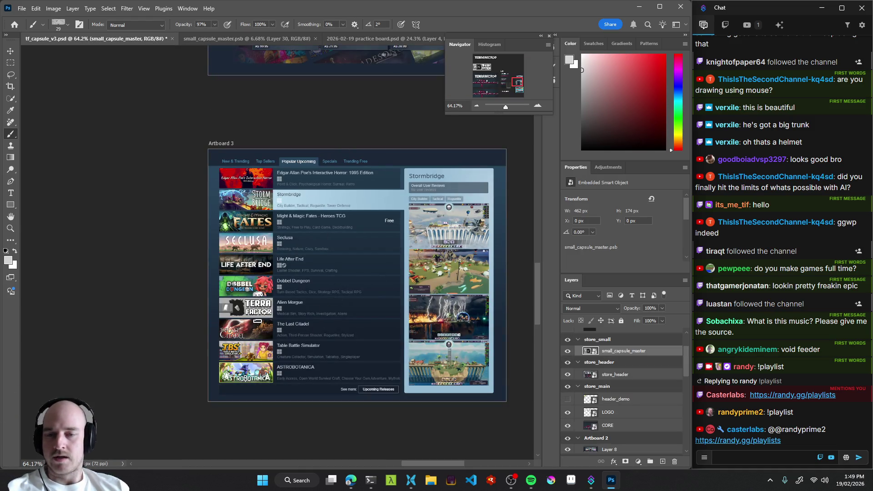
{"action": "scroll", "coordinate": [257, 320], "scroll_direction": "up", "scroll_amount": 1}
{"action": "scroll", "coordinate": [272, 324], "scroll_direction": "up", "scroll_amount": 1}
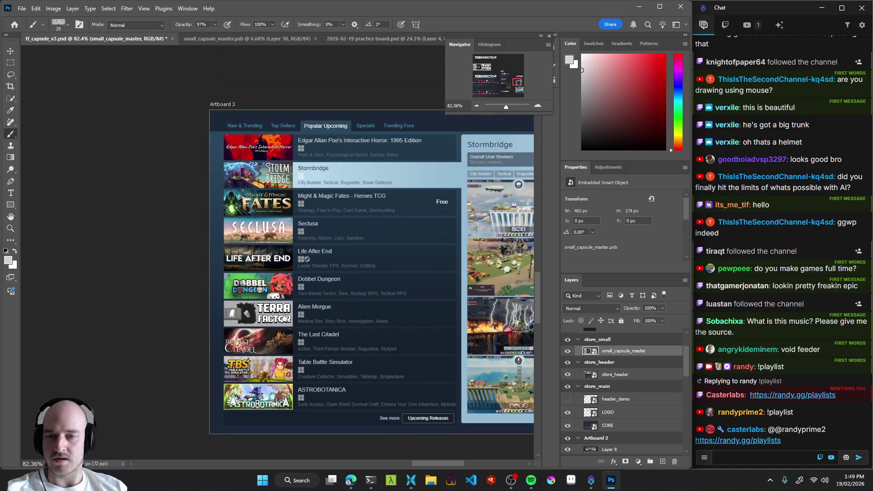
{"action": "left_click", "coordinate": [368, 39]}
{"action": "left_click", "coordinate": [255, 39]}
{"action": "key", "text": "v"}
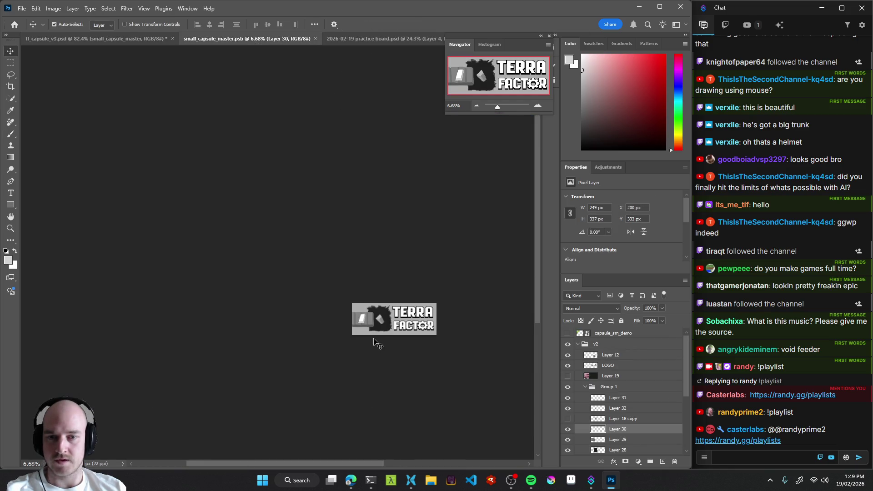
Check and delete the unused Layer 18 copy.
{"action": "scroll", "coordinate": [421, 330], "scroll_direction": "up", "scroll_amount": 5}
{"action": "left_click", "coordinate": [300, 313], "text": "ctrl"}
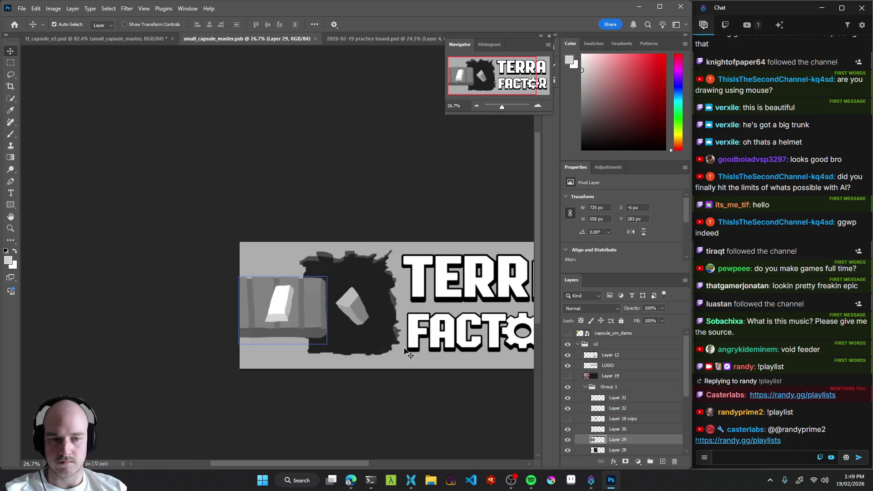
{"action": "scroll", "coordinate": [622, 409], "scroll_direction": "down", "scroll_amount": 2}
{"action": "left_click", "coordinate": [622, 387]}
{"action": "left_click", "coordinate": [566, 387]}
{"action": "left_click", "coordinate": [566, 387]}
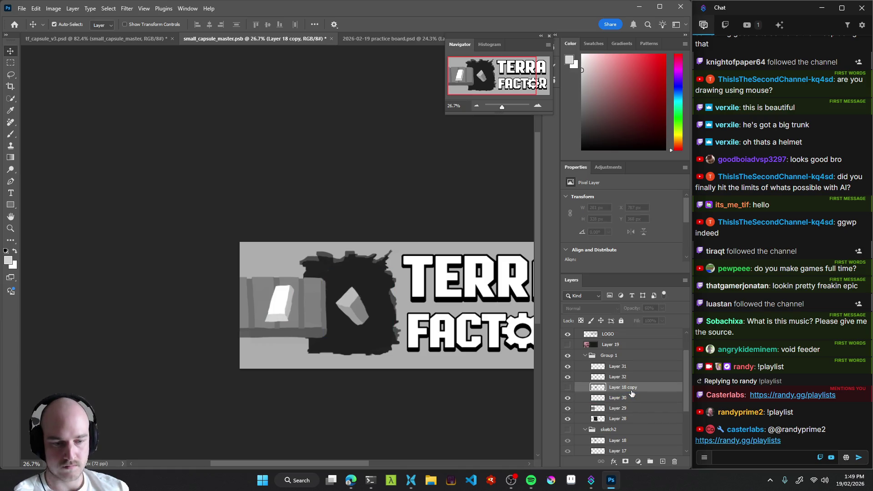
{"action": "key", "text": "Delete"}
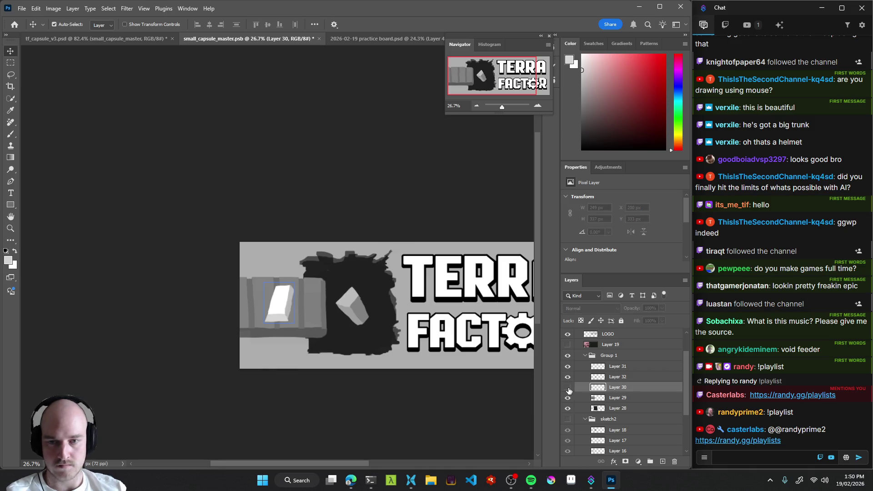
Delete Layer 31, then toggle Layer 32 and Group 1 visibility to compare.
{"action": "left_click", "coordinate": [617, 376]}
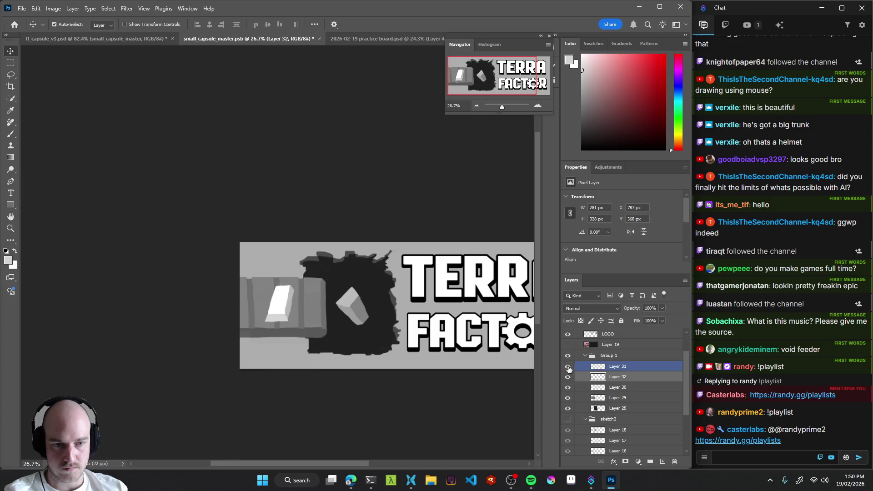
{"action": "left_click", "coordinate": [619, 367]}
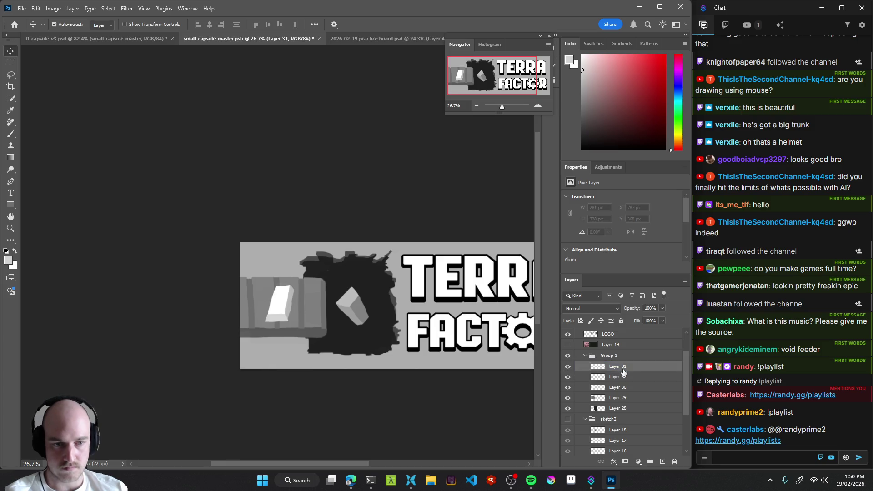
{"action": "key", "text": "Delete"}
{"action": "left_click", "coordinate": [567, 366]}
{"action": "left_click", "coordinate": [567, 366]}
{"action": "left_click", "coordinate": [567, 355]}
{"action": "left_click", "coordinate": [567, 356]}
Move Group 1's conveyor and hole artwork about 64 px left and save.
{"action": "left_click", "coordinate": [618, 355]}
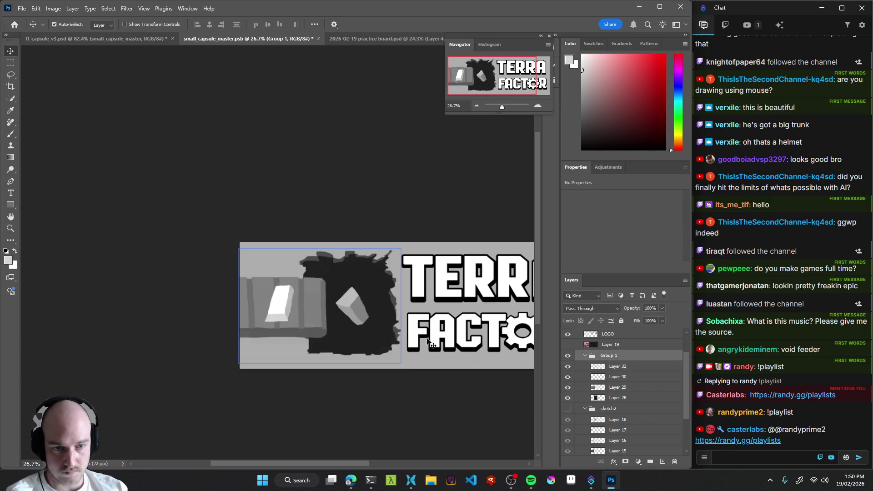
{"action": "left_click_drag", "start_coordinate": [394, 330], "coordinate": [338, 339]}
{"action": "scroll", "coordinate": [372, 337], "scroll_direction": "right", "scroll_amount": 3}
{"action": "key", "text": "ctrl+s"}
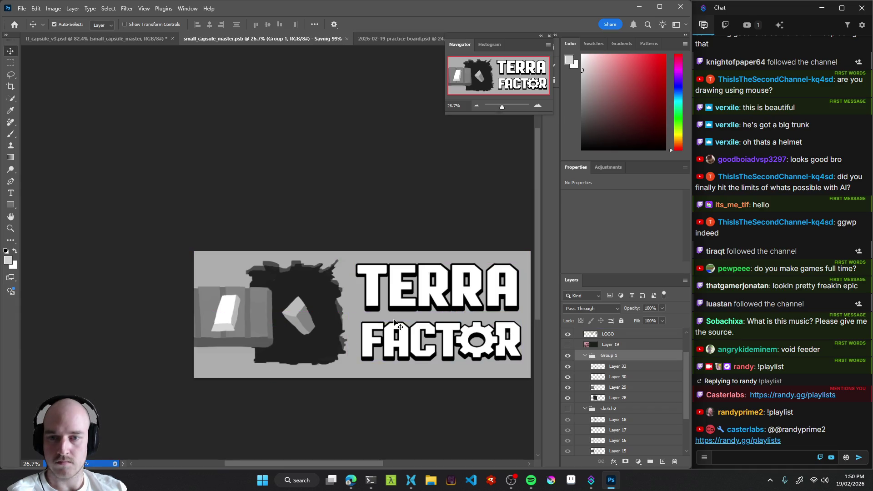
{"action": "left_click", "coordinate": [361, 39]}
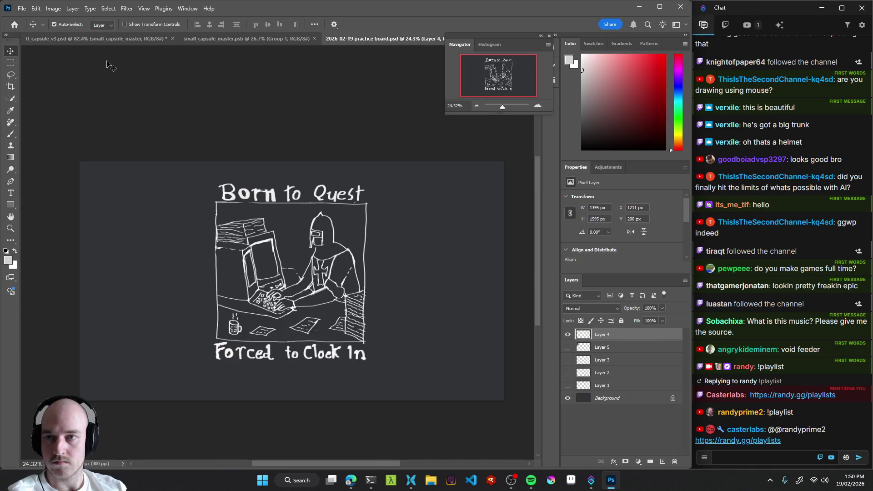
{"action": "left_click", "coordinate": [109, 38]}
{"action": "left_click_drag", "start_coordinate": [332, 295], "coordinate": [307, 298]}
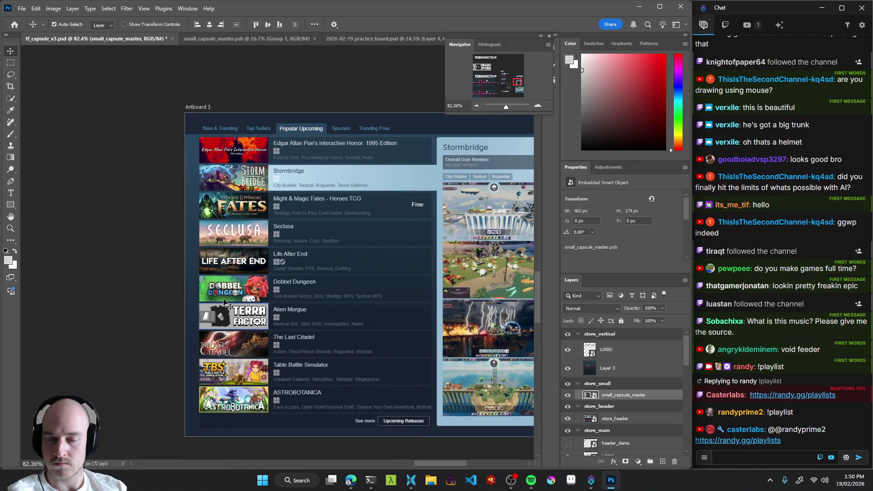
{"action": "left_click_drag", "start_coordinate": [345, 273], "coordinate": [328, 286]}
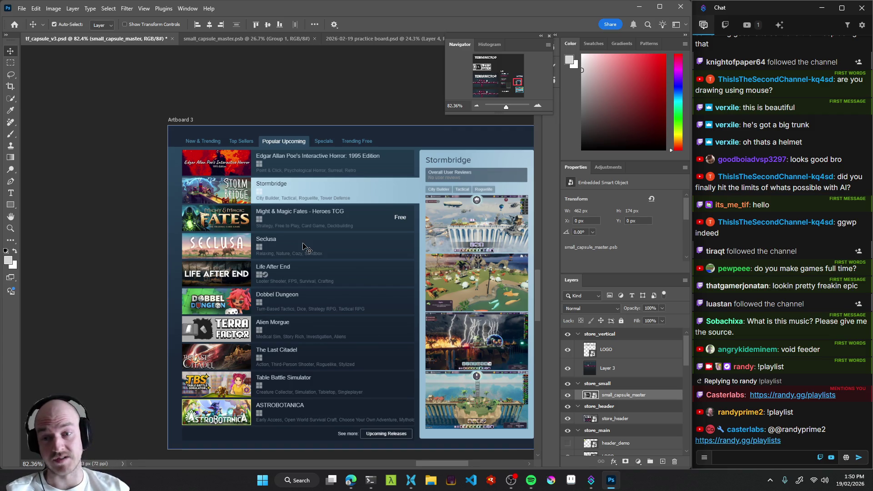
{"action": "scroll", "coordinate": [327, 301], "scroll_direction": "down", "scroll_amount": 5}
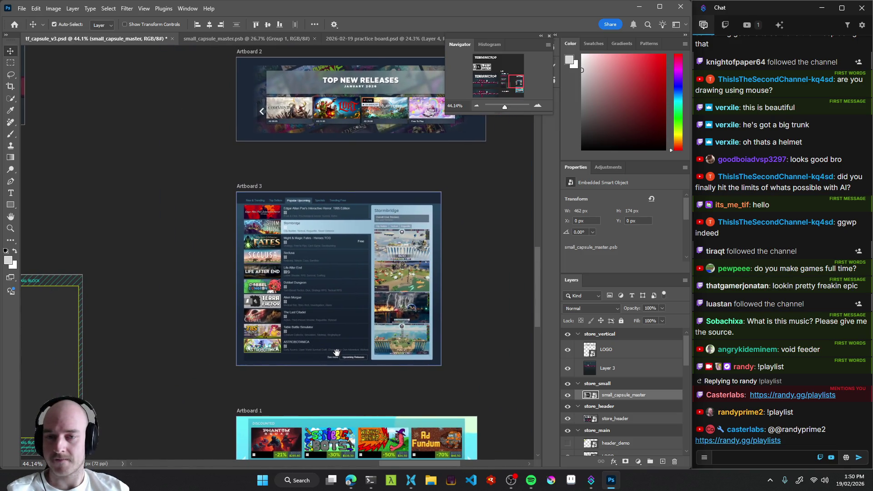
{"action": "scroll", "coordinate": [293, 322], "scroll_direction": "up", "scroll_amount": 4}
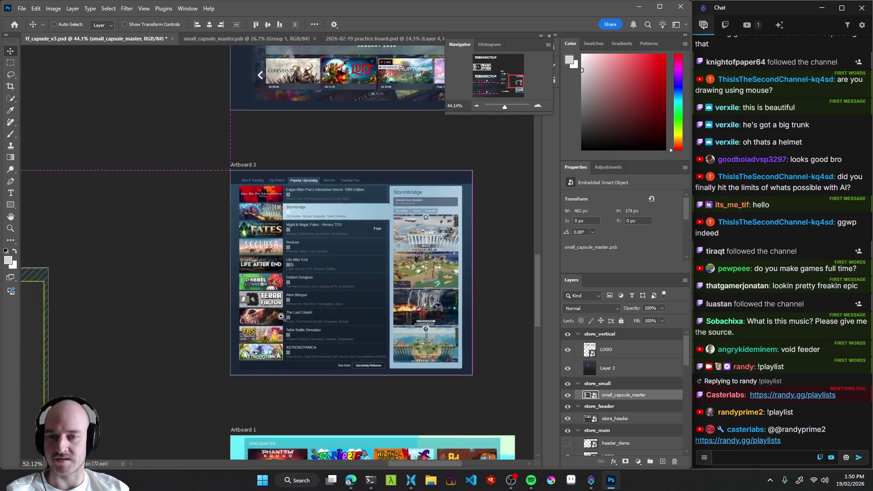
{"action": "left_click", "coordinate": [371, 38]}
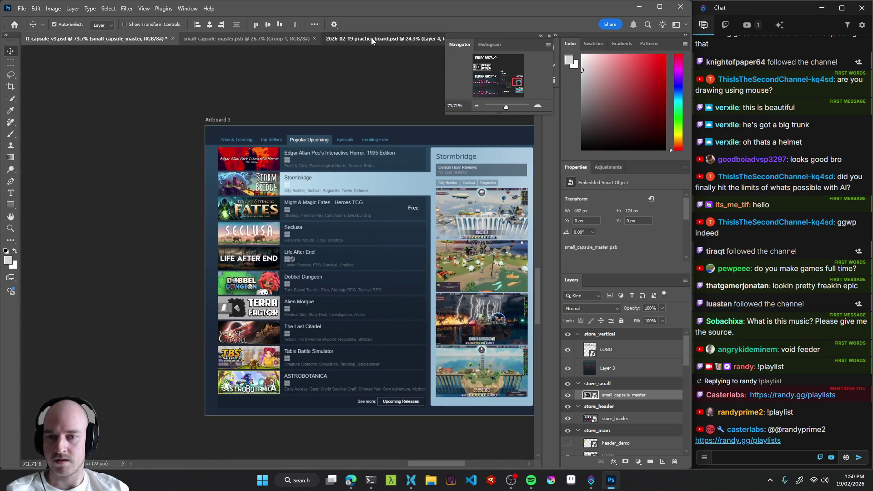
{"action": "left_click", "coordinate": [212, 44]}
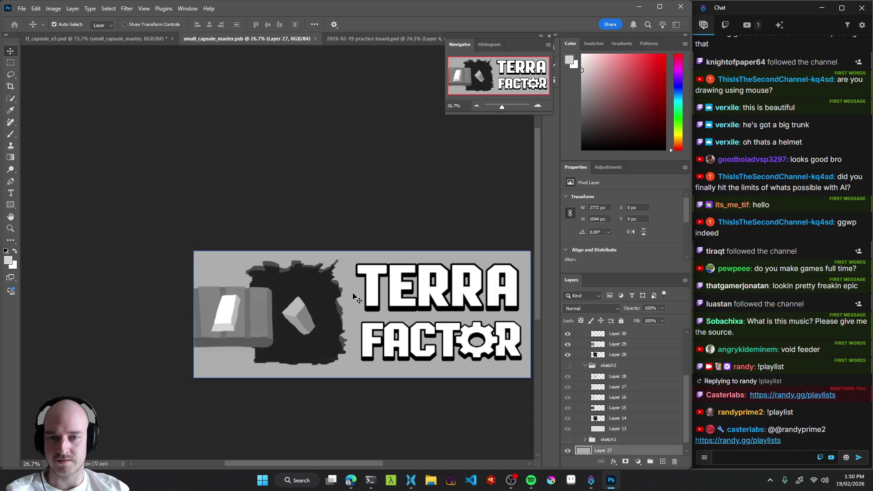
Fill the capsule's grey background areas with a lighter grey using the Paint Bucket, then save.
{"action": "scroll", "coordinate": [609, 443], "scroll_direction": "down", "scroll_amount": 1}
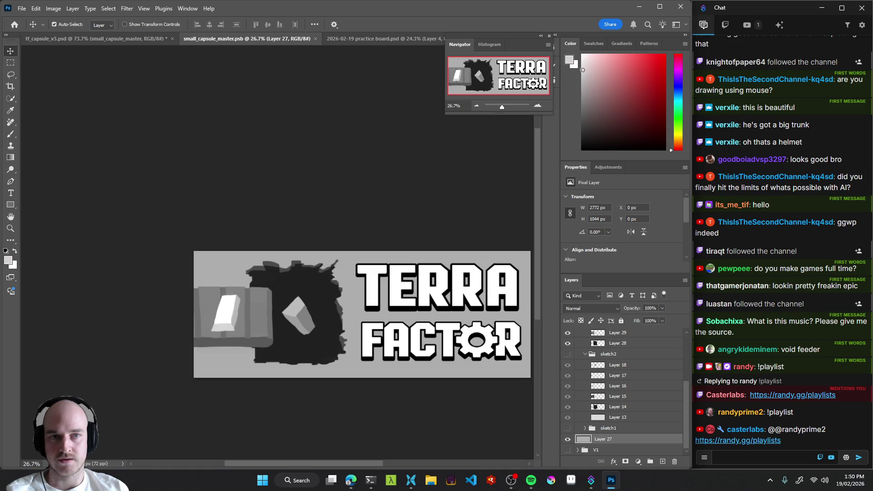
{"action": "key", "text": "g"}
{"action": "left_click", "coordinate": [357, 296]}
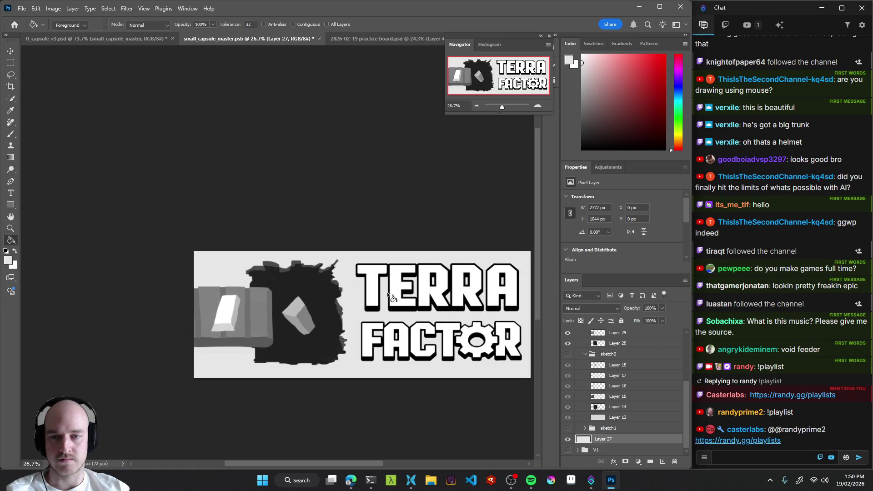
{"action": "key", "text": "ctrl+z"}
{"action": "scroll", "coordinate": [417, 277], "scroll_direction": "down", "scroll_amount": 10}
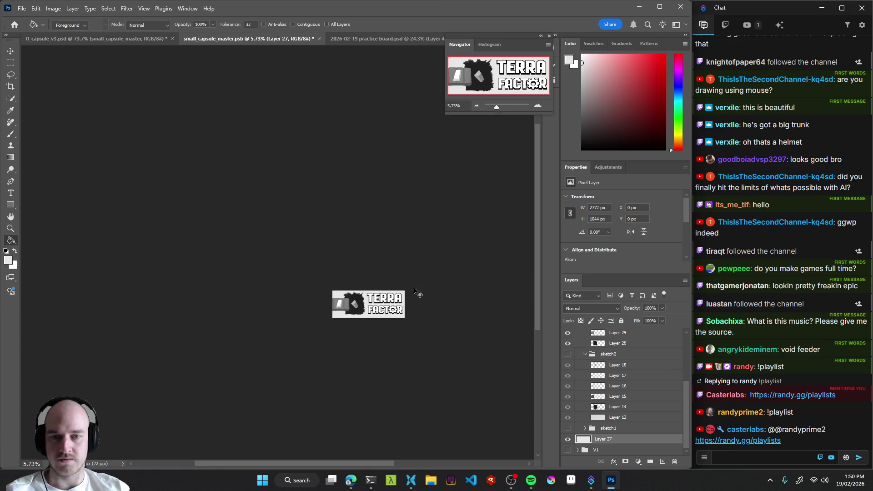
{"action": "key", "text": "ctrl+shift+z"}
{"action": "scroll", "coordinate": [375, 298], "scroll_direction": "up", "scroll_amount": 3}
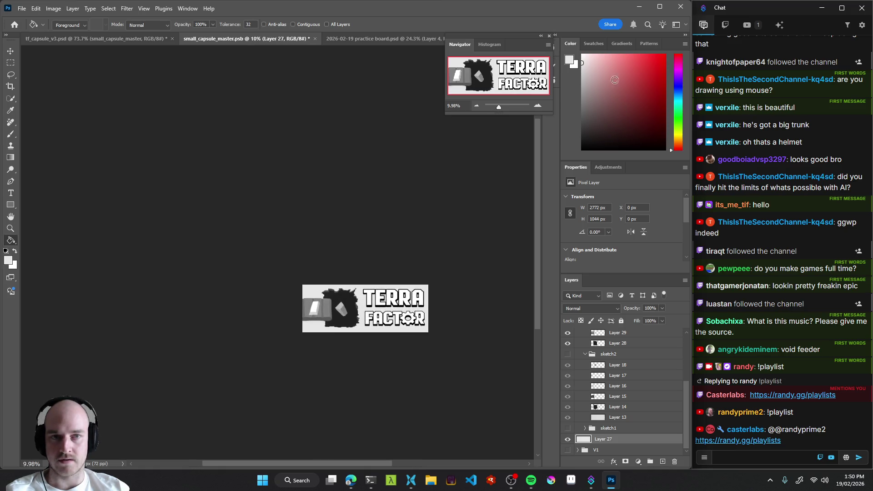
{"action": "left_click", "coordinate": [362, 304]}
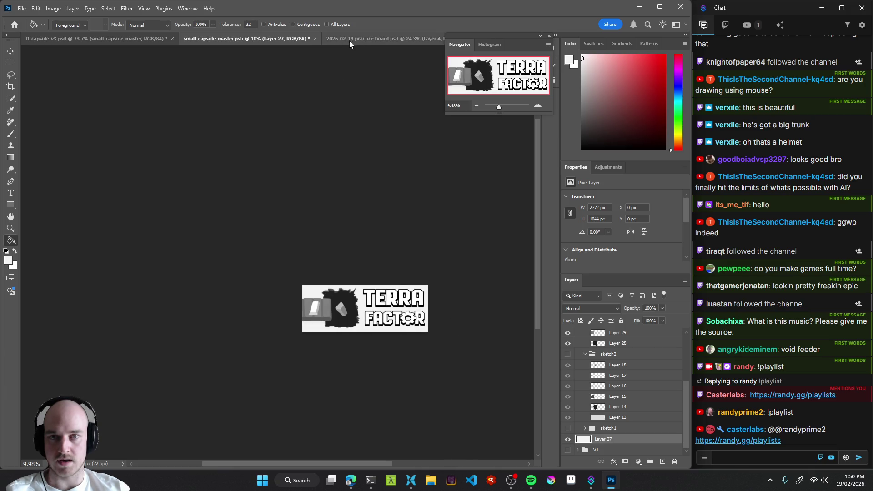
{"action": "left_click", "coordinate": [345, 40]}
{"action": "left_click", "coordinate": [244, 41]}
{"action": "key", "text": "ctrl+s"}
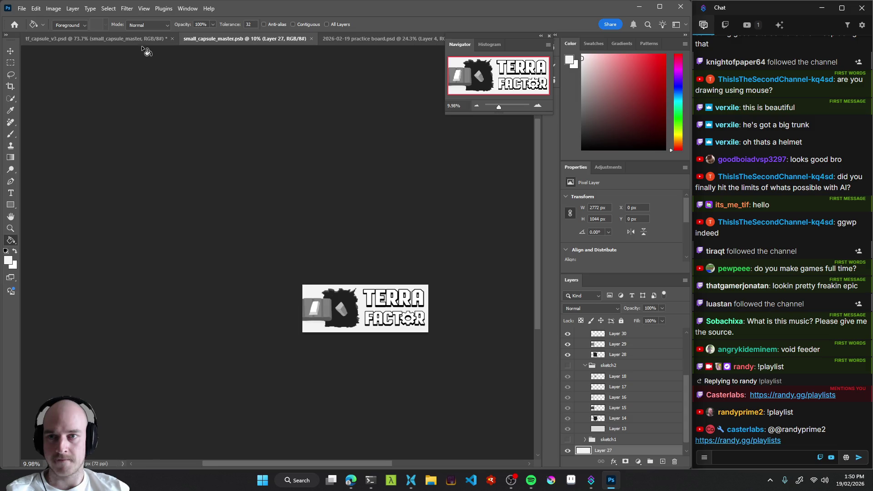
In the tf_capsule_v3 store mockup, sample Dobbel Dungeon green, LIFE AFTER white and Seclusa pink.
{"action": "left_click", "coordinate": [124, 37]}
{"action": "left_click_drag", "start_coordinate": [328, 302], "coordinate": [313, 314]}
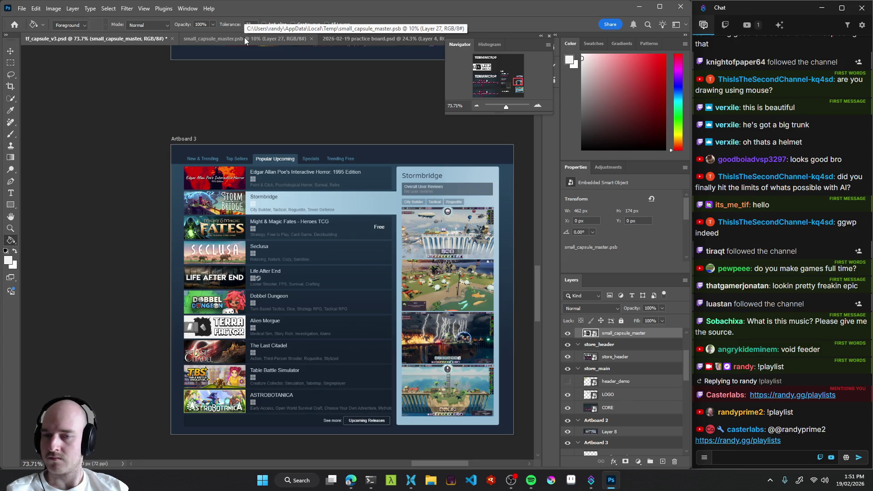
{"action": "scroll", "coordinate": [306, 264], "scroll_direction": "down", "scroll_amount": 2}
{"action": "scroll", "coordinate": [307, 264], "scroll_direction": "up", "scroll_amount": 1}
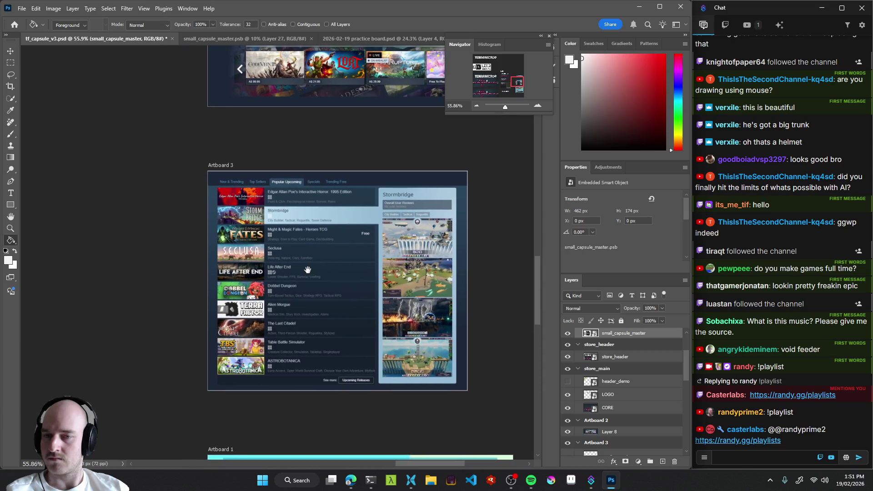
{"action": "scroll", "coordinate": [265, 286], "scroll_direction": "up", "scroll_amount": 6}
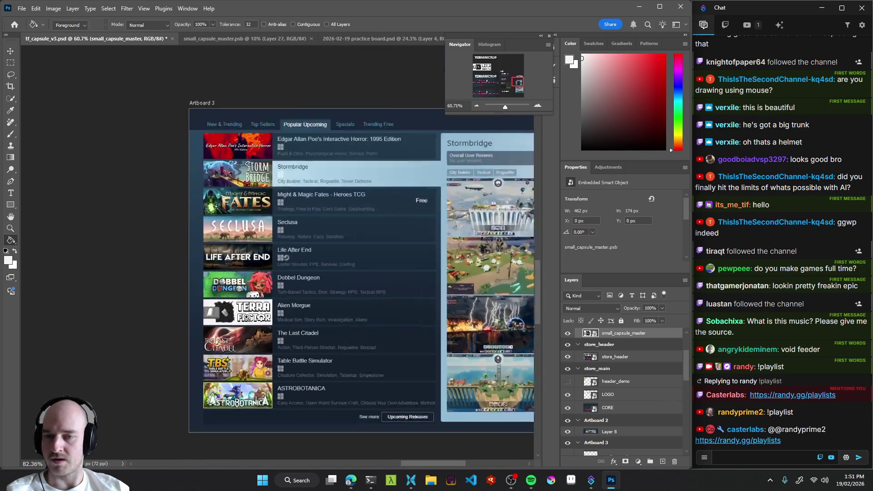
{"action": "scroll", "coordinate": [265, 286], "scroll_direction": "up", "scroll_amount": 3}
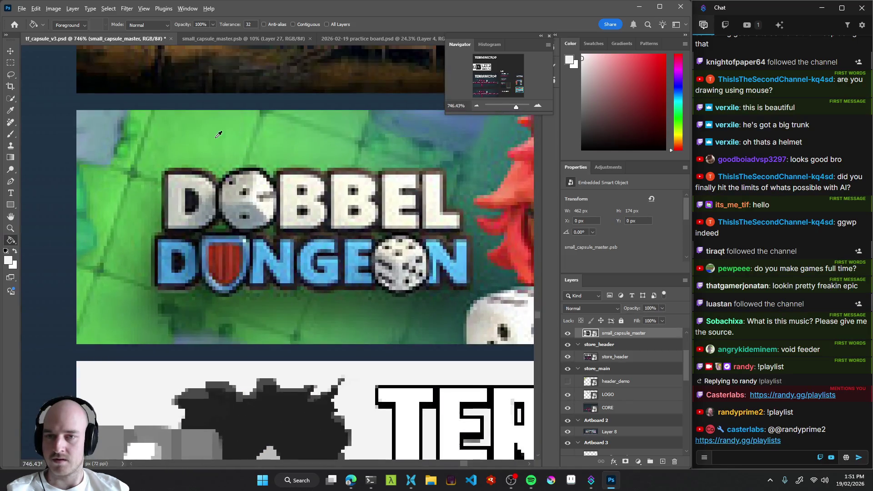
{"action": "left_click", "coordinate": [212, 138], "text": "alt"}
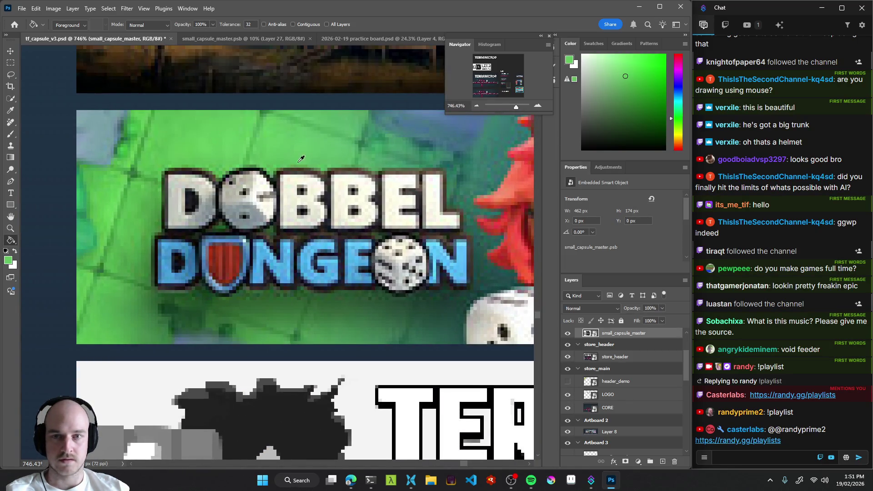
{"action": "scroll", "coordinate": [291, 182], "scroll_direction": "up", "scroll_amount": 5}
{"action": "left_click", "coordinate": [278, 191], "text": "alt"}
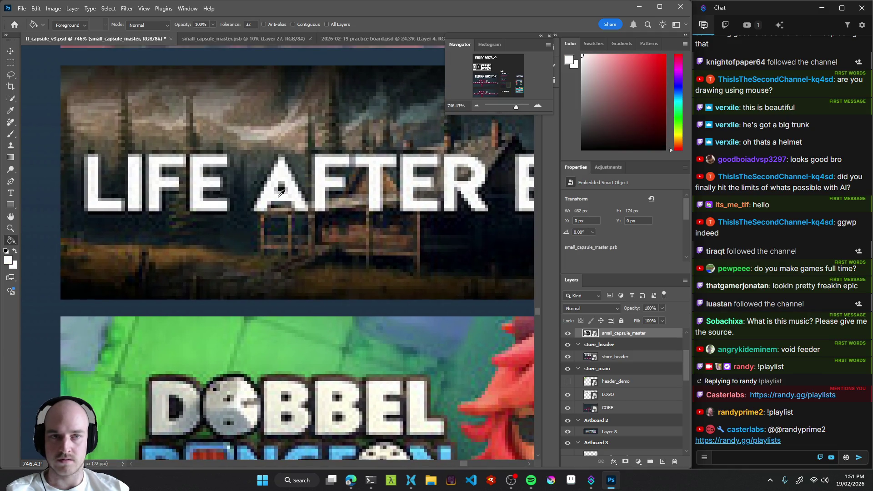
{"action": "scroll", "coordinate": [341, 264], "scroll_direction": "down", "scroll_amount": 5}
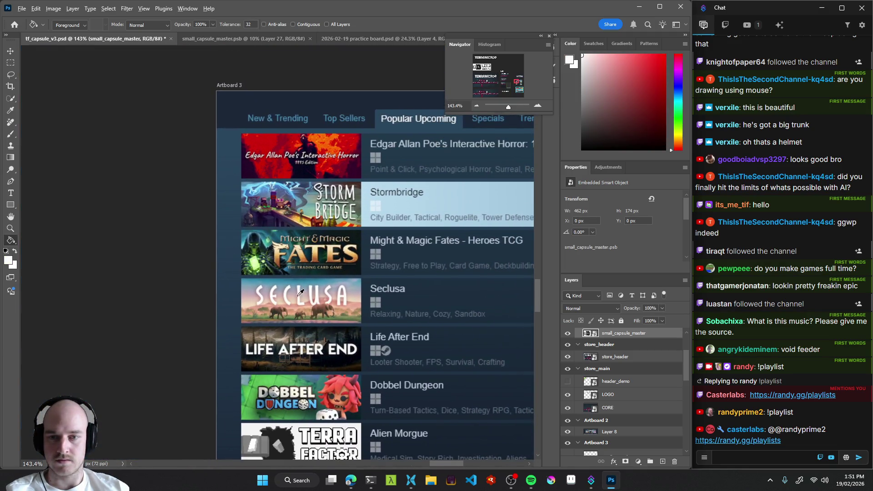
{"action": "mouse_move", "coordinate": [253, 282]}
{"action": "left_mouse_down"}
{"action": "mouse_move", "coordinate": [232, 291]}
{"action": "mouse_move", "coordinate": [240, 283]}
{"action": "mouse_move", "coordinate": [251, 296]}
{"action": "mouse_move", "coordinate": [230, 295]}
{"action": "left_mouse_up"}
Sample another Seclusa colour and the TERRA FACTOR capsule's near-white, then return to small_capsule_master.
{"action": "mouse_move", "coordinate": [357, 346]}
{"action": "left_mouse_down"}
{"action": "mouse_move", "coordinate": [321, 240]}
{"action": "mouse_move", "coordinate": [268, 191]}
{"action": "left_mouse_up"}
{"action": "scroll", "coordinate": [224, 238], "scroll_direction": "down", "scroll_amount": 2}
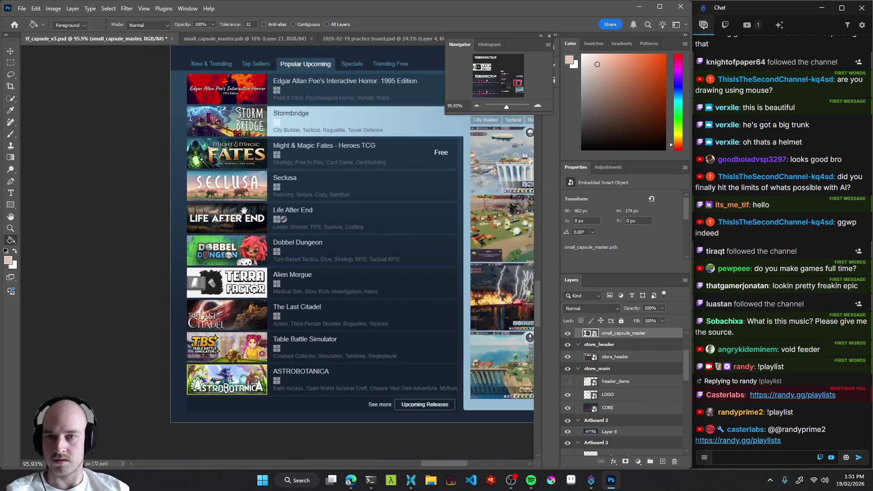
{"action": "scroll", "coordinate": [224, 238], "scroll_direction": "up", "scroll_amount": 5}
{"action": "mouse_move", "coordinate": [132, 262]}
{"action": "left_mouse_down"}
{"action": "mouse_move", "coordinate": [121, 233]}
{"action": "mouse_move", "coordinate": [141, 195]}
{"action": "mouse_move", "coordinate": [134, 214]}
{"action": "left_mouse_up"}
{"action": "scroll", "coordinate": [321, 289], "scroll_direction": "down", "scroll_amount": 8}
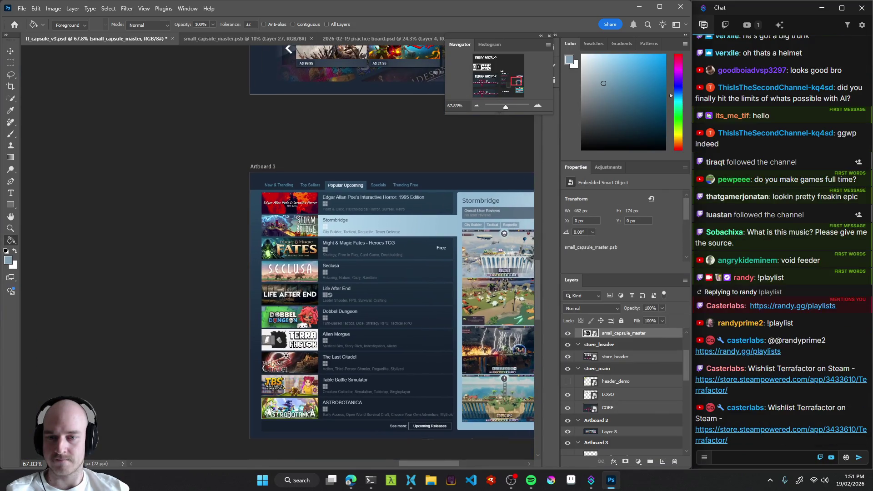
{"action": "scroll", "coordinate": [272, 327], "scroll_direction": "up", "scroll_amount": 4}
{"action": "left_click_drag", "start_coordinate": [315, 357], "coordinate": [299, 335]}
{"action": "scroll", "coordinate": [296, 329], "scroll_direction": "up", "scroll_amount": 1}
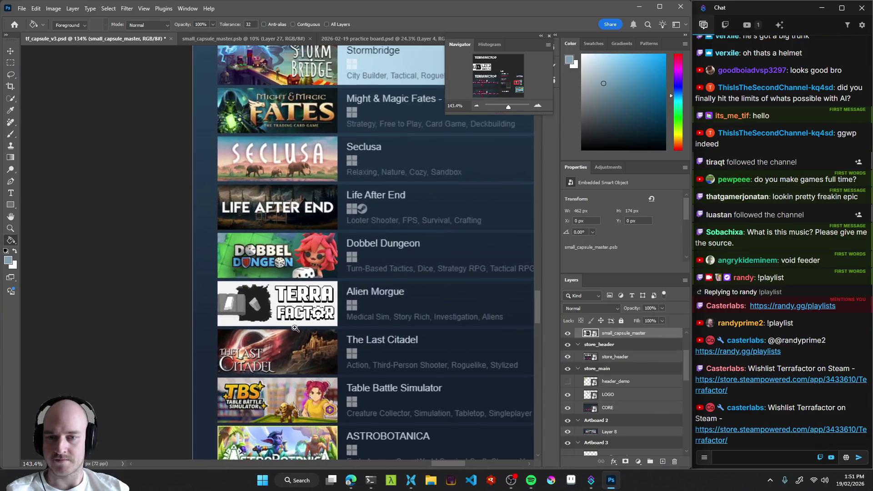
{"action": "left_click", "coordinate": [279, 292], "text": "alt"}
{"action": "scroll", "coordinate": [327, 323], "scroll_direction": "down", "scroll_amount": 5}
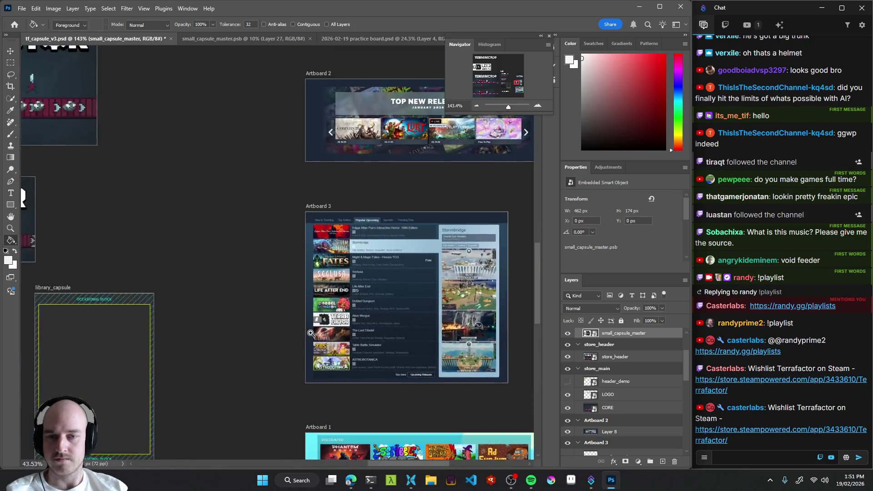
{"action": "scroll", "coordinate": [327, 323], "scroll_direction": "up", "scroll_amount": 1}
{"action": "scroll", "coordinate": [327, 324], "scroll_direction": "up", "scroll_amount": 1}
{"action": "left_click", "coordinate": [272, 38]}
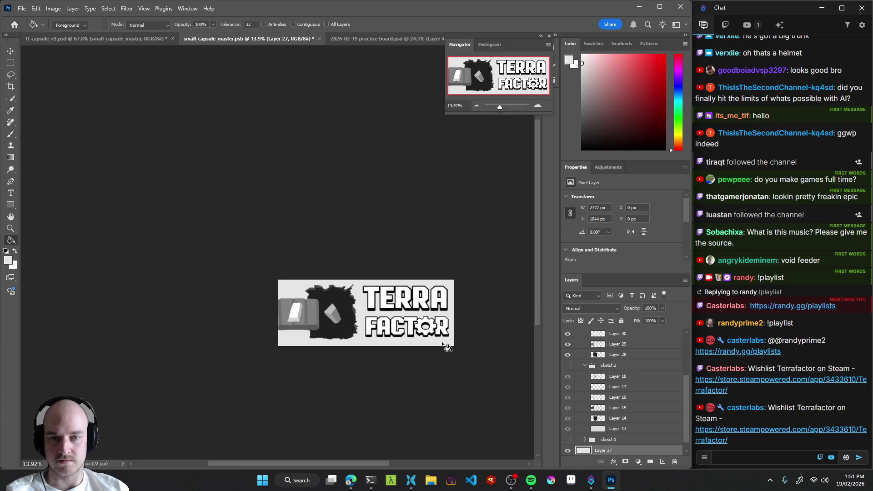
Run Levels on Layer 29 with a raised input black point and output white kept at 255.
{"action": "mouse_move", "coordinate": [382, 323]}
{"action": "left_mouse_down"}
{"action": "mouse_move", "coordinate": [200, 331]}
{"action": "mouse_move", "coordinate": [236, 325]}
{"action": "left_mouse_up"}
{"action": "left_click", "coordinate": [218, 313]}
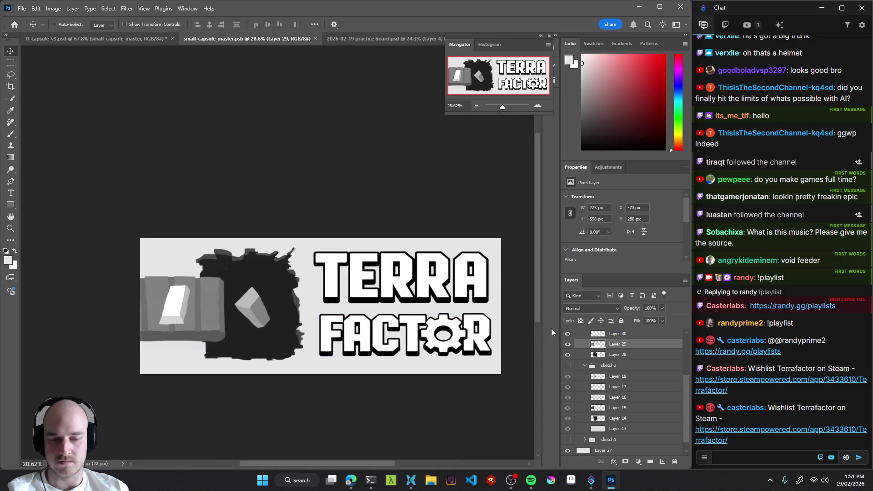
{"action": "key", "text": "ctrl+l"}
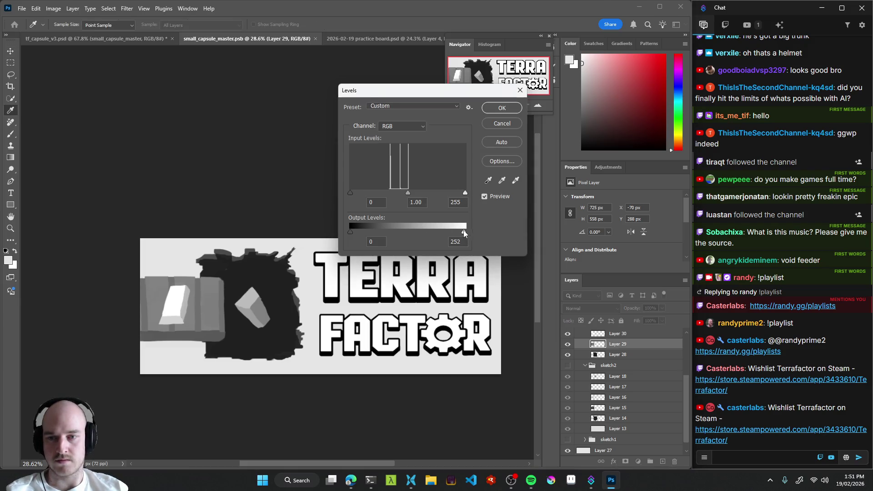
{"action": "mouse_move", "coordinate": [454, 233]}
{"action": "left_mouse_down"}
{"action": "mouse_move", "coordinate": [431, 233]}
{"action": "mouse_move", "coordinate": [498, 230]}
{"action": "left_mouse_up"}
{"action": "left_click_drag", "start_coordinate": [465, 192], "coordinate": [467, 194]}
{"action": "mouse_move", "coordinate": [350, 193]}
{"action": "left_mouse_down"}
{"action": "mouse_move", "coordinate": [423, 193]}
{"action": "mouse_move", "coordinate": [356, 193]}
{"action": "mouse_move", "coordinate": [367, 193]}
{"action": "left_mouse_up"}
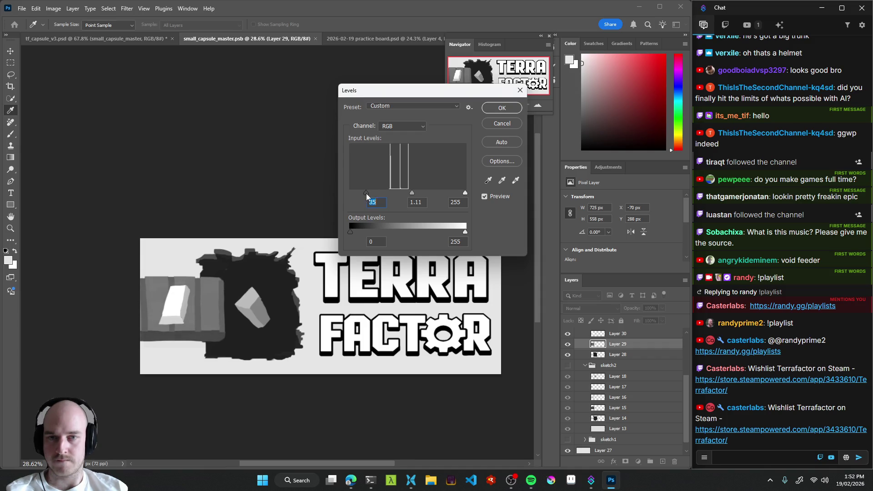
{"action": "left_click", "coordinate": [501, 108]}
{"action": "key", "text": "v"}
{"action": "left_click", "coordinate": [341, 310], "text": "ctrl"}
{"action": "scroll", "coordinate": [341, 310], "scroll_direction": "down", "scroll_amount": 3}
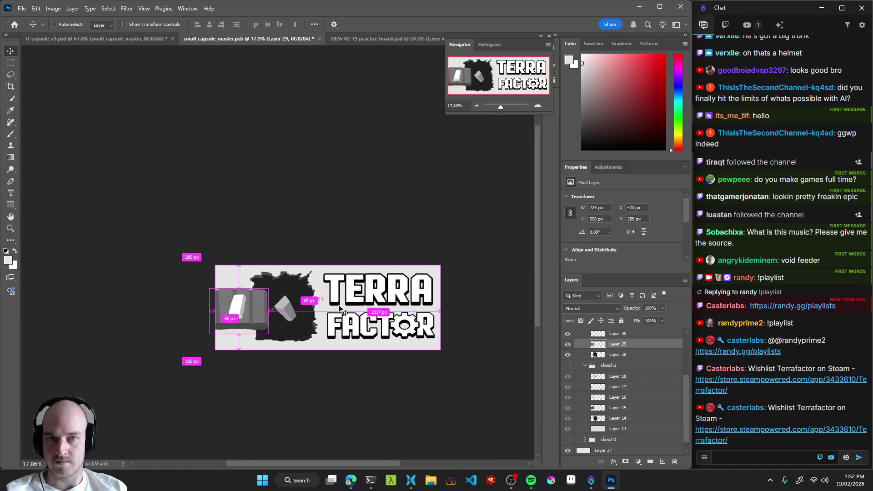
Save the capsule and review it in the tf_capsule_v3 store mockup.
{"action": "key", "text": "ctrl+s"}
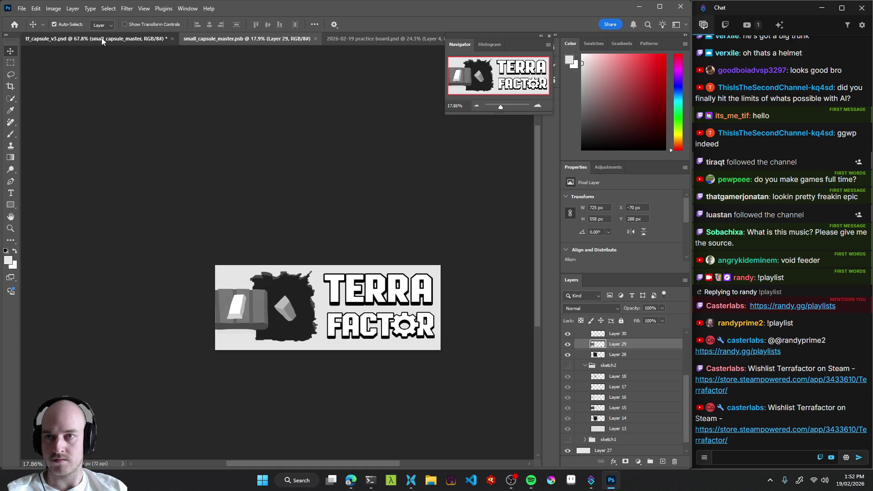
{"action": "left_click", "coordinate": [96, 39]}
{"action": "scroll", "coordinate": [326, 314], "scroll_direction": "up", "scroll_amount": 2}
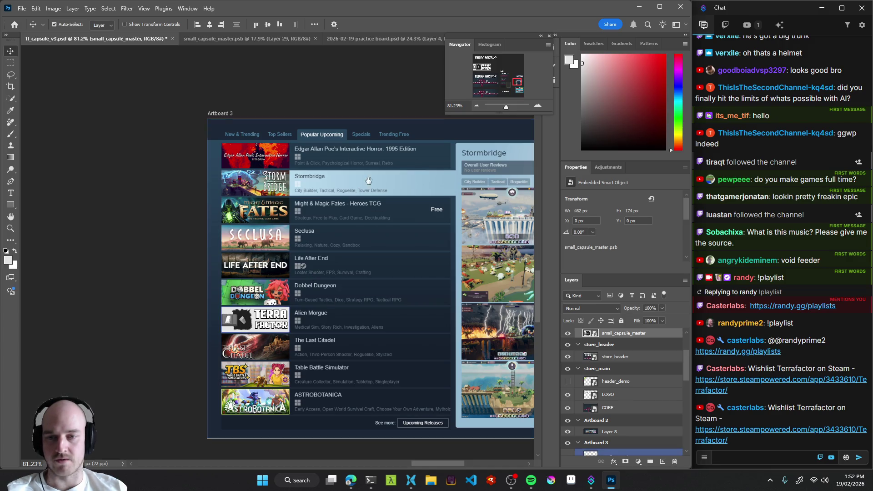
{"action": "left_click", "coordinate": [255, 39]}
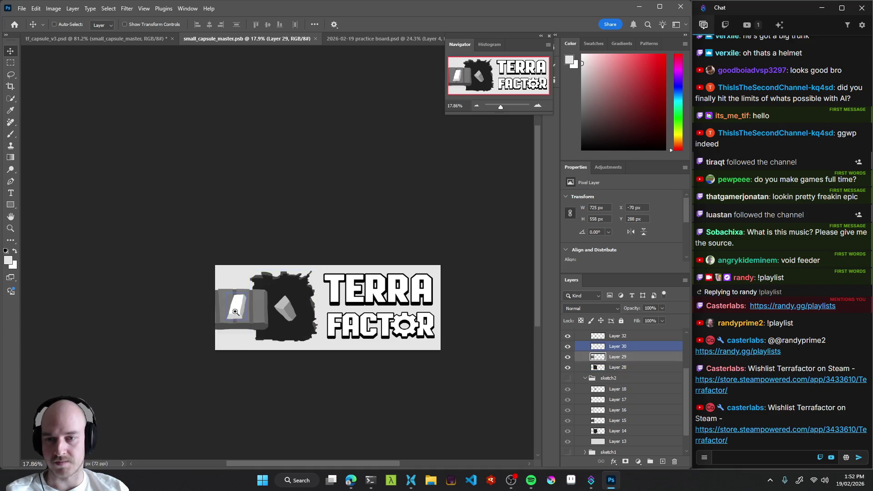
{"action": "scroll", "coordinate": [234, 311], "scroll_direction": "up", "scroll_amount": 10}
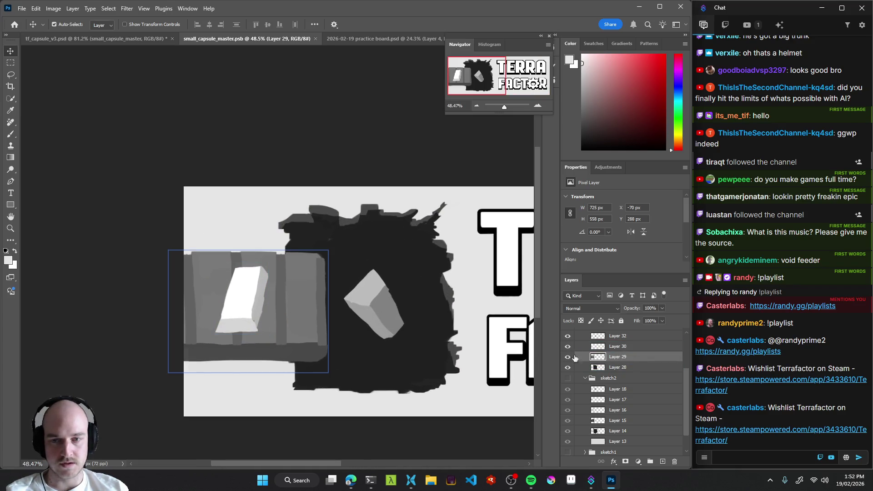
Hide the white ingot's Layer 30 and add a new empty Layer 33 for brushing.
{"action": "left_click", "coordinate": [250, 306]}
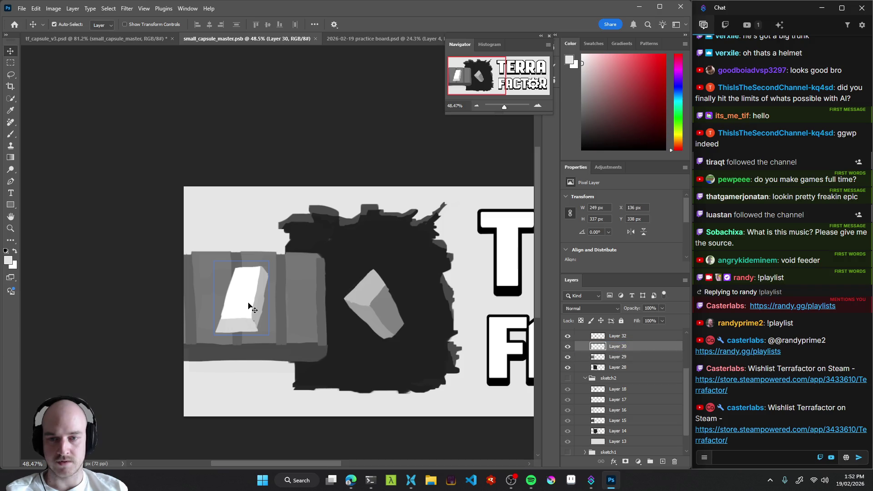
{"action": "scroll", "coordinate": [572, 378], "scroll_direction": "up", "scroll_amount": 1}
{"action": "left_click", "coordinate": [568, 377]}
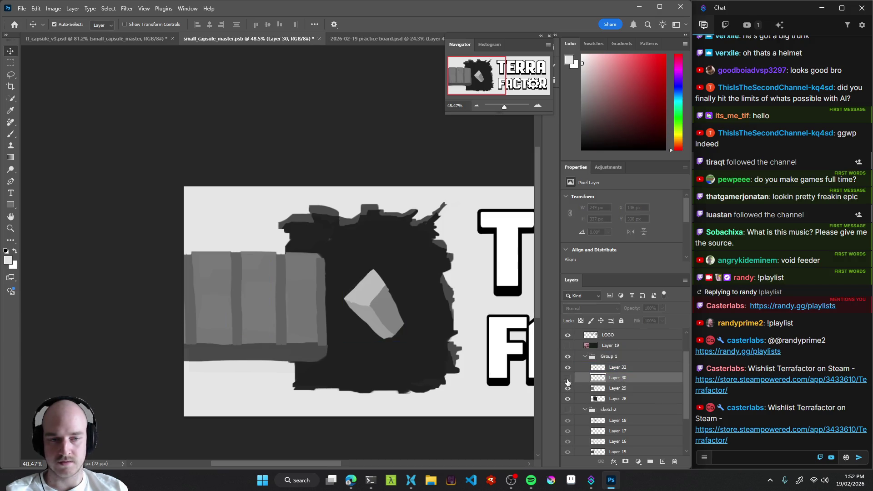
{"action": "left_click", "coordinate": [662, 462]}
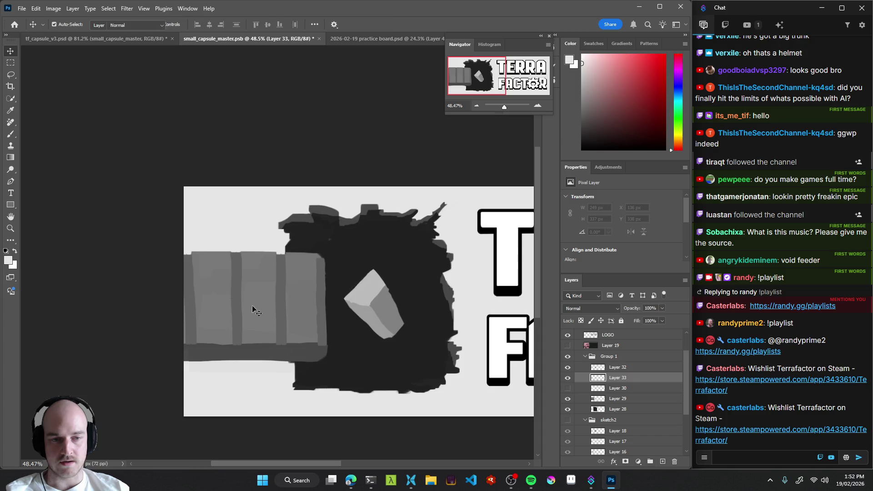
{"action": "key", "text": "b"}
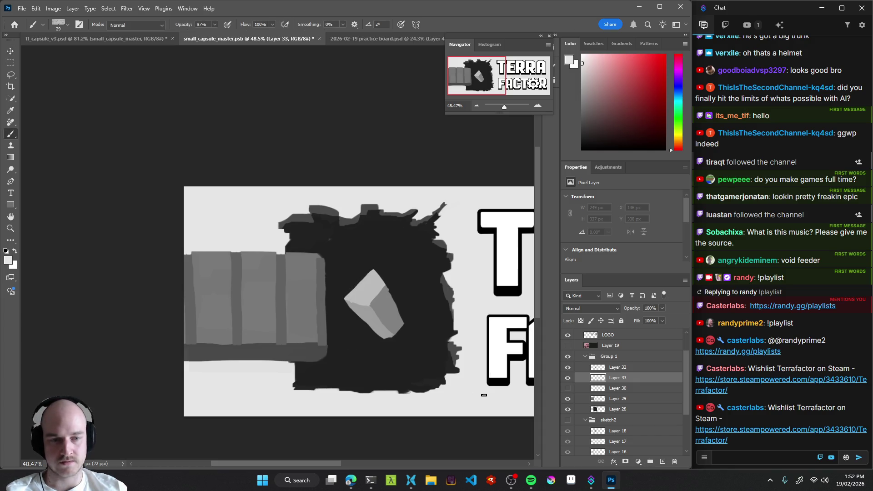
Show Layer 30 and move the old white ingot up to the top edge (Y 0).
{"action": "left_click", "coordinate": [567, 388]}
{"action": "key", "text": "v"}
{"action": "mouse_move", "coordinate": [249, 298]}
{"action": "left_mouse_down"}
{"action": "mouse_move", "coordinate": [249, 400]}
{"action": "mouse_move", "coordinate": [309, 255]}
{"action": "mouse_move", "coordinate": [354, 233]}
{"action": "mouse_move", "coordinate": [322, 234]}
{"action": "left_mouse_up"}
{"action": "mouse_move", "coordinate": [273, 289]}
{"action": "left_mouse_down"}
{"action": "mouse_move", "coordinate": [250, 309]}
{"action": "mouse_move", "coordinate": [282, 273]}
{"action": "left_mouse_up"}
On Layer 33, set up a thin white brush, testing and undoing a line on the conveyor.
{"action": "left_click", "coordinate": [618, 378]}
{"action": "key", "text": "b"}
{"action": "key", "text": "ctrl+z"}
{"action": "left_click", "coordinate": [353, 210], "text": "alt"}
{"action": "left_click_drag", "start_coordinate": [245, 312], "coordinate": [245, 304]}
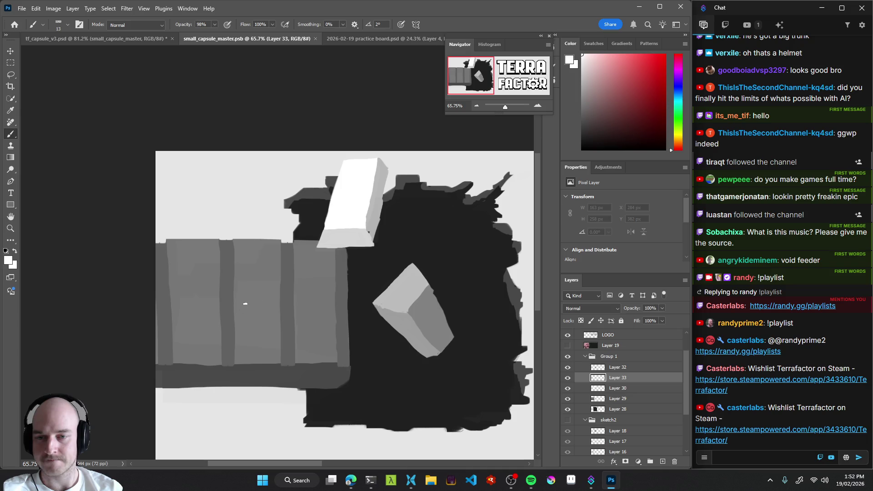
{"action": "left_click", "coordinate": [230, 269]}
{"action": "mouse_move", "coordinate": [226, 264]}
{"action": "left_mouse_down"}
{"action": "mouse_move", "coordinate": [227, 331]}
{"action": "mouse_move", "coordinate": [227, 260]}
{"action": "mouse_move", "coordinate": [227, 322]}
{"action": "left_mouse_up"}
{"action": "key", "text": "ctrl+z"}
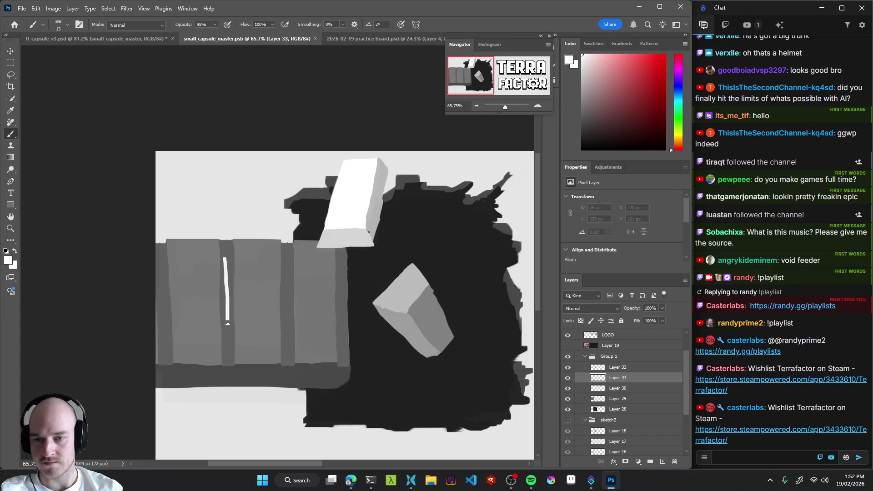
Sketch the sides and base of an upright white box outline on the conveyor.
{"action": "left_click_drag", "start_coordinate": [272, 339], "coordinate": [269, 257]}
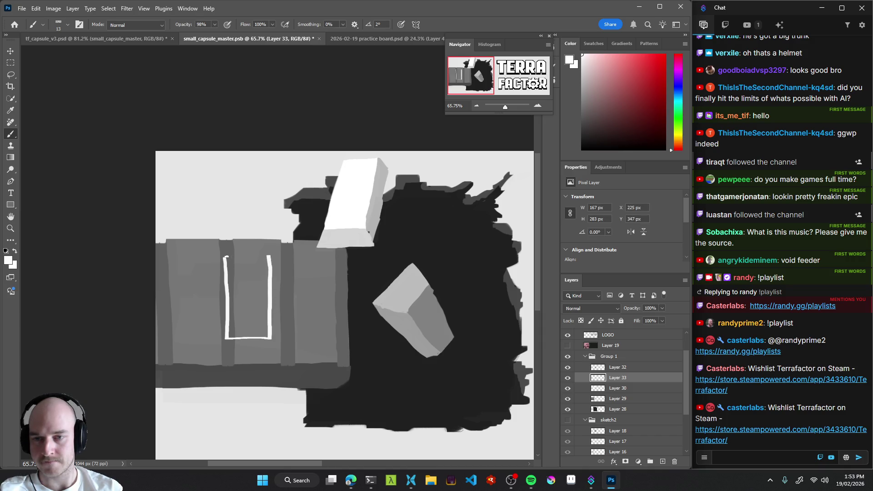
{"action": "key", "text": "ctrl+z"}
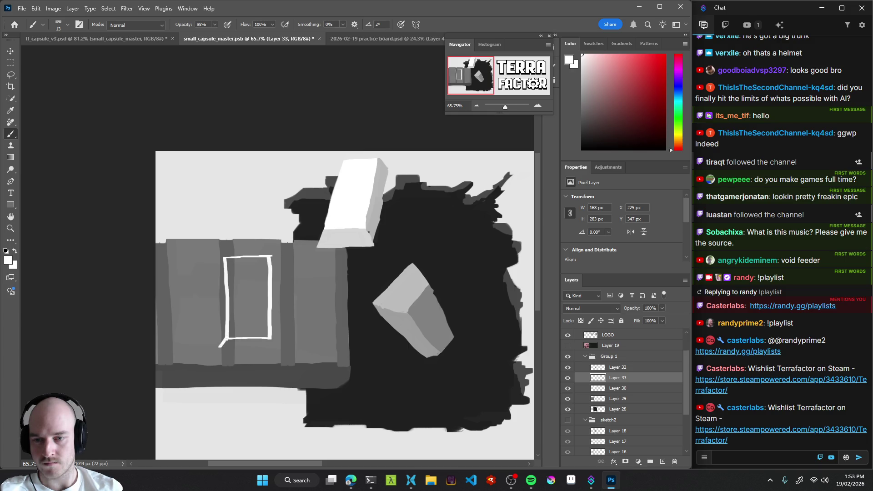
{"action": "key", "text": "ctrl+z"}
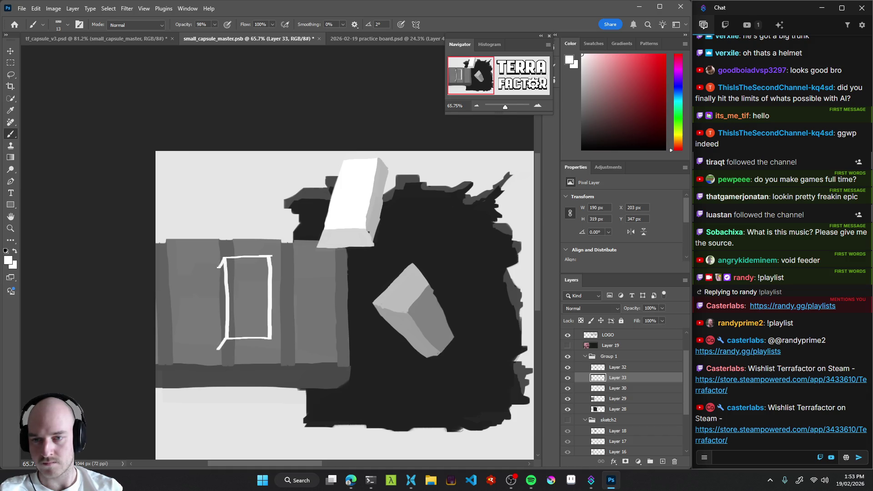
{"action": "left_click_drag", "start_coordinate": [218, 283], "coordinate": [220, 319]}
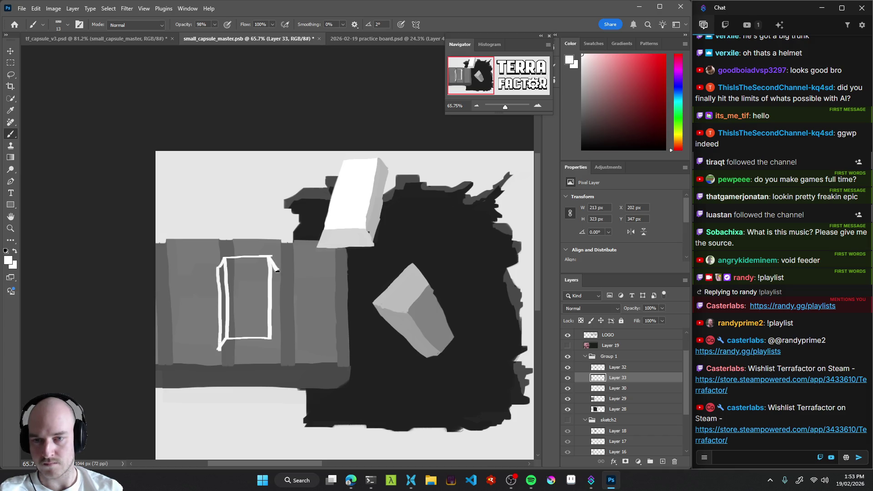
{"action": "left_click_drag", "start_coordinate": [277, 270], "coordinate": [279, 349]}
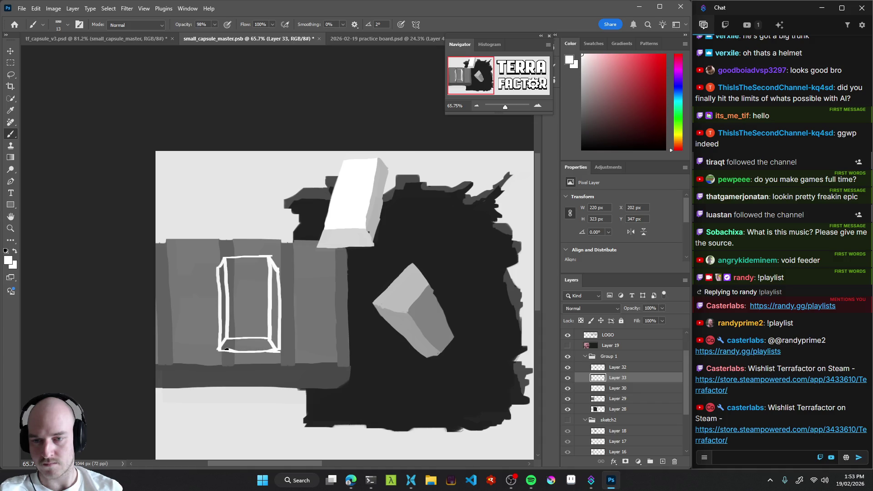
Try Paint Bucket fills inside the box, undoing each fill that floods the canvas.
{"action": "left_click_drag", "start_coordinate": [303, 326], "coordinate": [216, 327]}
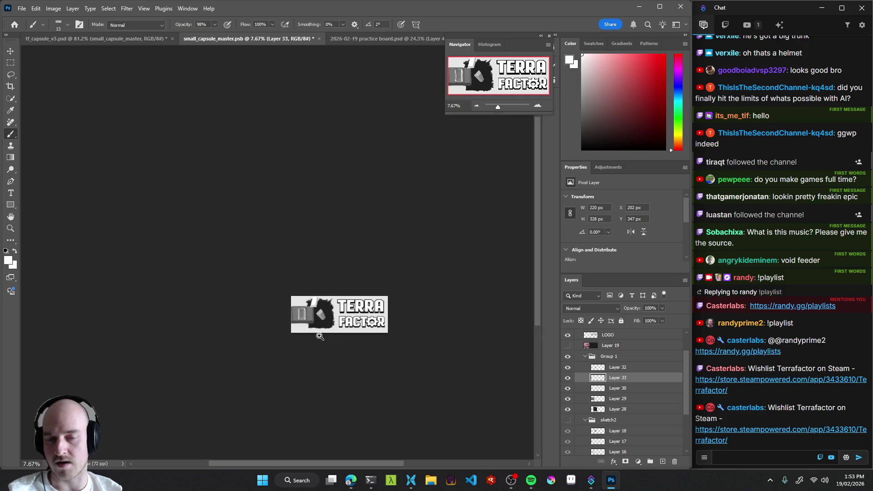
{"action": "left_click", "coordinate": [313, 286]}
{"action": "left_click_drag", "start_coordinate": [290, 299], "coordinate": [327, 300]}
{"action": "key", "text": "g"}
{"action": "left_click", "coordinate": [279, 300]}
{"action": "key", "text": "ctrl+z"}
{"action": "key", "text": "b"}
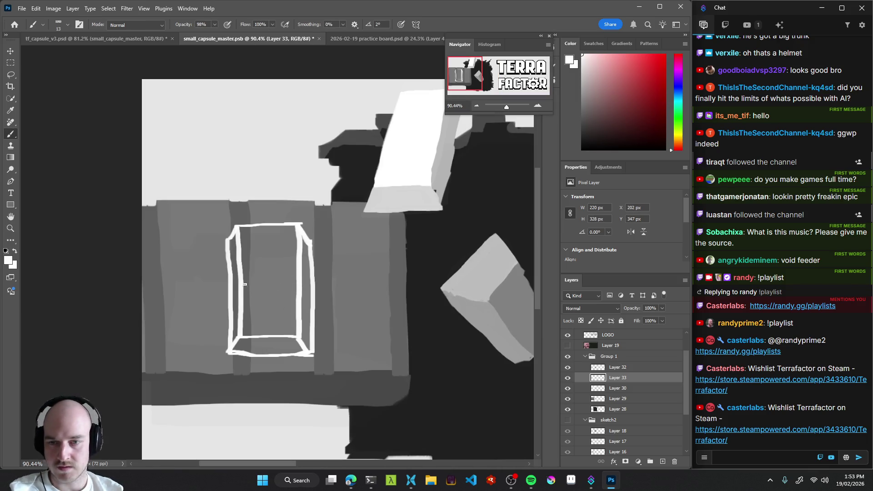
{"action": "key", "text": "g"}
{"action": "left_click", "coordinate": [280, 267]}
{"action": "key", "text": "ctrl+z"}
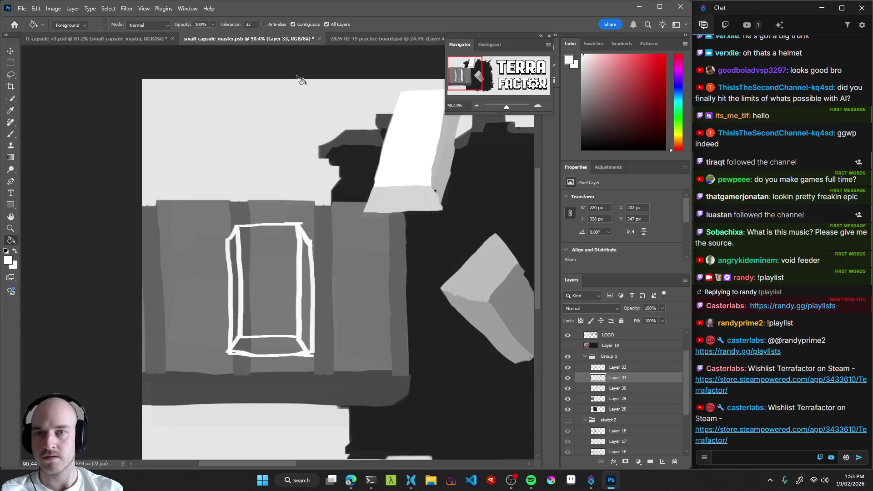
Fill the box outline's interior with white using the Paint Bucket.
{"action": "left_click", "coordinate": [269, 288]}
{"action": "key", "text": "ctrl+z"}
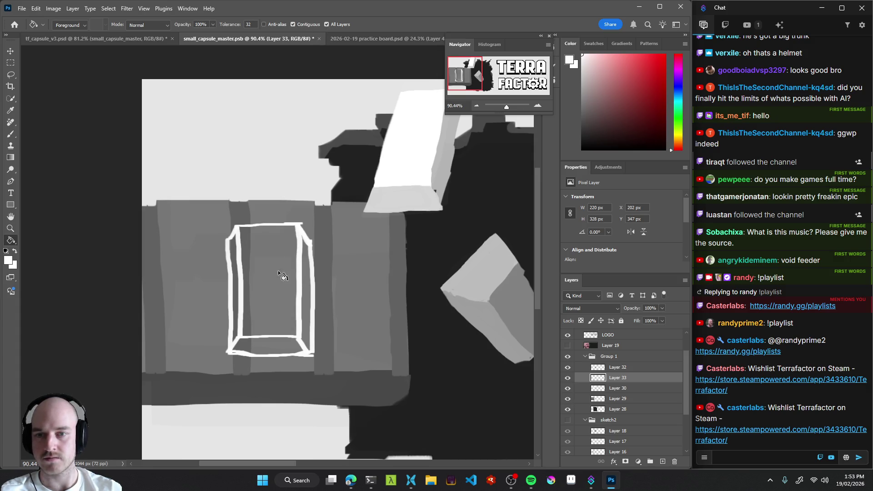
{"action": "left_click", "coordinate": [280, 275]}
{"action": "scroll", "coordinate": [280, 277], "scroll_direction": "down", "scroll_amount": 4}
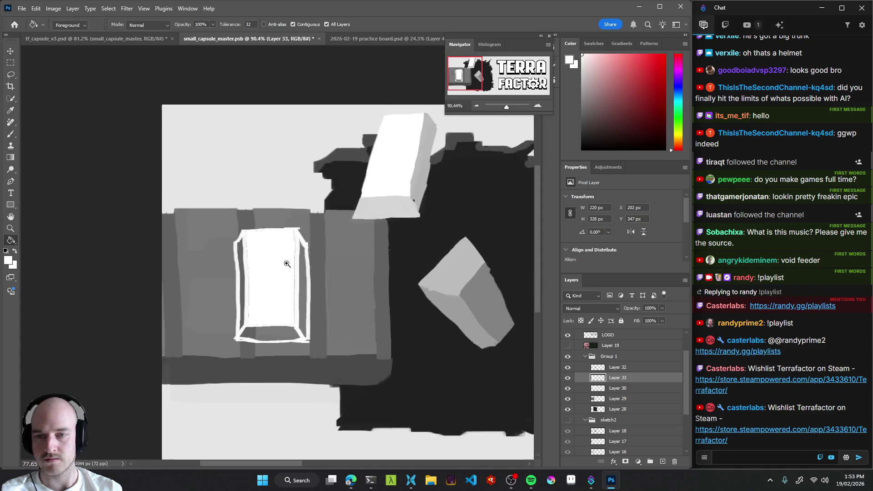
{"action": "scroll", "coordinate": [280, 277], "scroll_direction": "up", "scroll_amount": 1}
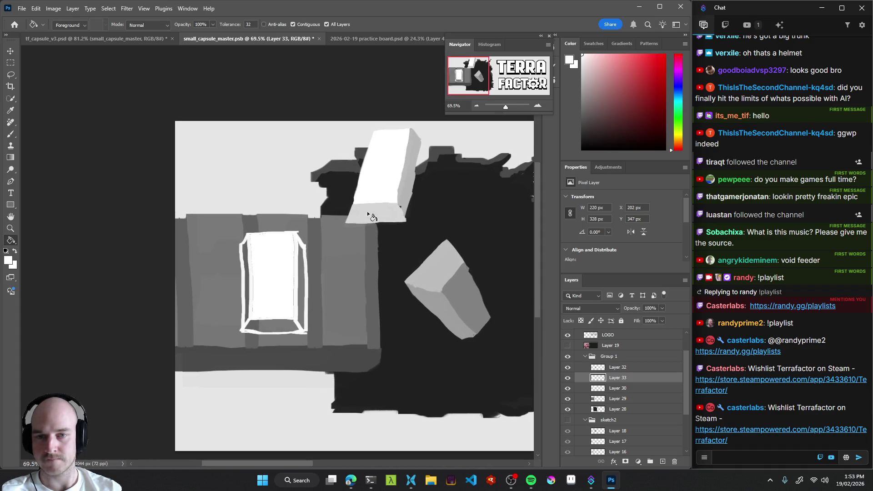
With a smaller light grey brush, shade the box's right side and top-left edge.
{"action": "key", "text": "b"}
{"action": "left_click", "coordinate": [409, 188], "text": "alt"}
{"action": "scroll", "coordinate": [304, 262], "scroll_direction": "up", "scroll_amount": 3}
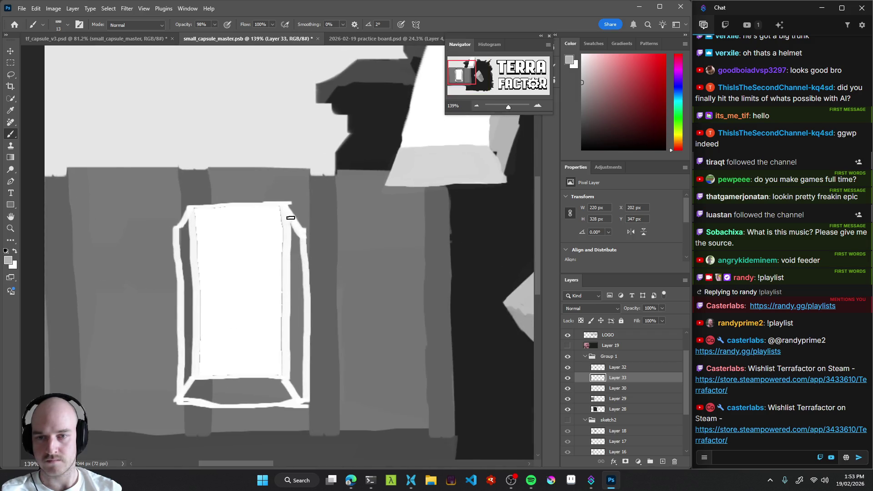
{"action": "left_click_drag", "start_coordinate": [291, 222], "coordinate": [286, 209]}
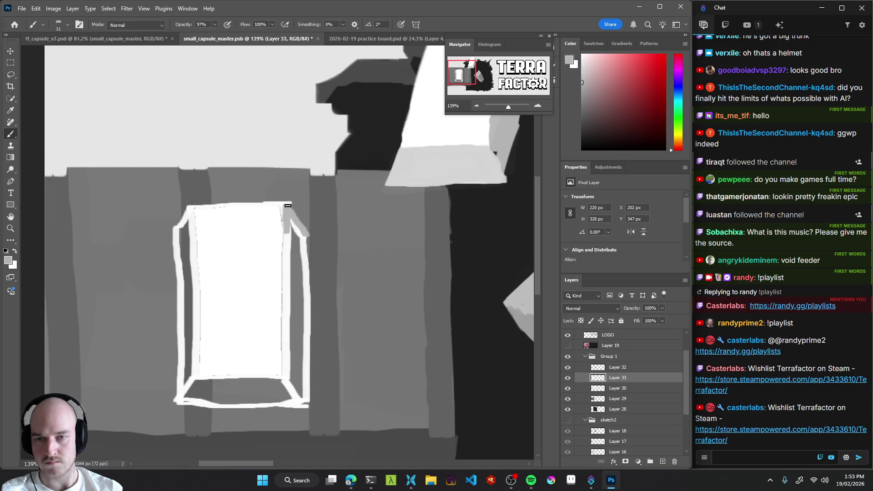
{"action": "mouse_move", "coordinate": [287, 236]}
{"action": "left_mouse_down"}
{"action": "mouse_move", "coordinate": [283, 375]}
{"action": "mouse_move", "coordinate": [306, 406]}
{"action": "mouse_move", "coordinate": [310, 261]}
{"action": "mouse_move", "coordinate": [295, 225]}
{"action": "mouse_move", "coordinate": [290, 313]}
{"action": "mouse_move", "coordinate": [298, 316]}
{"action": "mouse_move", "coordinate": [298, 254]}
{"action": "left_mouse_up"}
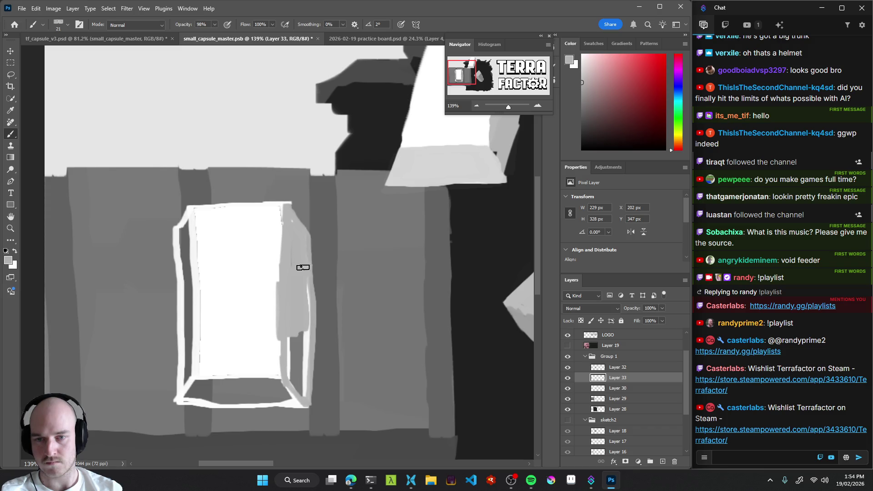
{"action": "mouse_move", "coordinate": [296, 352]}
{"action": "left_mouse_down"}
{"action": "mouse_move", "coordinate": [307, 306]}
{"action": "mouse_move", "coordinate": [298, 356]}
{"action": "mouse_move", "coordinate": [288, 339]}
{"action": "mouse_move", "coordinate": [293, 376]}
{"action": "mouse_move", "coordinate": [306, 353]}
{"action": "left_mouse_up"}
{"action": "key", "text": "bracketleft"}
{"action": "mouse_move", "coordinate": [191, 216]}
{"action": "left_mouse_down"}
{"action": "mouse_move", "coordinate": [175, 235]}
{"action": "mouse_move", "coordinate": [180, 396]}
{"action": "mouse_move", "coordinate": [189, 327]}
{"action": "mouse_move", "coordinate": [182, 223]}
{"action": "mouse_move", "coordinate": [186, 386]}
{"action": "mouse_move", "coordinate": [268, 376]}
{"action": "mouse_move", "coordinate": [284, 384]}
{"action": "mouse_move", "coordinate": [290, 405]}
{"action": "mouse_move", "coordinate": [178, 402]}
{"action": "mouse_move", "coordinate": [194, 389]}
{"action": "mouse_move", "coordinate": [220, 398]}
{"action": "mouse_move", "coordinate": [225, 386]}
{"action": "mouse_move", "coordinate": [275, 403]}
{"action": "mouse_move", "coordinate": [271, 383]}
{"action": "mouse_move", "coordinate": [216, 390]}
{"action": "mouse_move", "coordinate": [228, 404]}
{"action": "mouse_move", "coordinate": [283, 405]}
{"action": "left_mouse_up"}
{"action": "left_click", "coordinate": [468, 171], "text": "alt"}
Put the brush in Clear mode and erase stray light pixels along the box's edges.
{"action": "key", "text": "ctrl+space"}
{"action": "mouse_move", "coordinate": [356, 339]}
{"action": "left_mouse_down"}
{"action": "mouse_move", "coordinate": [318, 346]}
{"action": "mouse_move", "coordinate": [298, 318]}
{"action": "left_mouse_up"}
{"action": "mouse_move", "coordinate": [353, 330]}
{"action": "left_mouse_down"}
{"action": "mouse_move", "coordinate": [383, 335]}
{"action": "mouse_move", "coordinate": [339, 348]}
{"action": "mouse_move", "coordinate": [405, 330]}
{"action": "mouse_move", "coordinate": [270, 312]}
{"action": "mouse_move", "coordinate": [299, 330]}
{"action": "mouse_move", "coordinate": [320, 296]}
{"action": "left_mouse_up"}
{"action": "key", "text": "shift+alt+r"}
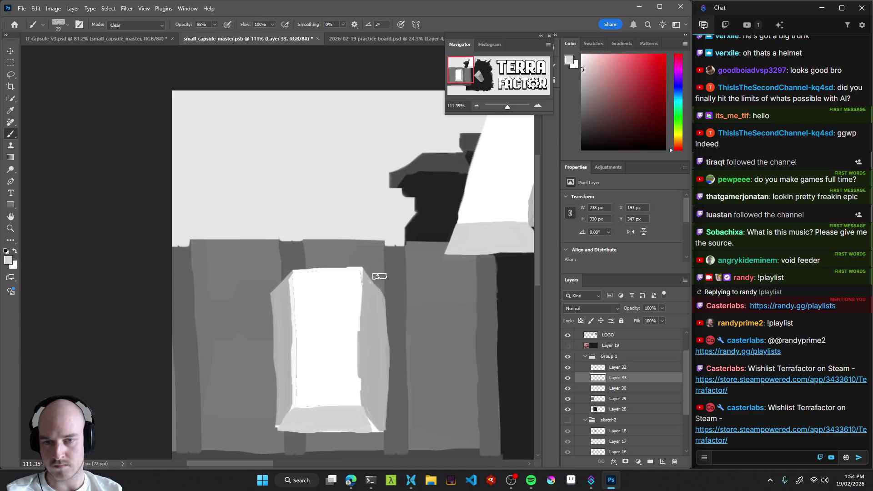
{"action": "left_click_drag", "start_coordinate": [392, 359], "coordinate": [392, 310]}
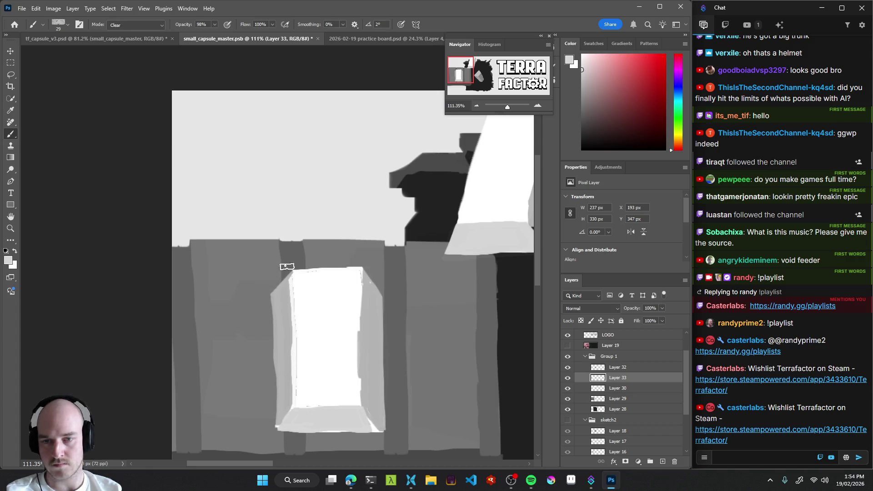
{"action": "key", "text": "shift+alt+n"}
{"action": "left_click", "coordinate": [282, 291], "text": "alt"}
{"action": "key", "text": "bracketleft"}
{"action": "key", "text": "bracketleft"}
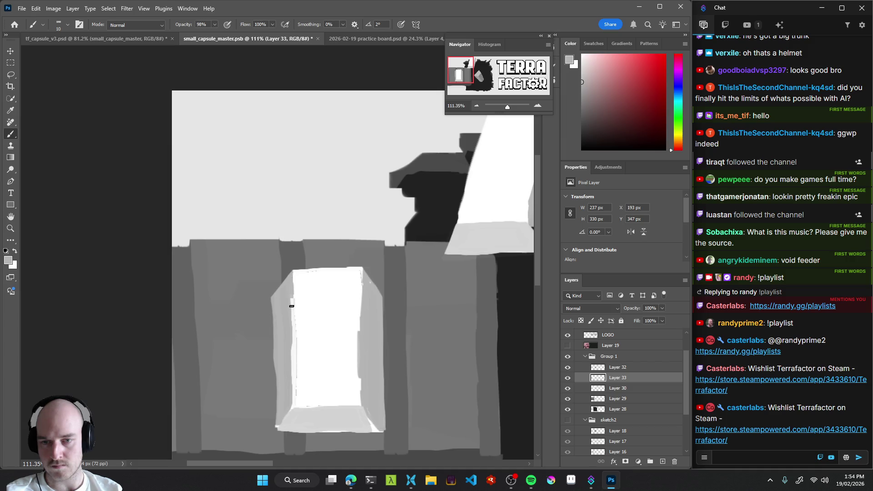
{"action": "left_click_drag", "start_coordinate": [294, 365], "coordinate": [292, 395]}
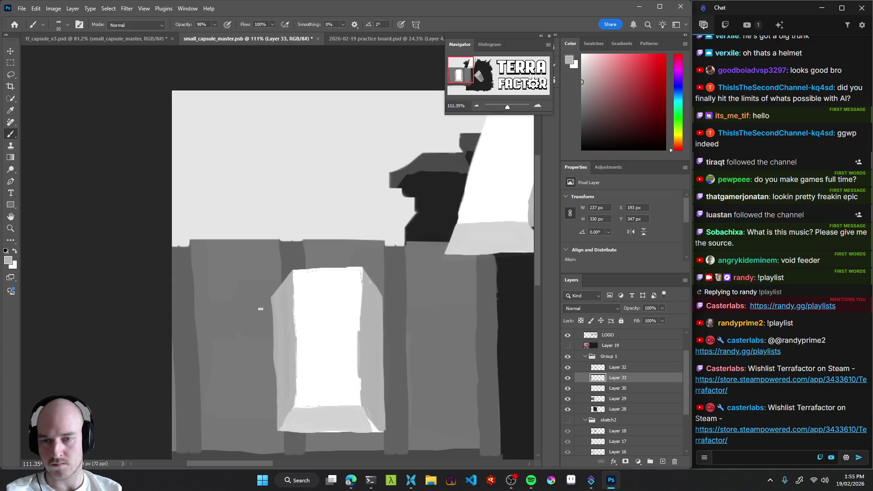
{"action": "left_click_drag", "start_coordinate": [271, 317], "coordinate": [271, 327]}
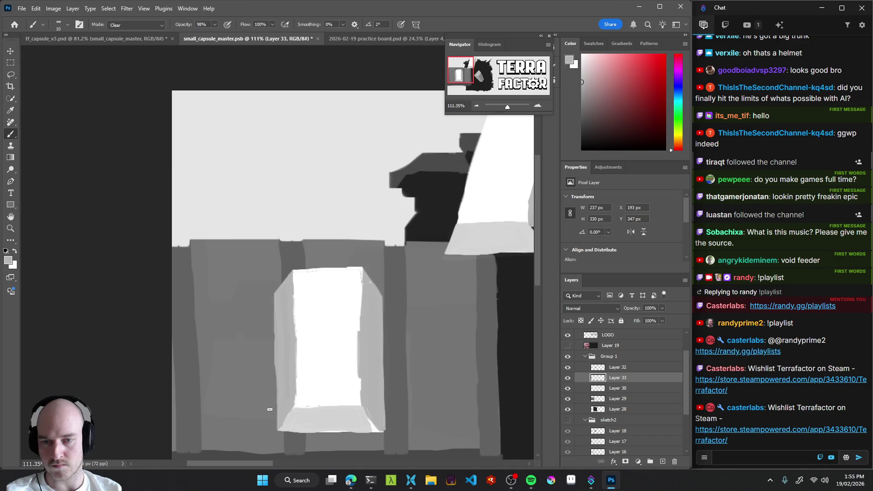
Back in Normal mode, sample a lighter grey and paint over the grey marks along the ingot's bottom.
{"action": "key", "text": "shift+alt+n"}
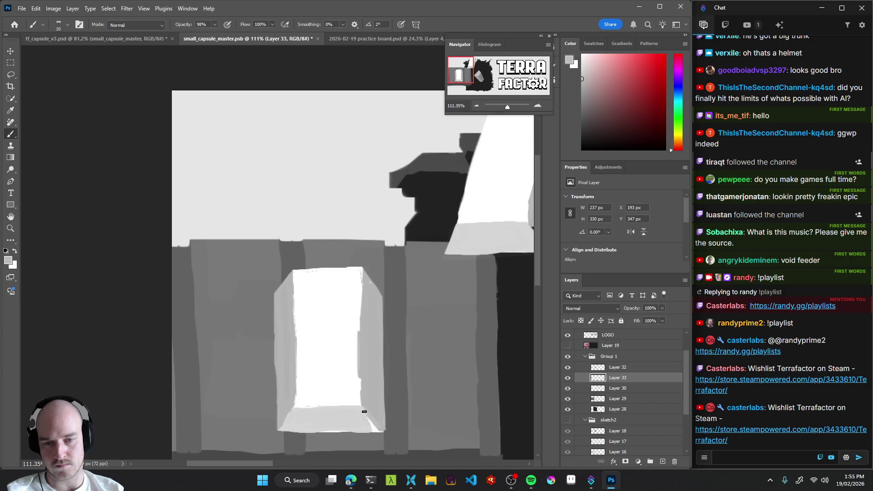
{"action": "mouse_move", "coordinate": [381, 378]}
{"action": "left_mouse_down"}
{"action": "mouse_move", "coordinate": [370, 360]}
{"action": "mouse_move", "coordinate": [364, 371]}
{"action": "left_mouse_up"}
{"action": "left_click_drag", "start_coordinate": [449, 348], "coordinate": [420, 346]}
{"action": "left_click", "coordinate": [376, 364], "text": "alt"}
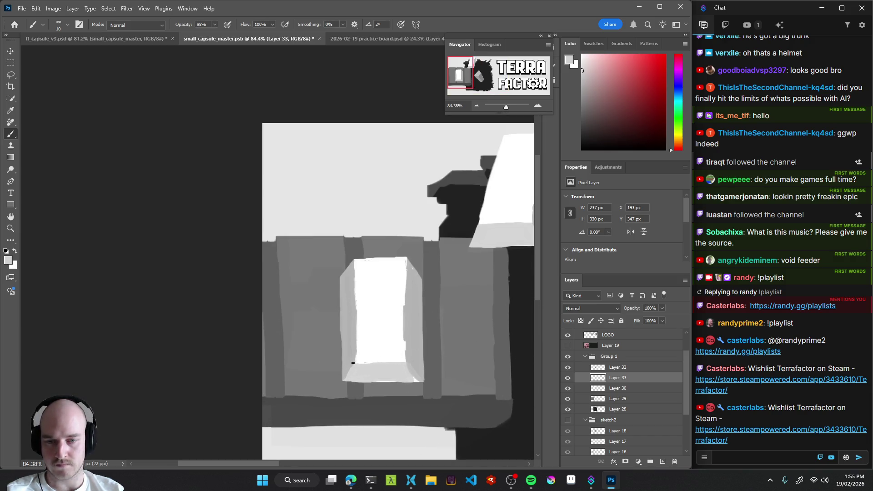
{"action": "left_click_drag", "start_coordinate": [367, 348], "coordinate": [356, 358]}
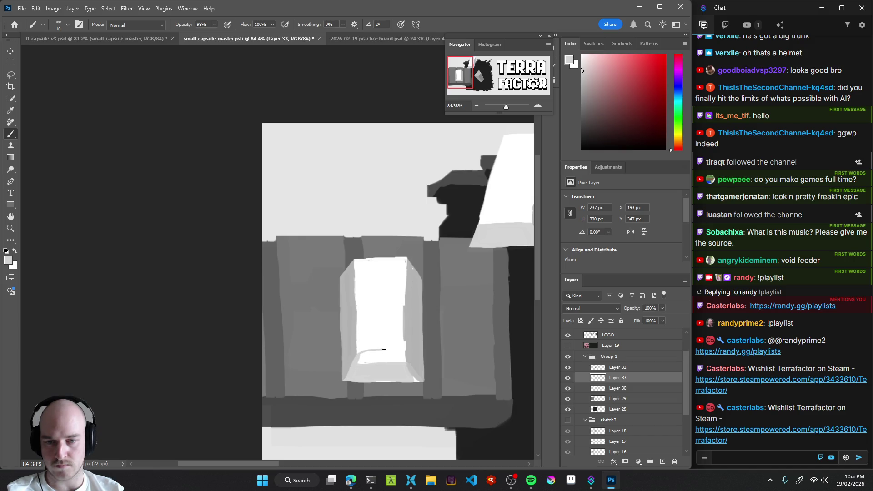
{"action": "left_click", "coordinate": [406, 349], "text": "shift"}
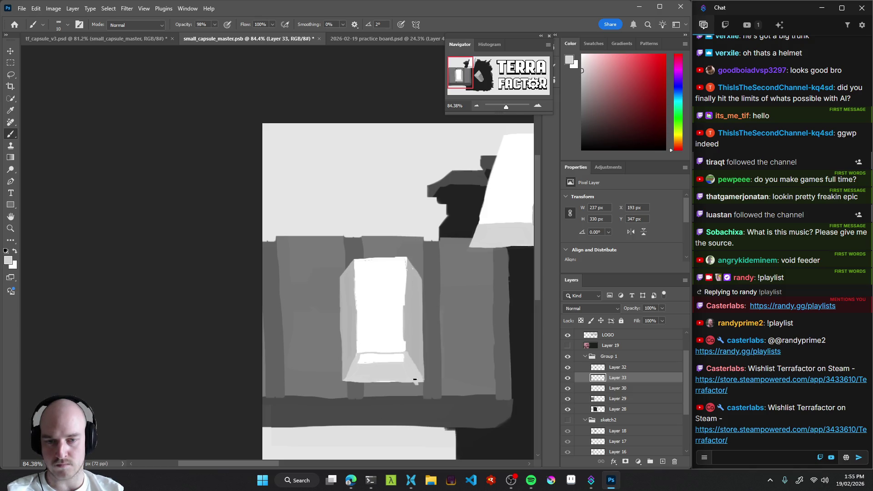
{"action": "mouse_move", "coordinate": [372, 361]}
{"action": "left_mouse_down"}
{"action": "mouse_move", "coordinate": [341, 344]}
{"action": "mouse_move", "coordinate": [392, 359]}
{"action": "mouse_move", "coordinate": [385, 355]}
{"action": "mouse_move", "coordinate": [382, 363]}
{"action": "mouse_move", "coordinate": [402, 377]}
{"action": "left_mouse_up"}
{"action": "mouse_move", "coordinate": [449, 343]}
{"action": "left_mouse_down"}
{"action": "mouse_move", "coordinate": [325, 379]}
{"action": "mouse_move", "coordinate": [337, 376]}
{"action": "left_mouse_up"}
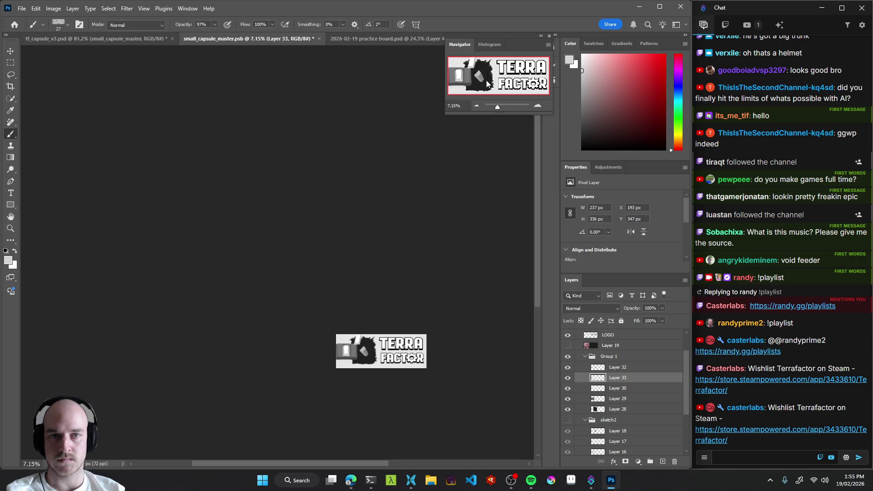
{"action": "left_click_drag", "start_coordinate": [367, 381], "coordinate": [394, 326]}
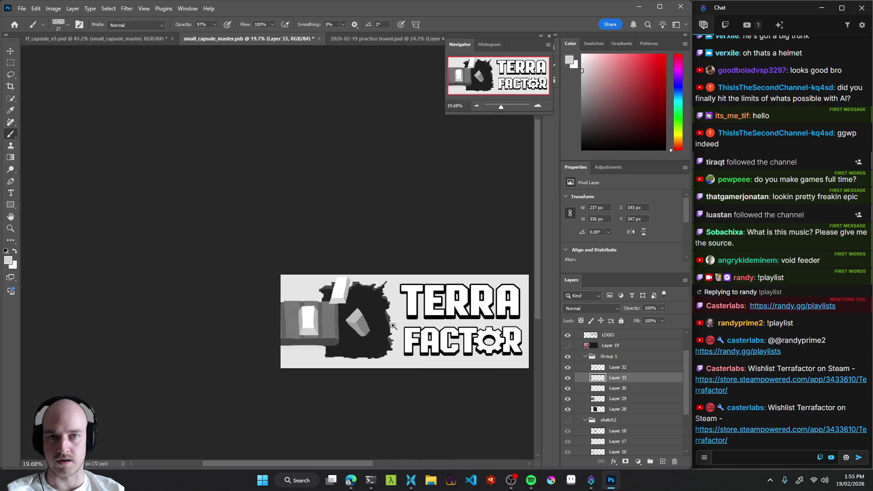
{"action": "mouse_move", "coordinate": [314, 338]}
{"action": "left_mouse_down"}
{"action": "mouse_move", "coordinate": [301, 301]}
{"action": "mouse_move", "coordinate": [357, 289]}
{"action": "left_mouse_up"}
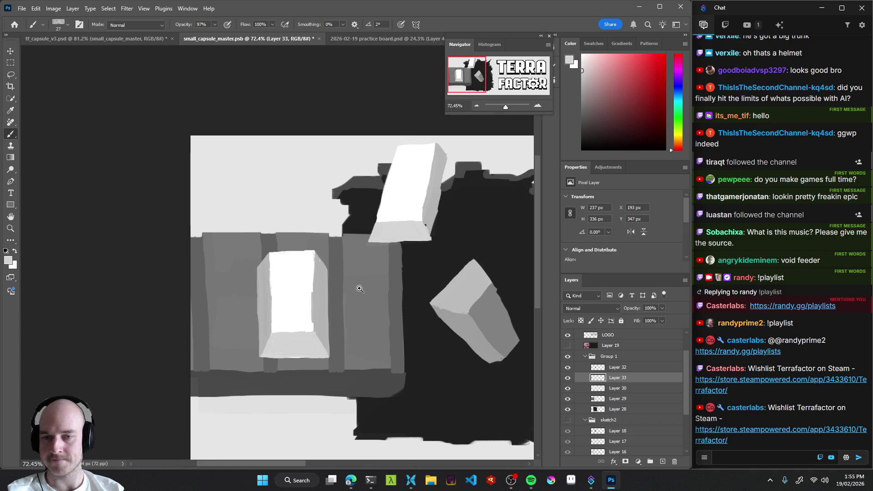
{"action": "left_click_drag", "start_coordinate": [295, 313], "coordinate": [302, 298]}
Free-transform Layer 33, pulling the ingot's top corners inward so it tapers.
{"action": "key", "text": "ctrl+t"}
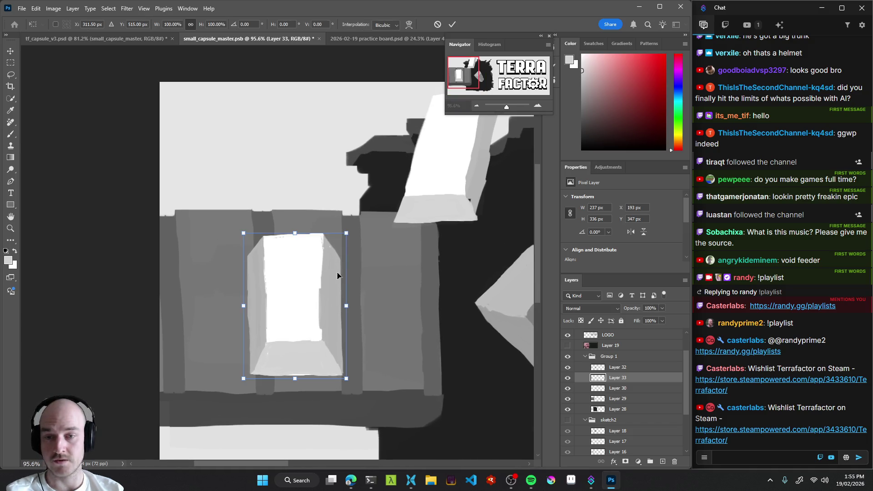
{"action": "left_click_drag", "start_coordinate": [245, 234], "coordinate": [257, 234]}
{"action": "left_click_drag", "start_coordinate": [349, 236], "coordinate": [338, 239]}
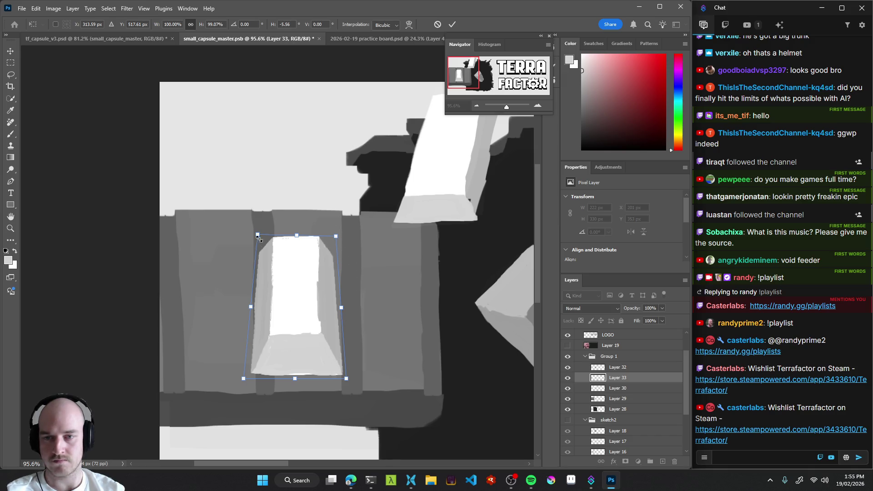
{"action": "mouse_move", "coordinate": [260, 238]}
{"action": "left_mouse_down"}
{"action": "mouse_move", "coordinate": [292, 229]}
{"action": "mouse_move", "coordinate": [299, 267]}
{"action": "left_mouse_up"}
{"action": "key", "text": "ctrl+z"}
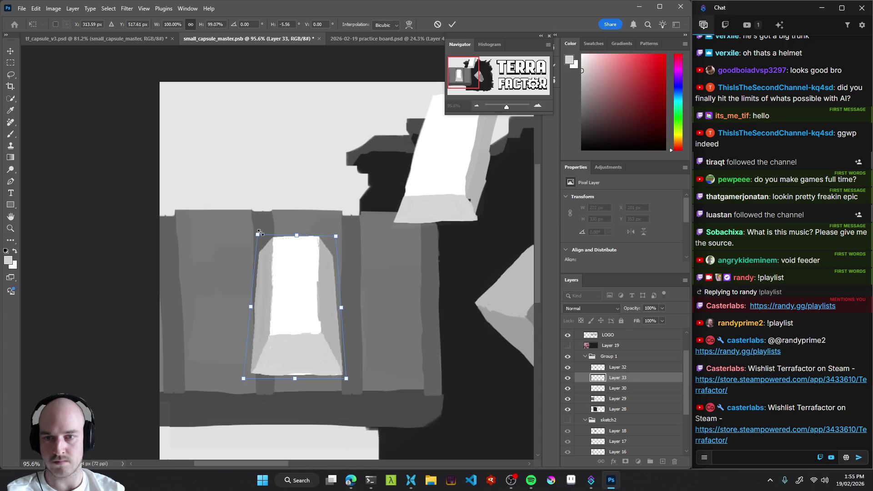
{"action": "left_click_drag", "start_coordinate": [259, 237], "coordinate": [260, 241]}
{"action": "left_click_drag", "start_coordinate": [336, 237], "coordinate": [334, 240]}
Raise the ingot slightly and commit the transform at 221 × 323 px, X 195, Y 340.
{"action": "left_click_drag", "start_coordinate": [303, 285], "coordinate": [301, 276]}
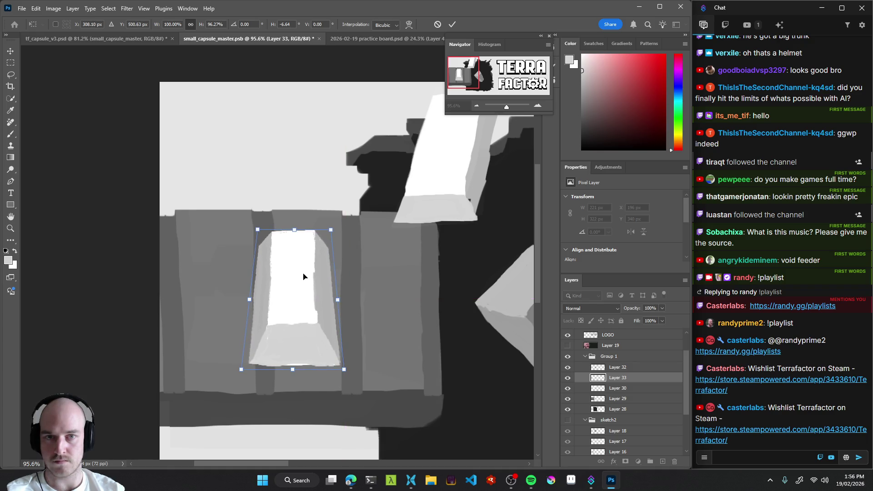
{"action": "mouse_move", "coordinate": [340, 225]}
{"action": "left_mouse_down"}
{"action": "mouse_move", "coordinate": [364, 233]}
{"action": "mouse_move", "coordinate": [364, 245]}
{"action": "mouse_move", "coordinate": [346, 211]}
{"action": "mouse_move", "coordinate": [367, 224]}
{"action": "mouse_move", "coordinate": [349, 215]}
{"action": "mouse_move", "coordinate": [360, 228]}
{"action": "mouse_move", "coordinate": [349, 223]}
{"action": "left_mouse_up"}
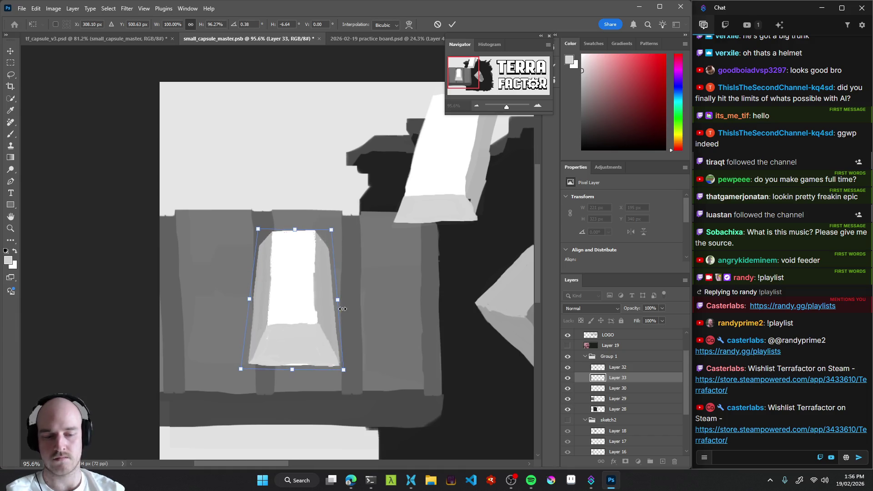
{"action": "key", "text": "Return"}
{"action": "key", "text": "b"}
{"action": "mouse_move", "coordinate": [350, 312]}
{"action": "left_mouse_down"}
{"action": "mouse_move", "coordinate": [275, 323]}
{"action": "mouse_move", "coordinate": [372, 346]}
{"action": "left_mouse_up"}
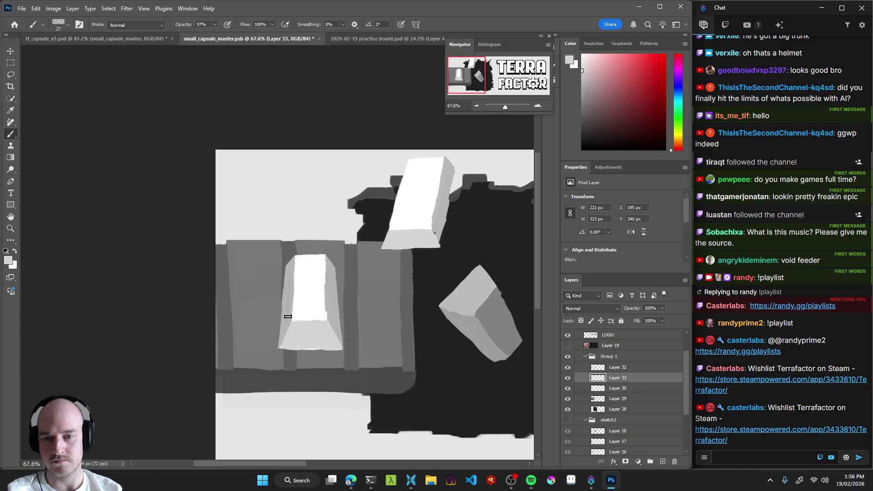
{"action": "left_click_drag", "start_coordinate": [282, 309], "coordinate": [276, 303]}
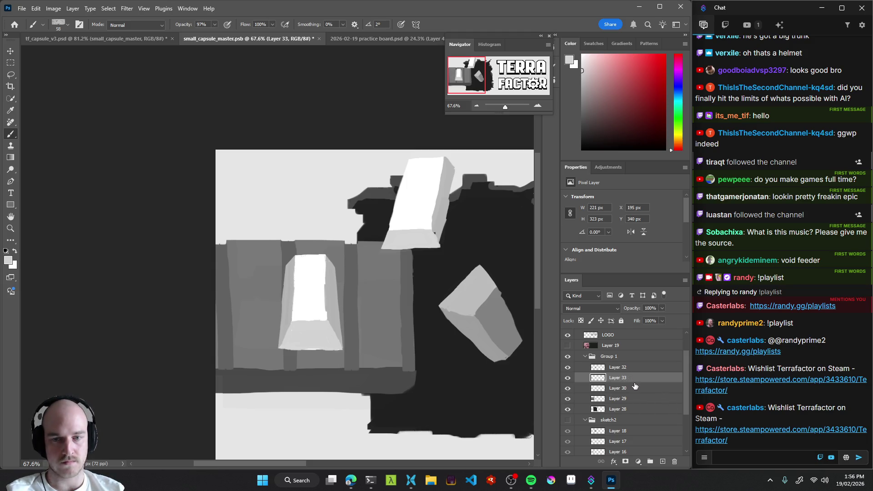
{"action": "key", "text": "w"}
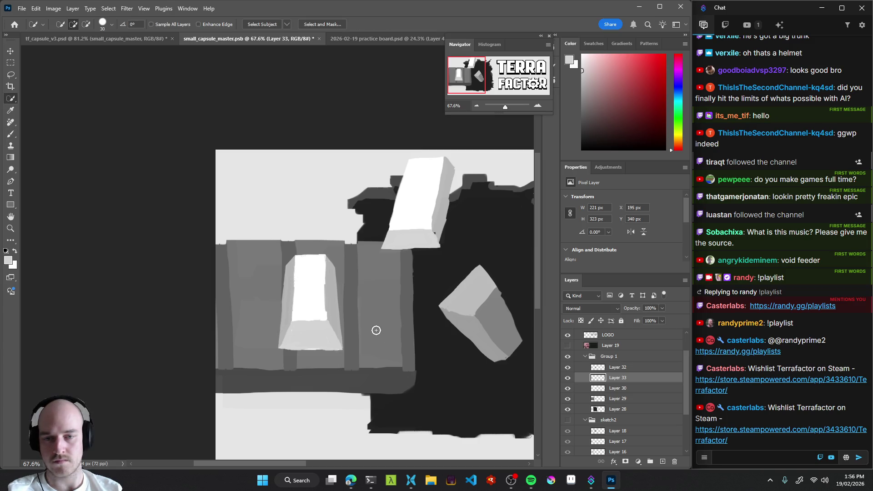
Add Layer 34 above the ingot's Layer 33, group the two, and make Layer 34 active.
{"action": "left_click", "coordinate": [567, 378]}
{"action": "left_click", "coordinate": [568, 378]}
{"action": "left_click", "coordinate": [620, 367]}
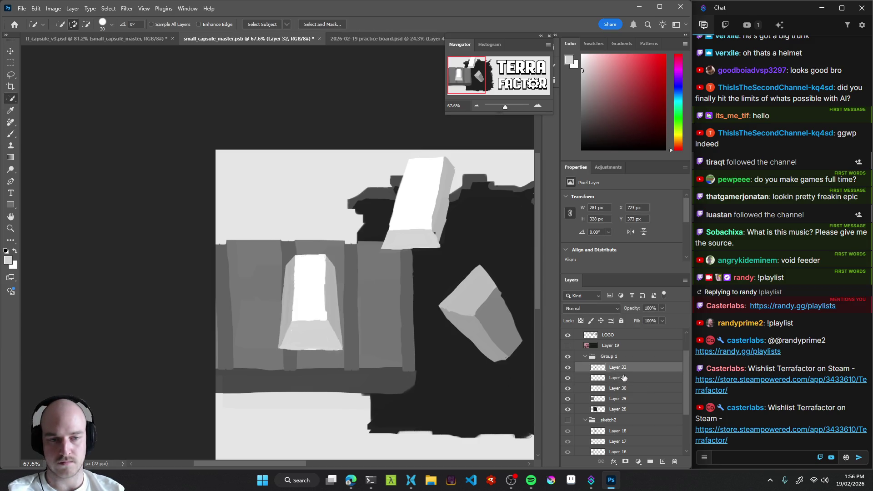
{"action": "key", "text": "b"}
{"action": "left_click", "coordinate": [623, 379]}
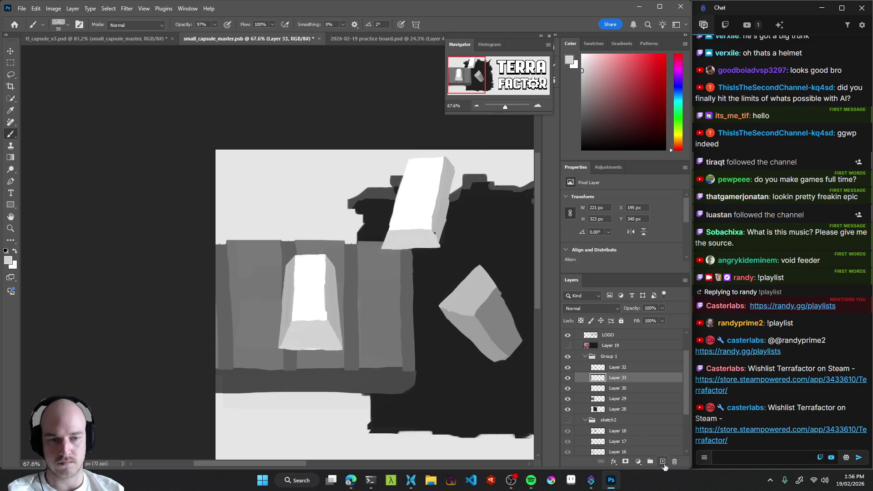
{"action": "left_click", "coordinate": [663, 461]}
{"action": "left_click_drag", "start_coordinate": [618, 379], "coordinate": [622, 380]}
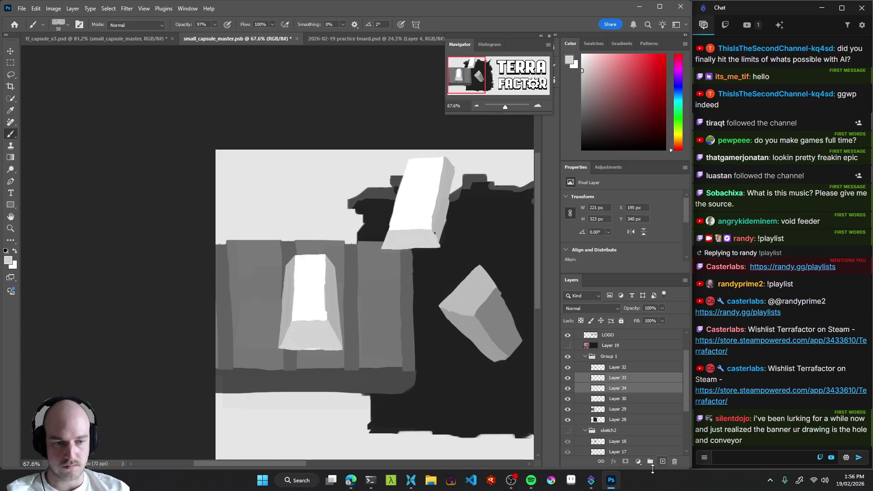
{"action": "left_click", "coordinate": [650, 462]}
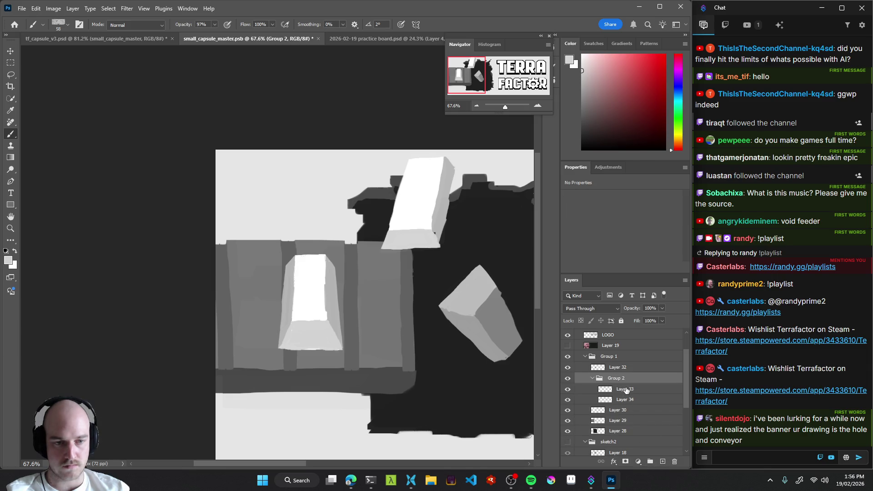
{"action": "left_click", "coordinate": [625, 399]}
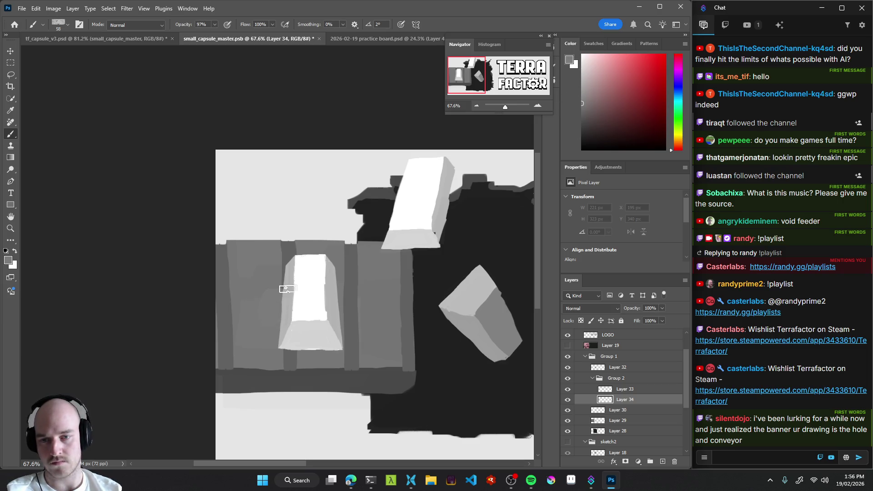
Sample a darker grey and paint a dark recess around the ingot's sides and base.
{"action": "left_click", "coordinate": [287, 253], "text": "alt"}
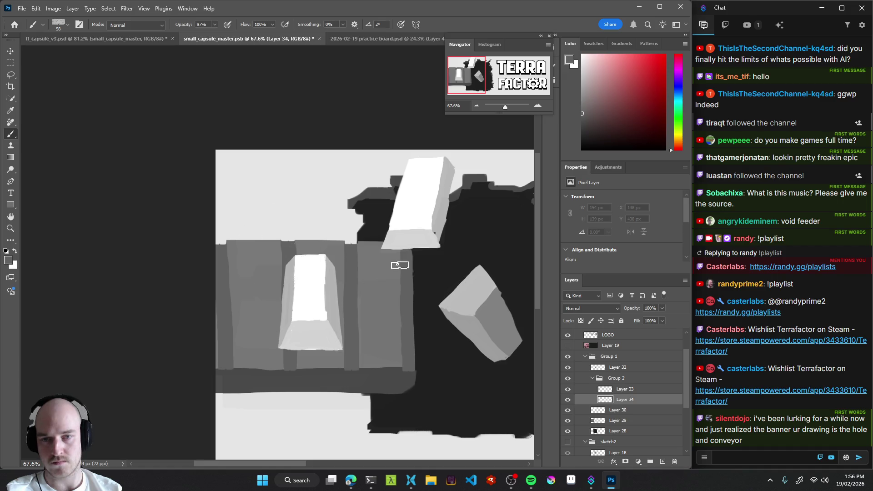
{"action": "mouse_move", "coordinate": [288, 296]}
{"action": "left_mouse_down"}
{"action": "mouse_move", "coordinate": [288, 268]}
{"action": "mouse_move", "coordinate": [276, 346]}
{"action": "mouse_move", "coordinate": [317, 352]}
{"action": "mouse_move", "coordinate": [339, 343]}
{"action": "mouse_move", "coordinate": [317, 264]}
{"action": "mouse_move", "coordinate": [273, 294]}
{"action": "left_mouse_up"}
{"action": "mouse_move", "coordinate": [343, 339]}
{"action": "left_mouse_down"}
{"action": "mouse_move", "coordinate": [345, 355]}
{"action": "mouse_move", "coordinate": [291, 356]}
{"action": "mouse_move", "coordinate": [268, 302]}
{"action": "mouse_move", "coordinate": [282, 268]}
{"action": "left_mouse_up"}
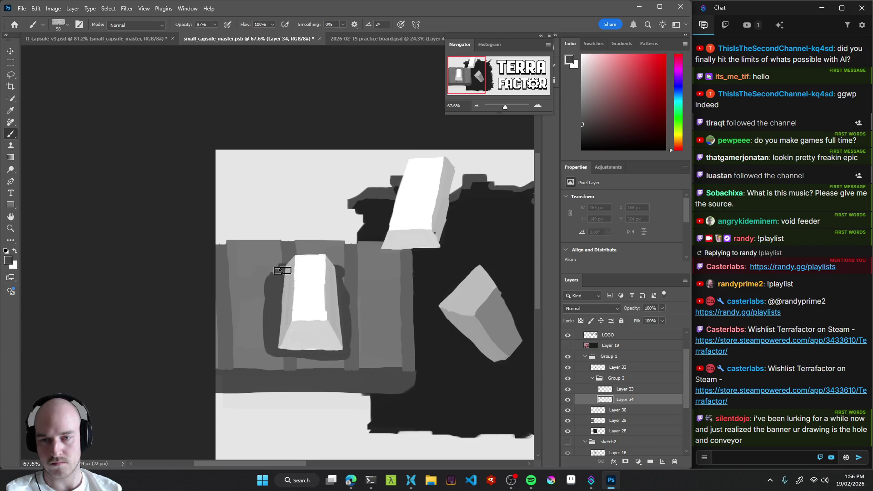
{"action": "mouse_move", "coordinate": [337, 271]}
{"action": "left_mouse_down"}
{"action": "mouse_move", "coordinate": [336, 343]}
{"action": "mouse_move", "coordinate": [331, 272]}
{"action": "mouse_move", "coordinate": [338, 284]}
{"action": "left_mouse_up"}
{"action": "mouse_move", "coordinate": [308, 355]}
{"action": "left_mouse_down"}
{"action": "mouse_move", "coordinate": [266, 356]}
{"action": "mouse_move", "coordinate": [319, 358]}
{"action": "left_mouse_up"}
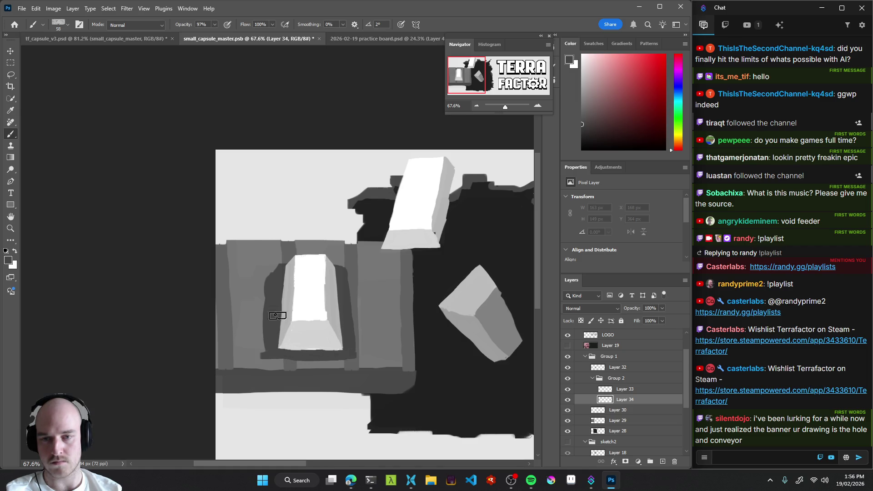
{"action": "left_click_drag", "start_coordinate": [257, 294], "coordinate": [251, 348]}
{"action": "key", "text": "shift+alt+n"}
{"action": "scroll", "coordinate": [275, 379], "scroll_direction": "down", "scroll_amount": 10}
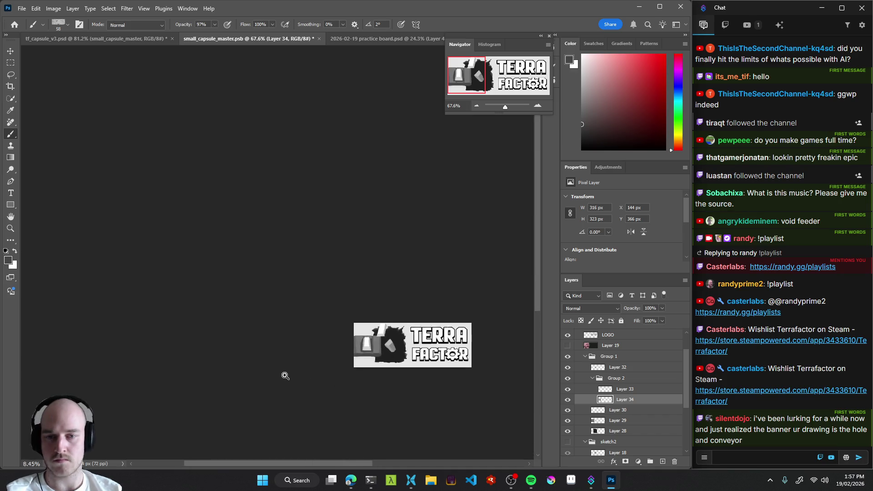
{"action": "left_click_drag", "start_coordinate": [396, 362], "coordinate": [338, 358]}
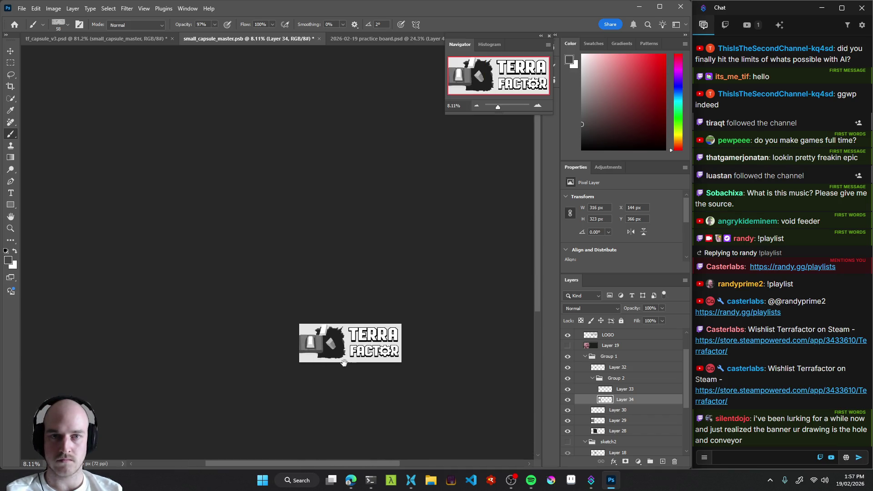
{"action": "scroll", "coordinate": [347, 366], "scroll_direction": "up", "scroll_amount": 6}
{"action": "scroll", "coordinate": [386, 364], "scroll_direction": "up", "scroll_amount": 1}
{"action": "key", "text": "shift+alt+r"}
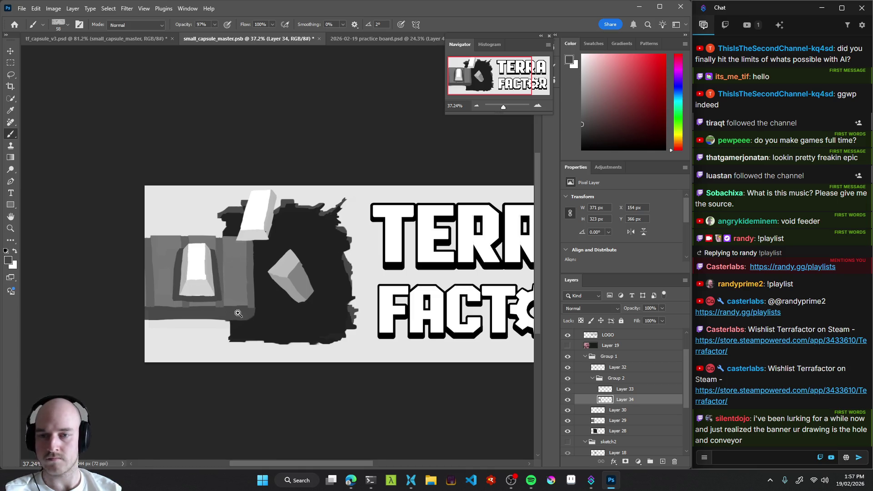
{"action": "scroll", "coordinate": [263, 308], "scroll_direction": "down", "scroll_amount": 5}
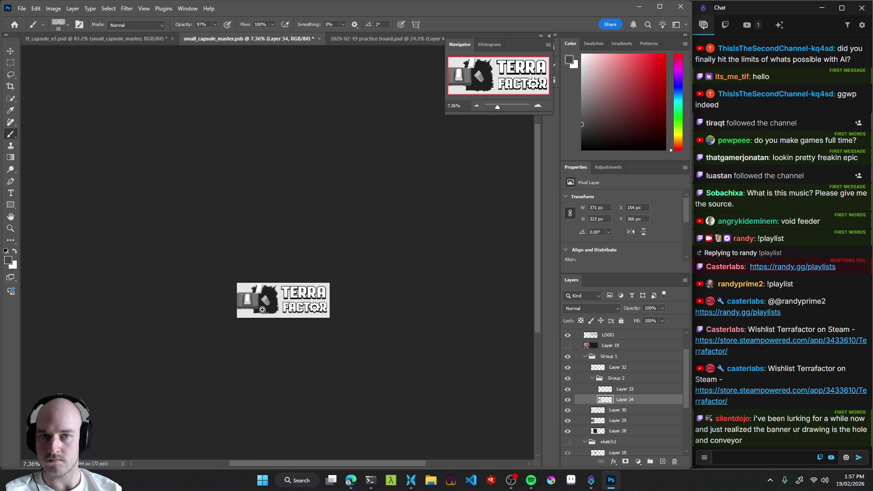
{"action": "left_click_drag", "start_coordinate": [263, 308], "coordinate": [298, 297]}
{"action": "mouse_move", "coordinate": [257, 320]}
{"action": "left_mouse_down"}
{"action": "mouse_move", "coordinate": [259, 291]}
{"action": "mouse_move", "coordinate": [251, 312]}
{"action": "left_mouse_up"}
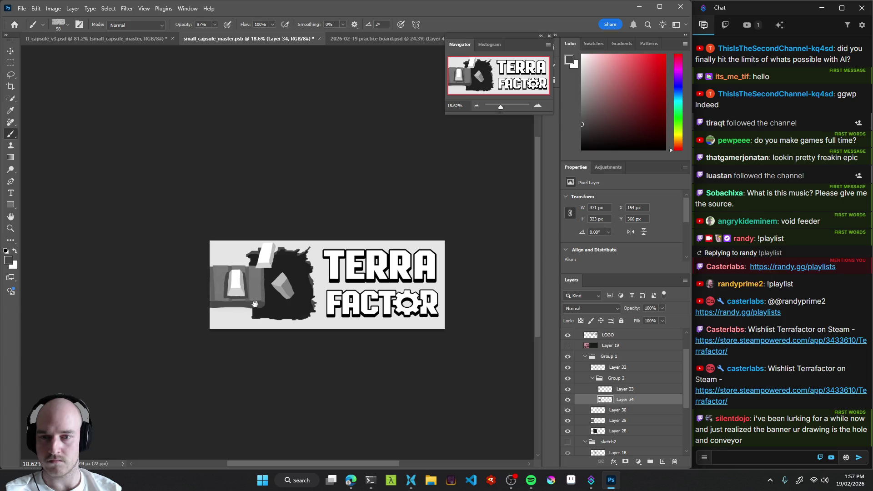
{"action": "scroll", "coordinate": [273, 226], "scroll_direction": "up", "scroll_amount": 1}
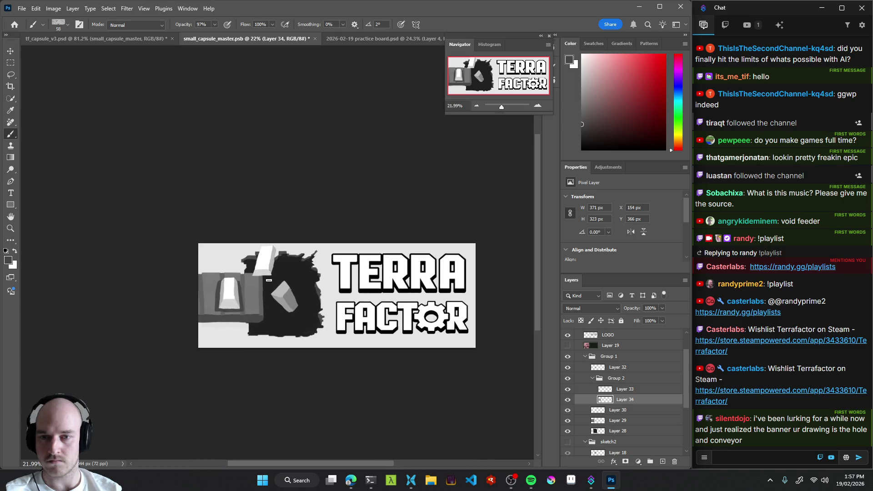
{"action": "key", "text": "v"}
{"action": "left_click", "coordinate": [268, 265]}
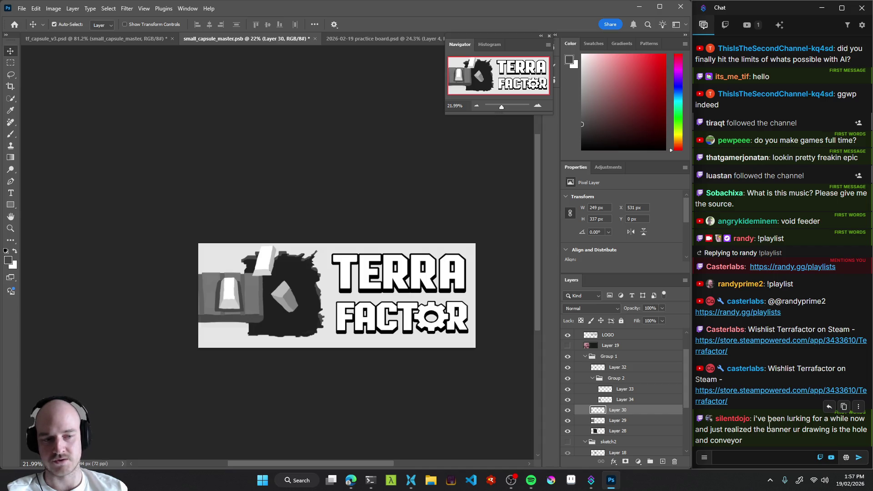
Hide and delete Layer 30, the white block at the top of the hole.
{"action": "left_click", "coordinate": [379, 268]}
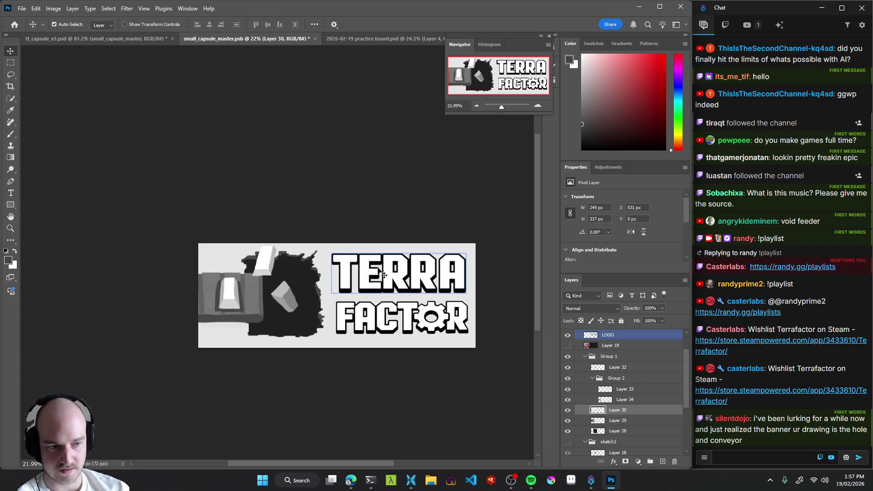
{"action": "left_click", "coordinate": [568, 410]}
{"action": "key", "text": "Delete"}
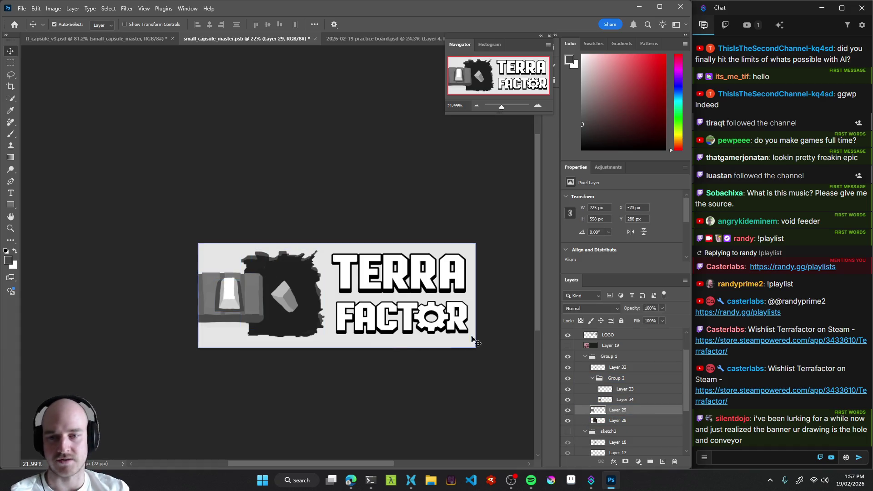
{"action": "mouse_move", "coordinate": [327, 283]}
{"action": "left_mouse_down"}
{"action": "mouse_move", "coordinate": [345, 295]}
{"action": "mouse_move", "coordinate": [249, 331]}
{"action": "mouse_move", "coordinate": [337, 334]}
{"action": "left_mouse_up"}
{"action": "scroll", "coordinate": [339, 329], "scroll_direction": "up", "scroll_amount": 5}
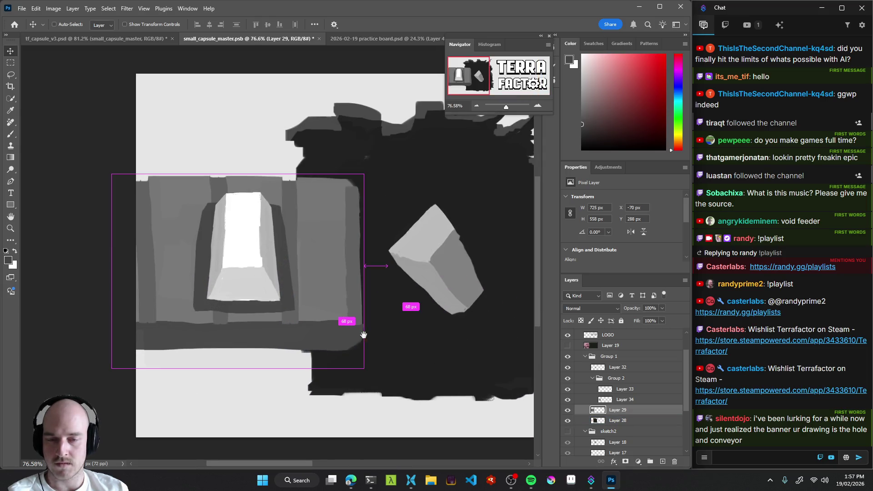
Brush light grey rounded patches onto the conveyor's dark bottom band, undoing the second attempt.
{"action": "key", "text": "b"}
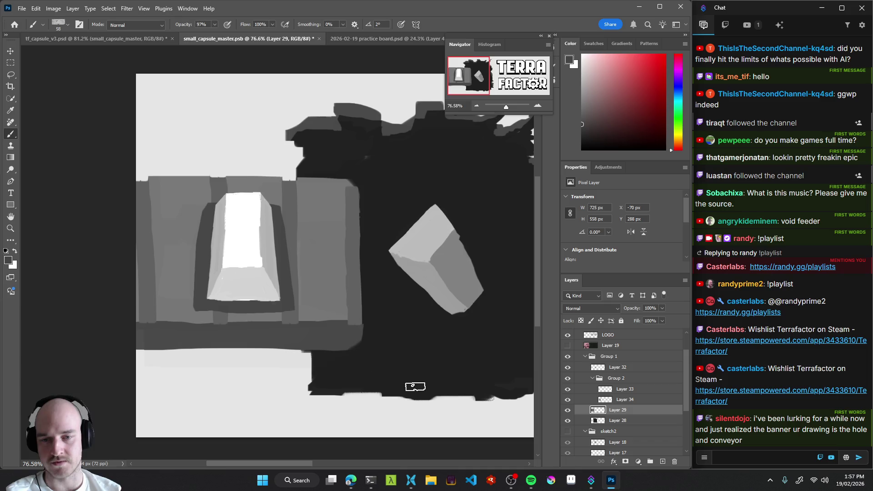
{"action": "key", "text": "v"}
{"action": "scroll", "coordinate": [348, 359], "scroll_direction": "down", "scroll_amount": 5}
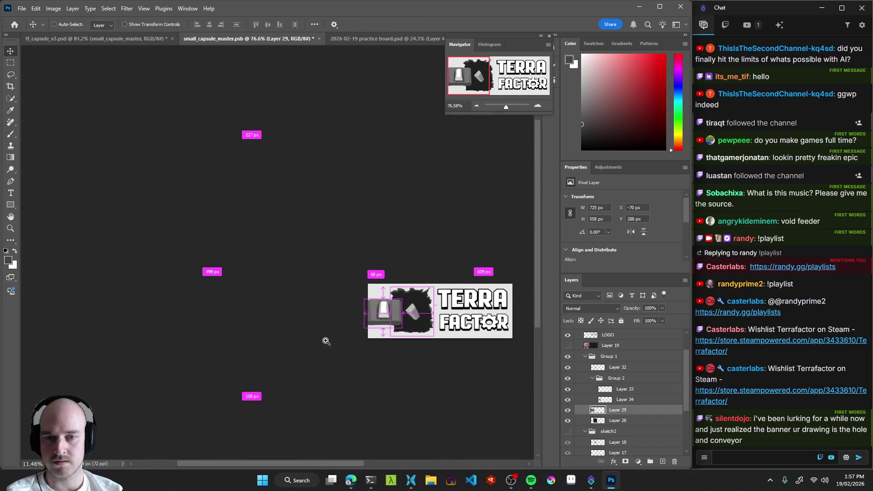
{"action": "scroll", "coordinate": [327, 341], "scroll_direction": "up", "scroll_amount": 4}
{"action": "left_click_drag", "start_coordinate": [354, 326], "coordinate": [360, 323]}
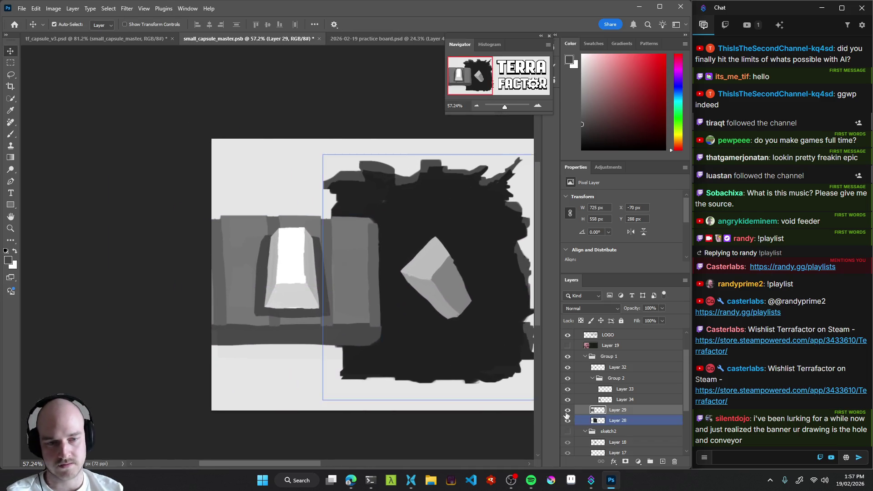
{"action": "key", "text": "b"}
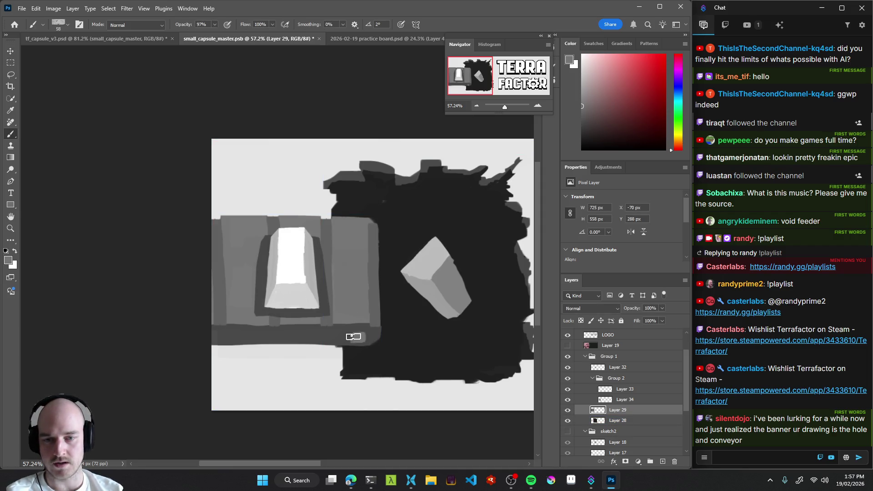
{"action": "scroll", "coordinate": [375, 357], "scroll_direction": "up", "scroll_amount": 3}
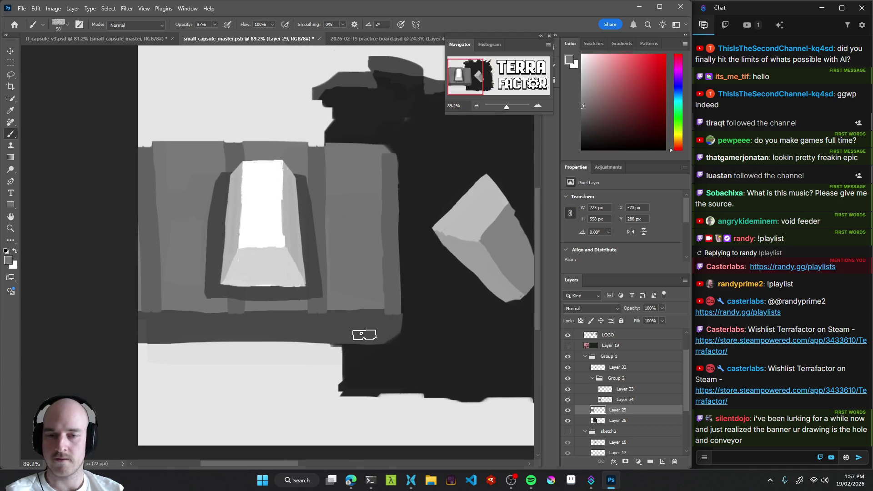
{"action": "mouse_move", "coordinate": [360, 318]}
{"action": "left_mouse_down"}
{"action": "mouse_move", "coordinate": [361, 335]}
{"action": "mouse_move", "coordinate": [353, 332]}
{"action": "left_mouse_up"}
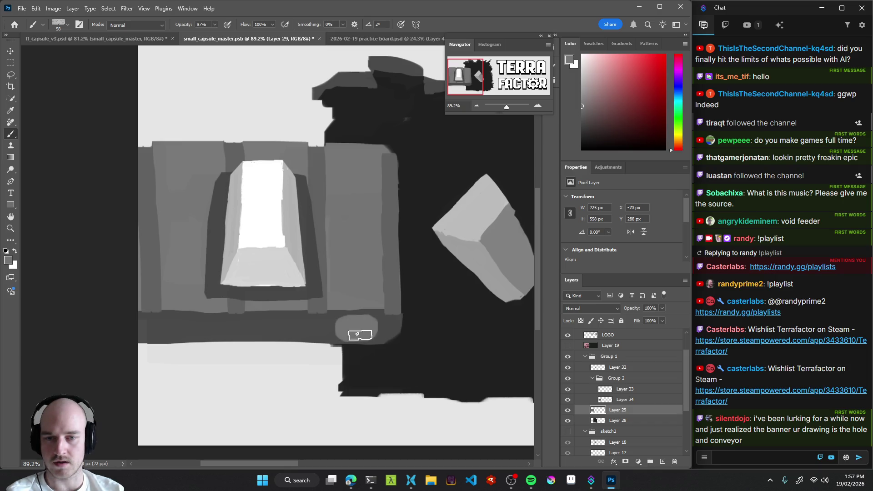
{"action": "mouse_move", "coordinate": [281, 324]}
{"action": "left_mouse_down"}
{"action": "mouse_move", "coordinate": [263, 324]}
{"action": "mouse_move", "coordinate": [281, 322]}
{"action": "left_mouse_up"}
{"action": "key", "text": "ctrl+z"}
Add a third patch and darken the patches into three oval slots along the conveyor's lower band.
{"action": "key", "text": "ctrl+z"}
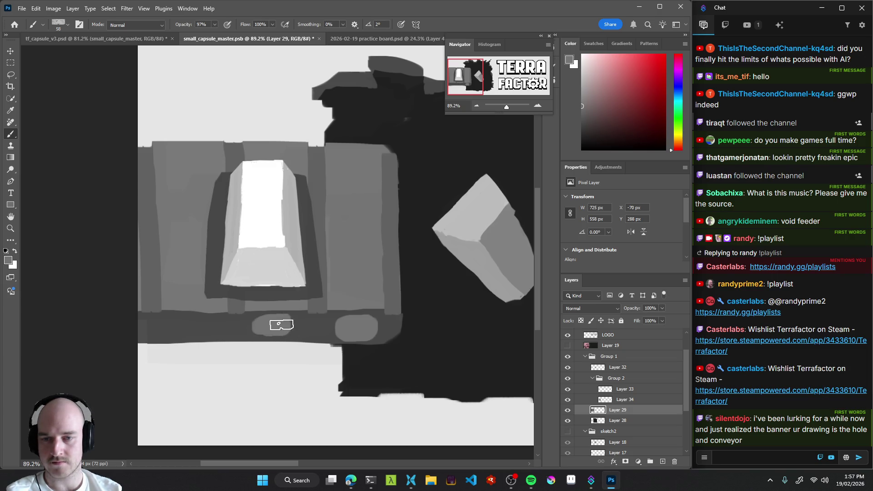
{"action": "mouse_move", "coordinate": [187, 327]}
{"action": "left_mouse_down"}
{"action": "mouse_move", "coordinate": [253, 356]}
{"action": "mouse_move", "coordinate": [299, 359]}
{"action": "mouse_move", "coordinate": [462, 246]}
{"action": "left_mouse_up"}
{"action": "mouse_move", "coordinate": [342, 327]}
{"action": "left_mouse_down"}
{"action": "mouse_move", "coordinate": [369, 324]}
{"action": "mouse_move", "coordinate": [346, 326]}
{"action": "mouse_move", "coordinate": [370, 318]}
{"action": "mouse_move", "coordinate": [357, 316]}
{"action": "mouse_move", "coordinate": [405, 321]}
{"action": "mouse_move", "coordinate": [346, 323]}
{"action": "mouse_move", "coordinate": [364, 318]}
{"action": "mouse_move", "coordinate": [363, 335]}
{"action": "mouse_move", "coordinate": [341, 335]}
{"action": "mouse_move", "coordinate": [363, 318]}
{"action": "left_mouse_up"}
{"action": "key", "text": "ctrl+z"}
{"action": "key", "text": "ctrl+z"}
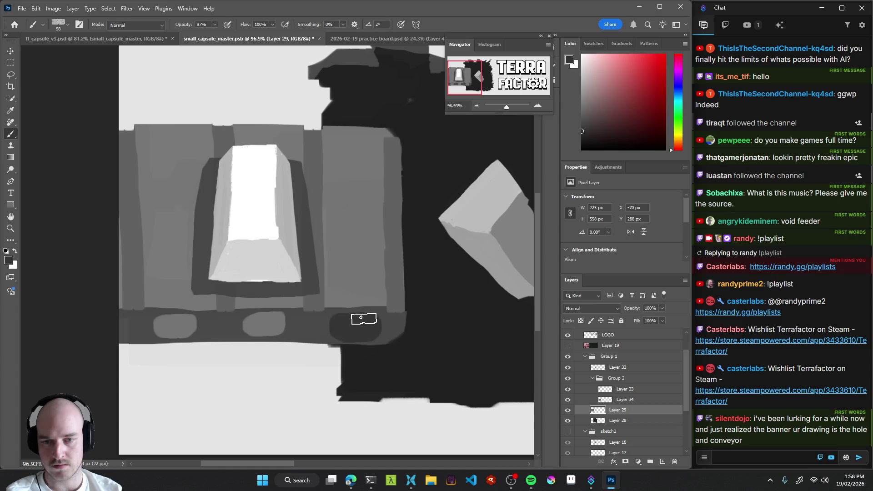
{"action": "mouse_move", "coordinate": [260, 317]}
{"action": "left_mouse_down"}
{"action": "mouse_move", "coordinate": [268, 333]}
{"action": "mouse_move", "coordinate": [256, 338]}
{"action": "mouse_move", "coordinate": [160, 325]}
{"action": "mouse_move", "coordinate": [184, 323]}
{"action": "mouse_move", "coordinate": [172, 337]}
{"action": "left_mouse_up"}
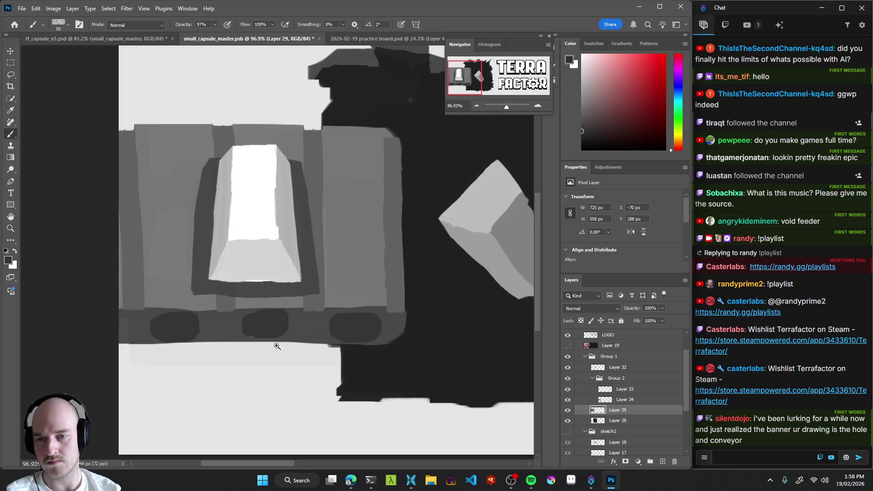
{"action": "mouse_move", "coordinate": [323, 345]}
{"action": "left_mouse_down"}
{"action": "mouse_move", "coordinate": [273, 351]}
{"action": "mouse_move", "coordinate": [289, 347]}
{"action": "mouse_move", "coordinate": [196, 340]}
{"action": "left_mouse_up"}
{"action": "left_click_drag", "start_coordinate": [326, 342], "coordinate": [380, 362]}
{"action": "mouse_move", "coordinate": [371, 307]}
{"action": "left_mouse_down"}
{"action": "mouse_move", "coordinate": [321, 341]}
{"action": "mouse_move", "coordinate": [357, 351]}
{"action": "left_mouse_up"}
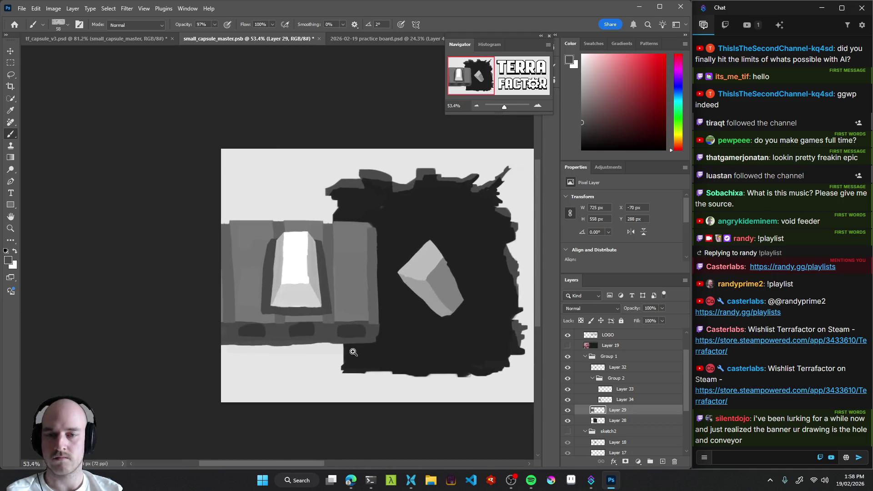
{"action": "left_click_drag", "start_coordinate": [268, 337], "coordinate": [252, 331]}
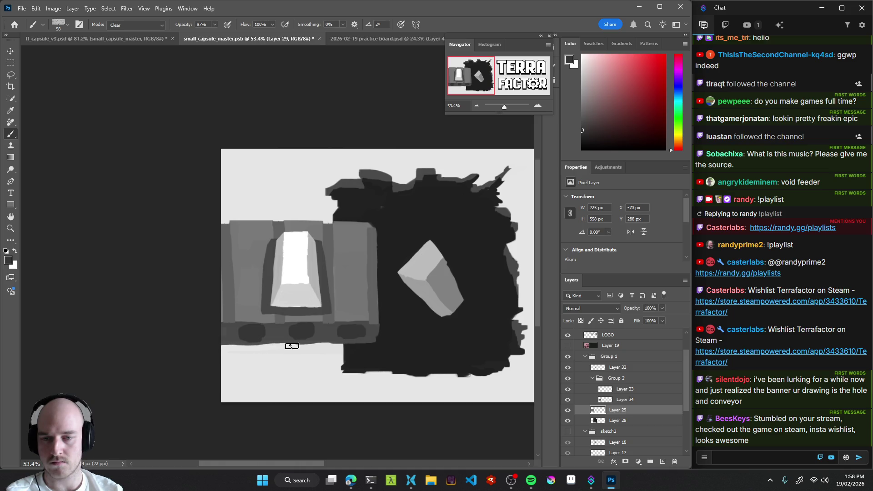
{"action": "mouse_move", "coordinate": [414, 341]}
{"action": "left_mouse_down"}
{"action": "mouse_move", "coordinate": [398, 330]}
{"action": "mouse_move", "coordinate": [330, 339]}
{"action": "left_mouse_up"}
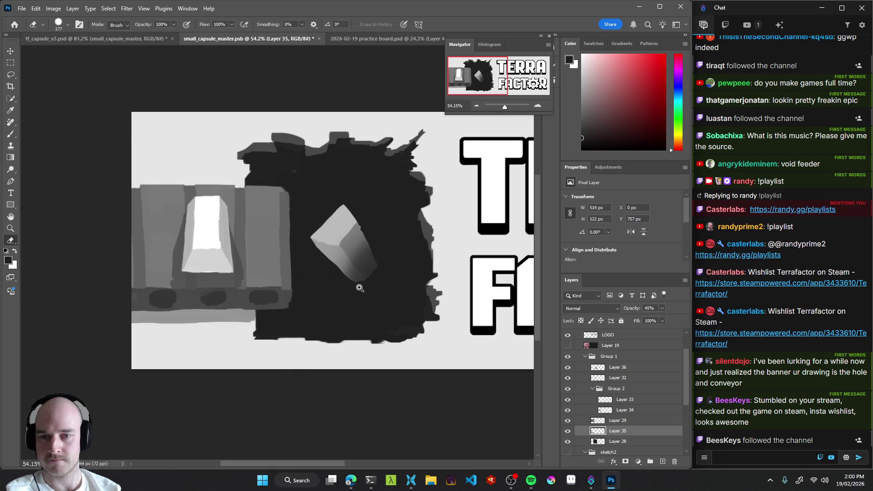
{"action": "left_click_drag", "start_coordinate": [358, 288], "coordinate": [263, 337]}
{"action": "mouse_move", "coordinate": [355, 286]}
{"action": "left_mouse_down"}
{"action": "mouse_move", "coordinate": [388, 286]}
{"action": "mouse_move", "coordinate": [309, 300]}
{"action": "mouse_move", "coordinate": [340, 300]}
{"action": "mouse_move", "coordinate": [337, 308]}
{"action": "mouse_move", "coordinate": [363, 293]}
{"action": "left_mouse_up"}
Save the capsule document and select the conveyor layer with the Move tool.
{"action": "key", "text": "ctrl+s"}
{"action": "key", "text": "v"}
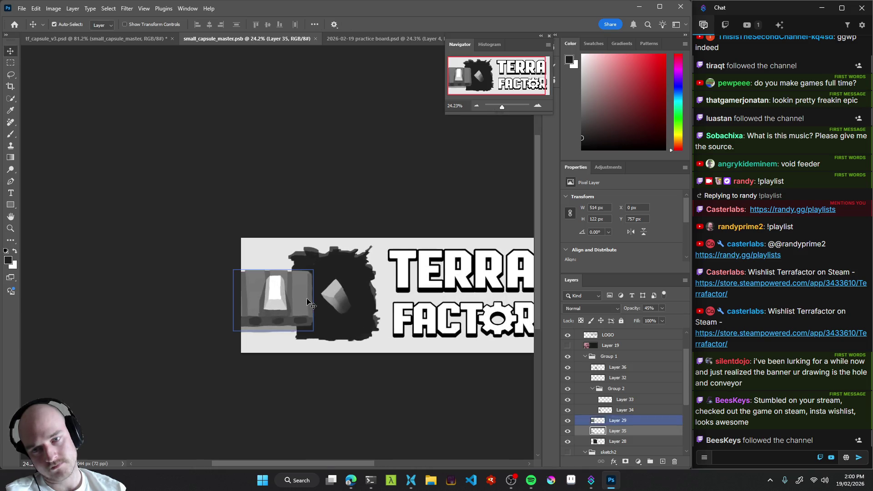
{"action": "left_click", "coordinate": [617, 420]}
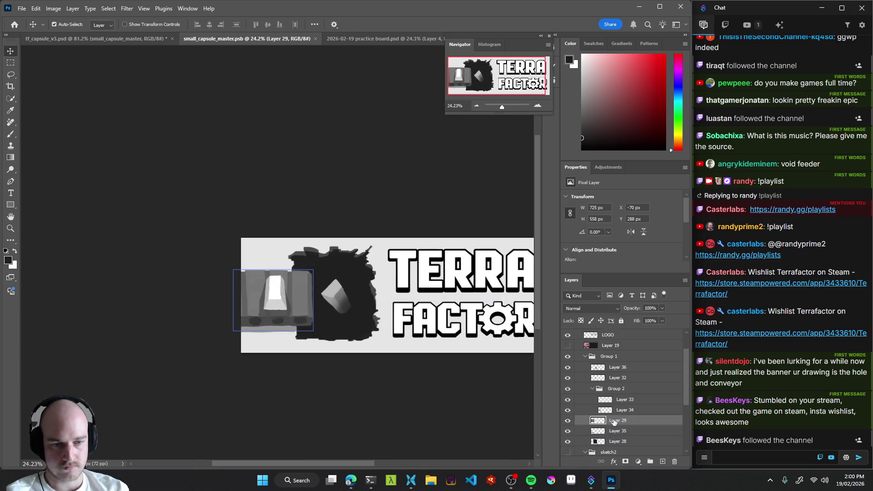
Apply Levels to Layer 29 with the output black raised to 57.
{"action": "key", "text": "ctrl+l"}
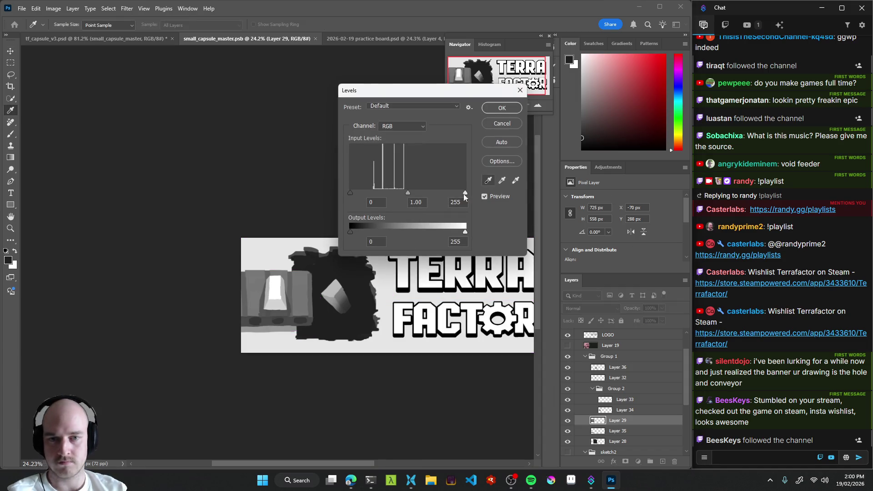
{"action": "mouse_move", "coordinate": [465, 233]}
{"action": "left_mouse_down"}
{"action": "mouse_move", "coordinate": [457, 233]}
{"action": "mouse_move", "coordinate": [465, 233]}
{"action": "left_mouse_up"}
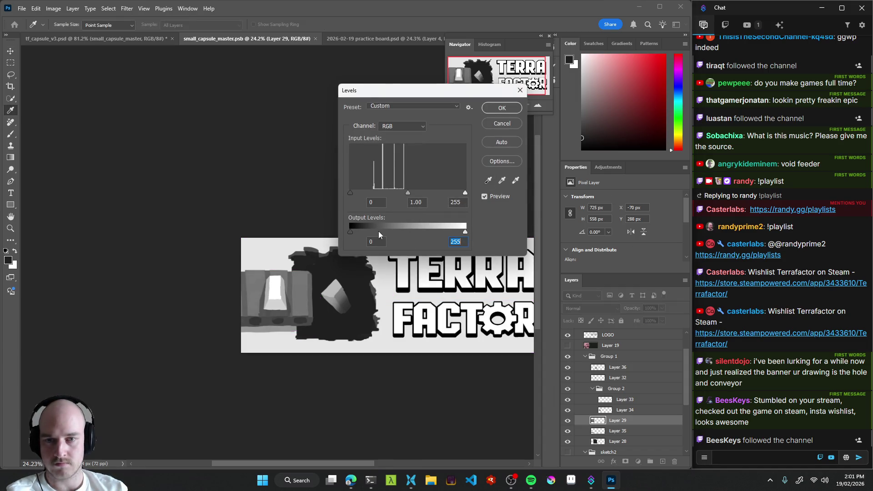
{"action": "left_click_drag", "start_coordinate": [347, 232], "coordinate": [372, 231]}
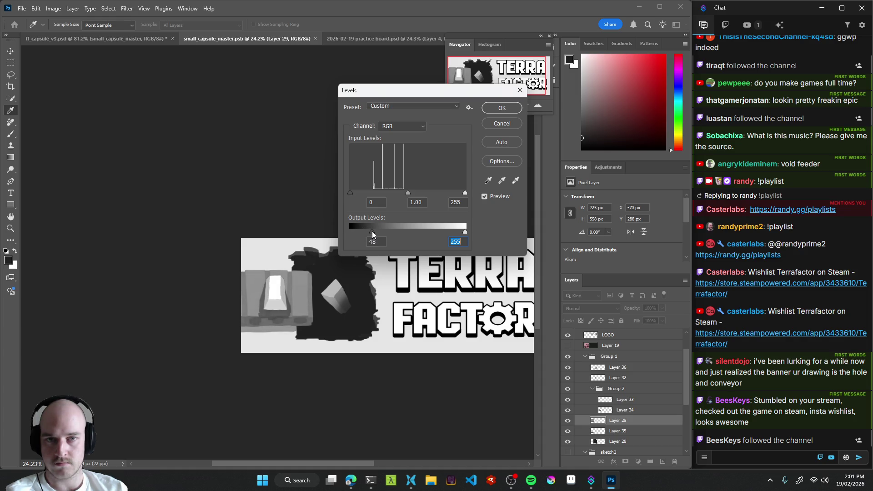
{"action": "left_click_drag", "start_coordinate": [459, 93], "coordinate": [196, 125]}
{"action": "mouse_move", "coordinate": [106, 261]}
{"action": "left_mouse_down"}
{"action": "mouse_move", "coordinate": [44, 255]}
{"action": "mouse_move", "coordinate": [105, 263]}
{"action": "mouse_move", "coordinate": [75, 261]}
{"action": "left_mouse_up"}
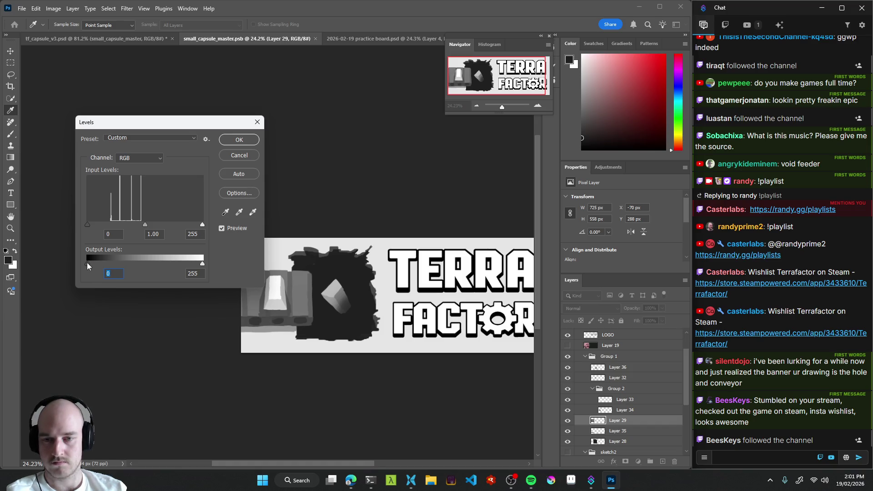
{"action": "mouse_move", "coordinate": [99, 263]}
{"action": "left_mouse_down"}
{"action": "mouse_move", "coordinate": [78, 266]}
{"action": "mouse_move", "coordinate": [138, 266]}
{"action": "mouse_move", "coordinate": [92, 264]}
{"action": "mouse_move", "coordinate": [114, 265]}
{"action": "left_mouse_up"}
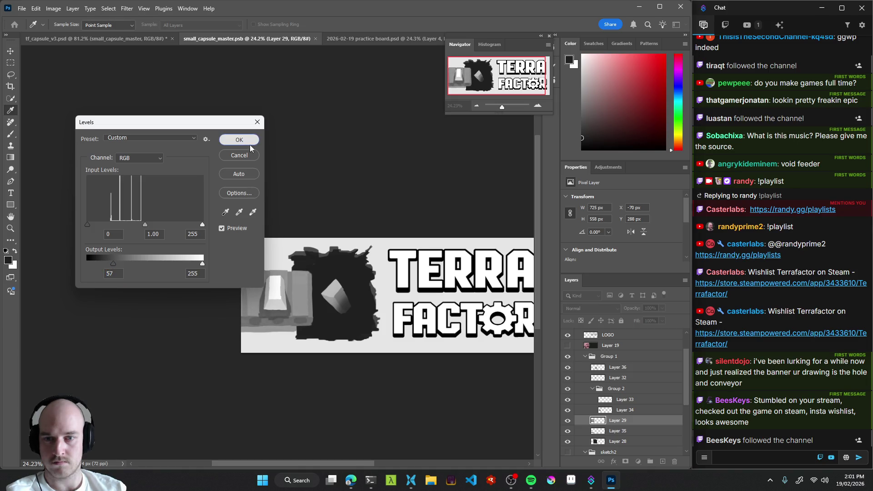
{"action": "left_click", "coordinate": [244, 144]}
{"action": "key", "text": "v"}
{"action": "scroll", "coordinate": [310, 331], "scroll_direction": "down", "scroll_amount": 5}
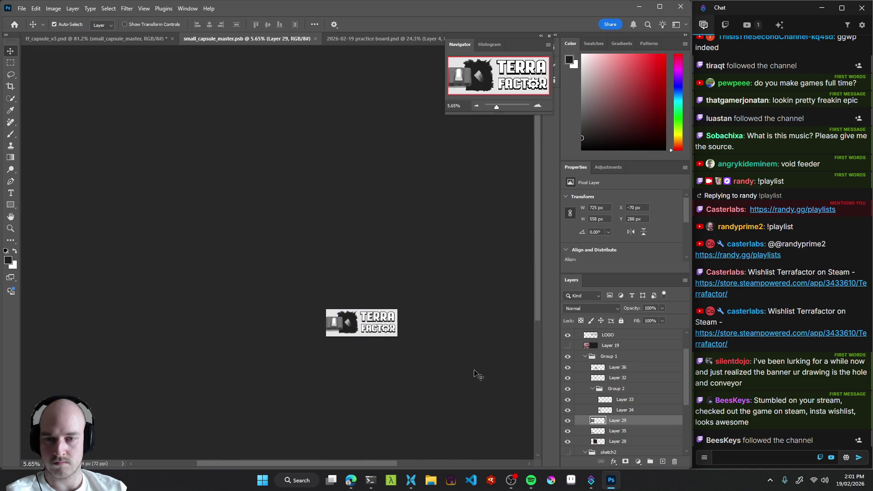
Select the conveyor shading layer (Layer 34) and erase along its lower edge.
{"action": "scroll", "coordinate": [359, 345], "scroll_direction": "up", "scroll_amount": 6}
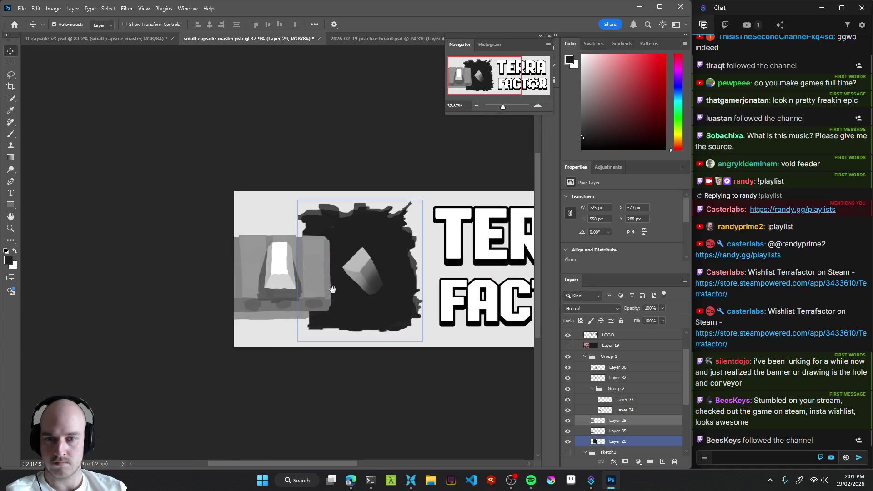
{"action": "scroll", "coordinate": [332, 294], "scroll_direction": "up", "scroll_amount": 3}
{"action": "left_click", "coordinate": [393, 291]}
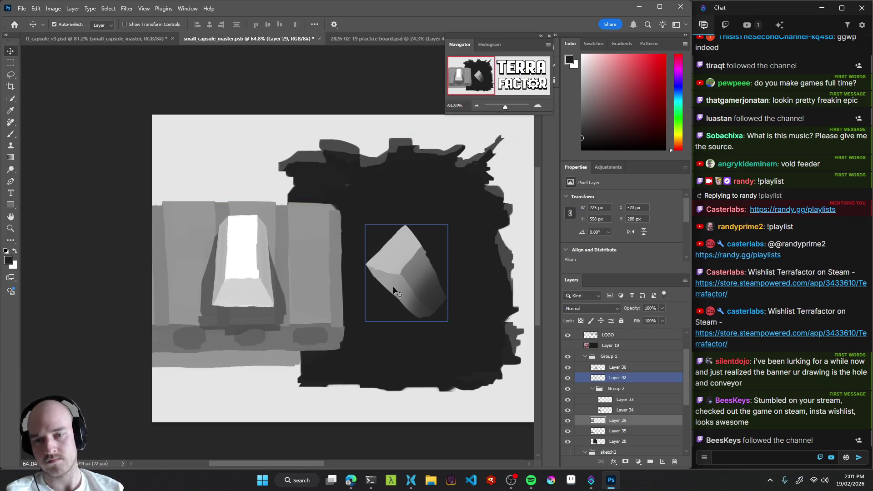
{"action": "left_click", "coordinate": [253, 340]}
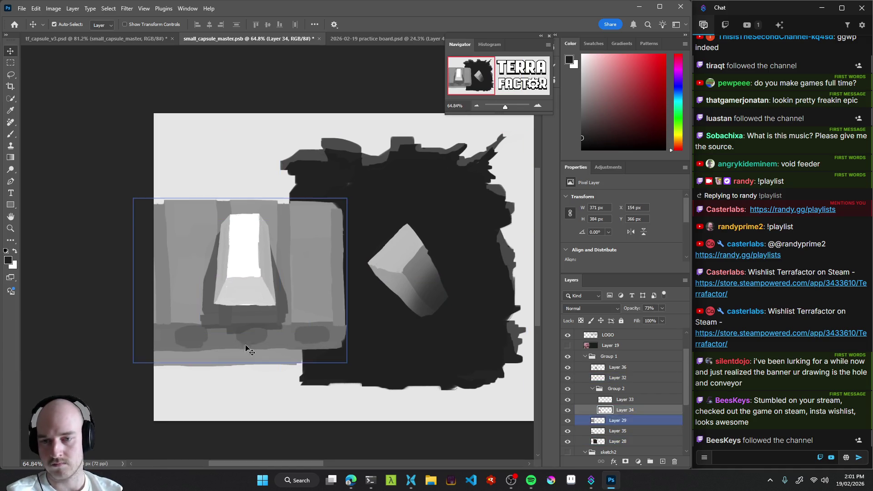
{"action": "key", "text": "e"}
{"action": "left_click_drag", "start_coordinate": [218, 351], "coordinate": [272, 347]}
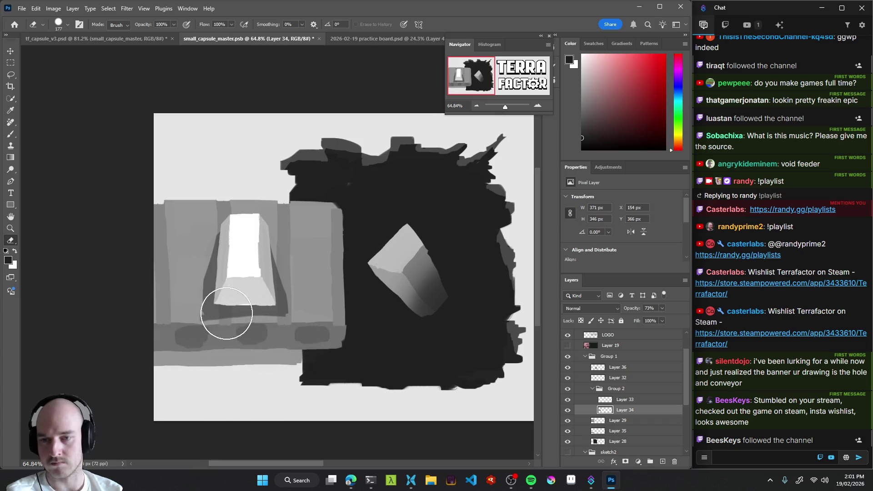
Try painting extra shading around the ingot's lower left, then undo those strokes.
{"action": "key", "text": "b"}
{"action": "mouse_move", "coordinate": [236, 303]}
{"action": "left_mouse_down"}
{"action": "mouse_move", "coordinate": [220, 306]}
{"action": "mouse_move", "coordinate": [251, 292]}
{"action": "mouse_move", "coordinate": [249, 282]}
{"action": "left_mouse_up"}
{"action": "mouse_move", "coordinate": [220, 307]}
{"action": "left_mouse_down"}
{"action": "mouse_move", "coordinate": [220, 259]}
{"action": "mouse_move", "coordinate": [268, 286]}
{"action": "mouse_move", "coordinate": [243, 259]}
{"action": "left_mouse_up"}
{"action": "scroll", "coordinate": [225, 364], "scroll_direction": "down", "scroll_amount": 5}
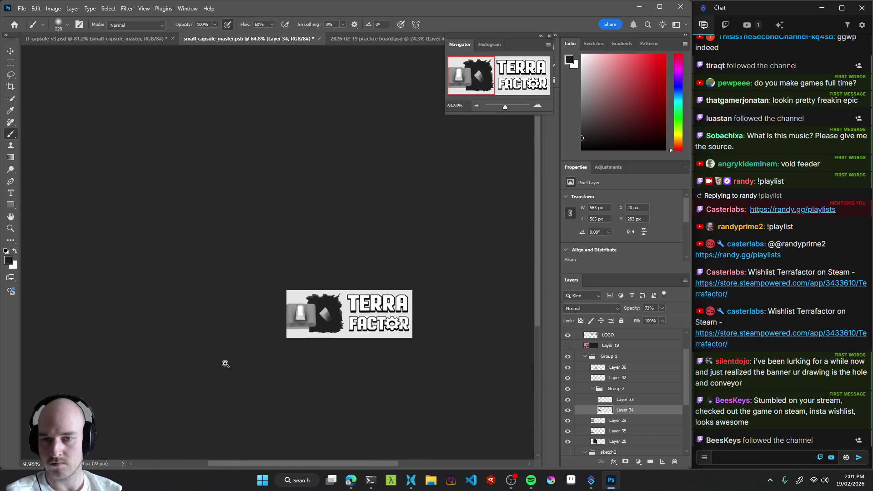
{"action": "left_click_drag", "start_coordinate": [220, 364], "coordinate": [296, 362]}
{"action": "key", "text": "ctrl+z"}
{"action": "key", "text": "ctrl+z"}
{"action": "key", "text": "ctrl+z"}
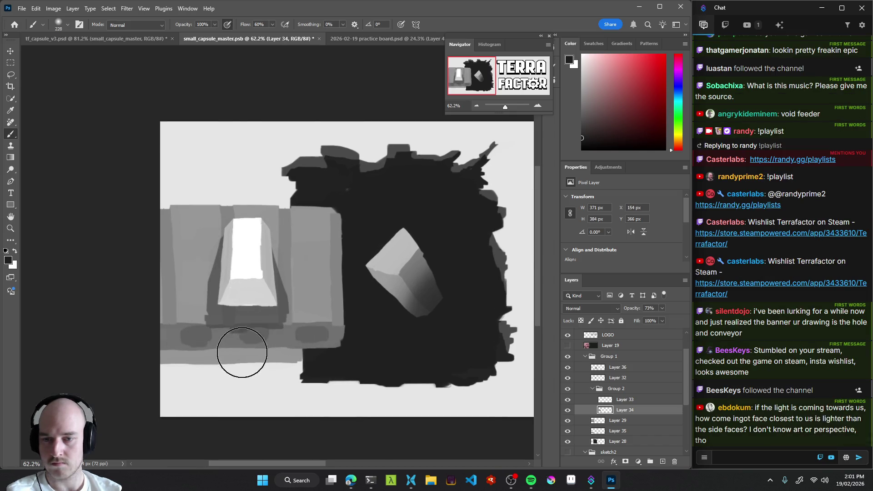
Erase a strip off the shading's bottom with a Clear-mode textured rectangular brush.
{"action": "right_click", "coordinate": [243, 381]}
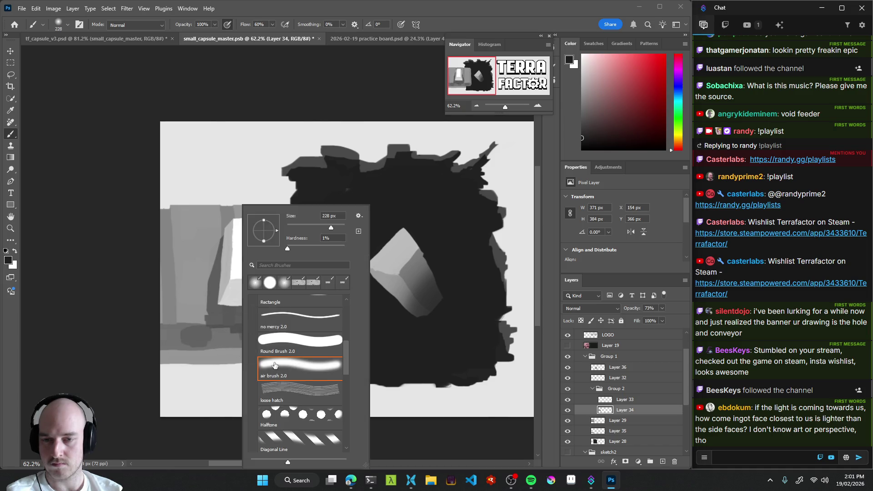
{"action": "left_click", "coordinate": [299, 390]}
{"action": "left_click", "coordinate": [200, 350]}
{"action": "key", "text": "shift+alt+r"}
{"action": "mouse_move", "coordinate": [282, 338]}
{"action": "left_mouse_down"}
{"action": "mouse_move", "coordinate": [228, 336]}
{"action": "mouse_move", "coordinate": [296, 339]}
{"action": "left_mouse_up"}
{"action": "key", "text": "shift+alt+n"}
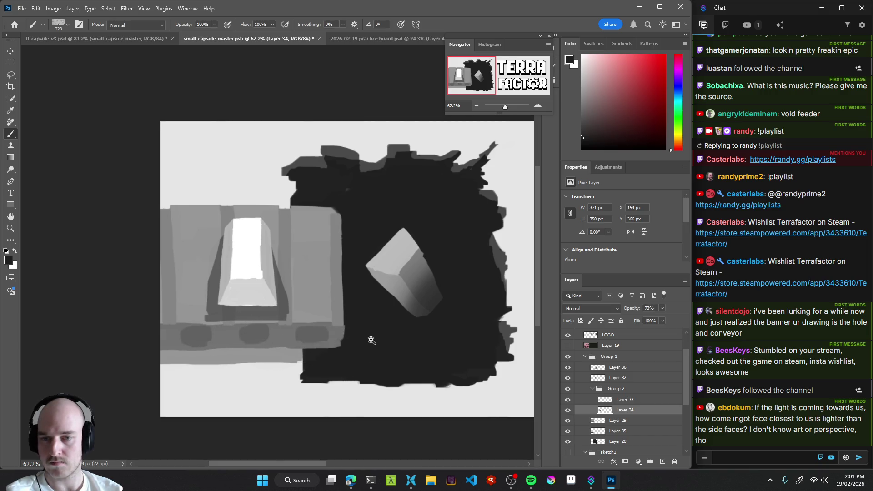
Check the whole capsule and save the document with Ctrl+S.
{"action": "left_click_drag", "start_coordinate": [372, 340], "coordinate": [277, 358]}
{"action": "mouse_move", "coordinate": [378, 313]}
{"action": "left_mouse_down"}
{"action": "mouse_move", "coordinate": [409, 337]}
{"action": "mouse_move", "coordinate": [333, 346]}
{"action": "left_mouse_up"}
{"action": "key", "text": "ctrl+s"}
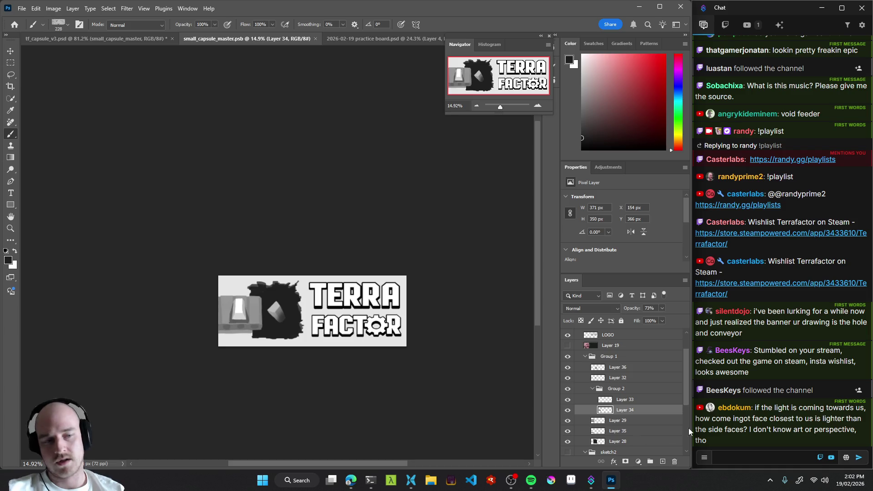
Sample the grey of the ingot's lower face and select Layer 33, undoing a trial stroke.
{"action": "left_click_drag", "start_coordinate": [320, 341], "coordinate": [351, 340]}
{"action": "scroll", "coordinate": [356, 222], "scroll_direction": "up", "scroll_amount": 3}
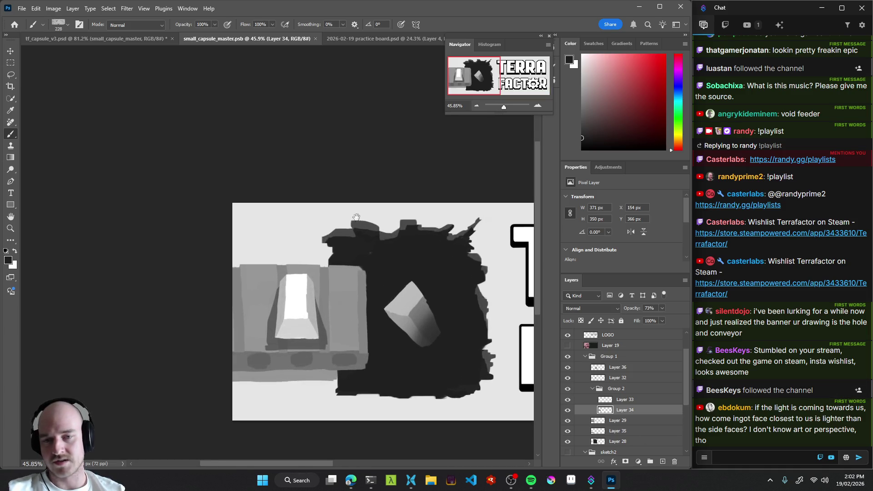
{"action": "scroll", "coordinate": [327, 329], "scroll_direction": "up", "scroll_amount": 3}
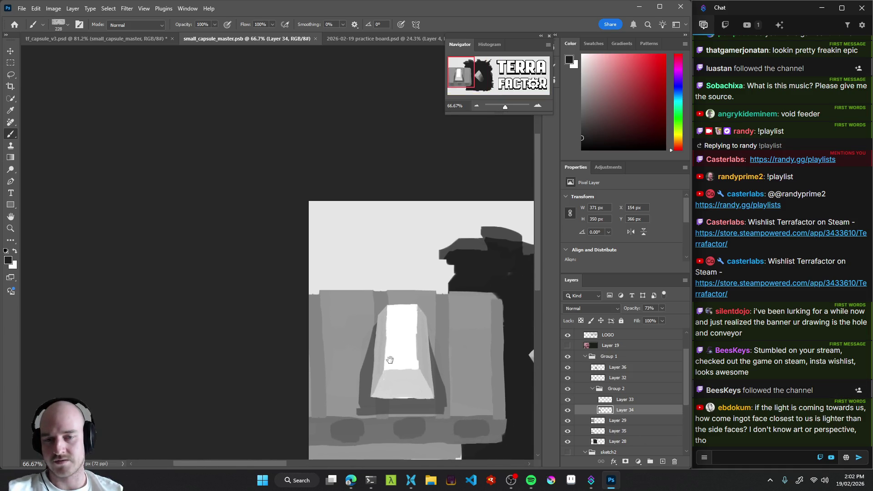
{"action": "scroll", "coordinate": [353, 348], "scroll_direction": "up", "scroll_amount": 2}
{"action": "left_click", "coordinate": [359, 359], "text": "alt"}
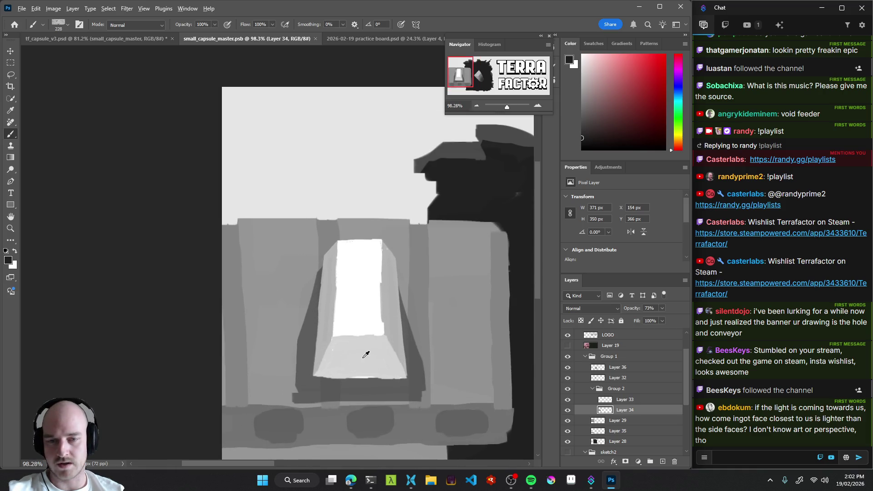
{"action": "left_click", "coordinate": [567, 410]}
{"action": "left_click", "coordinate": [568, 410]}
{"action": "left_click", "coordinate": [567, 399]}
{"action": "mouse_move", "coordinate": [605, 399]}
{"action": "left_mouse_down"}
{"action": "mouse_move", "coordinate": [545, 414]}
{"action": "mouse_move", "coordinate": [415, 377]}
{"action": "mouse_move", "coordinate": [440, 367]}
{"action": "left_mouse_up"}
{"action": "key", "text": "ctrl+z"}
With a 29 px brush, paint dark grey along the left, right and top edges of the ingot's lower face.
{"action": "left_click_drag", "start_coordinate": [389, 349], "coordinate": [338, 336]}
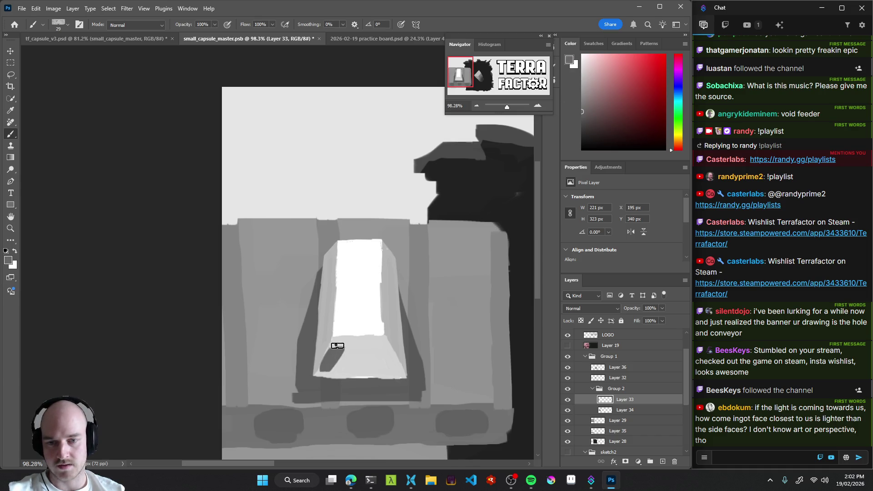
{"action": "scroll", "coordinate": [363, 364], "scroll_direction": "up", "scroll_amount": 3}
{"action": "mouse_move", "coordinate": [332, 340]}
{"action": "left_mouse_down"}
{"action": "mouse_move", "coordinate": [323, 344]}
{"action": "mouse_move", "coordinate": [327, 327]}
{"action": "mouse_move", "coordinate": [309, 370]}
{"action": "mouse_move", "coordinate": [336, 333]}
{"action": "mouse_move", "coordinate": [384, 320]}
{"action": "left_mouse_up"}
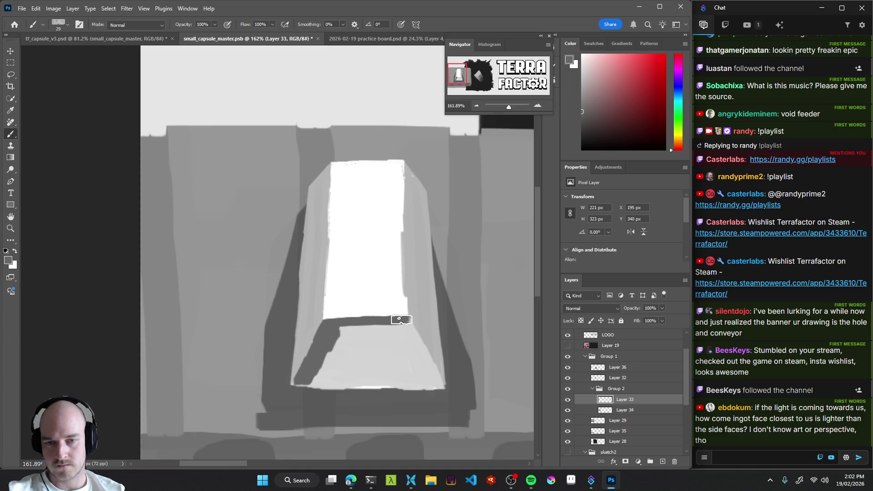
{"action": "mouse_move", "coordinate": [444, 337]}
{"action": "left_mouse_down"}
{"action": "mouse_move", "coordinate": [380, 331]}
{"action": "mouse_move", "coordinate": [375, 318]}
{"action": "mouse_move", "coordinate": [400, 372]}
{"action": "mouse_move", "coordinate": [285, 375]}
{"action": "left_mouse_up"}
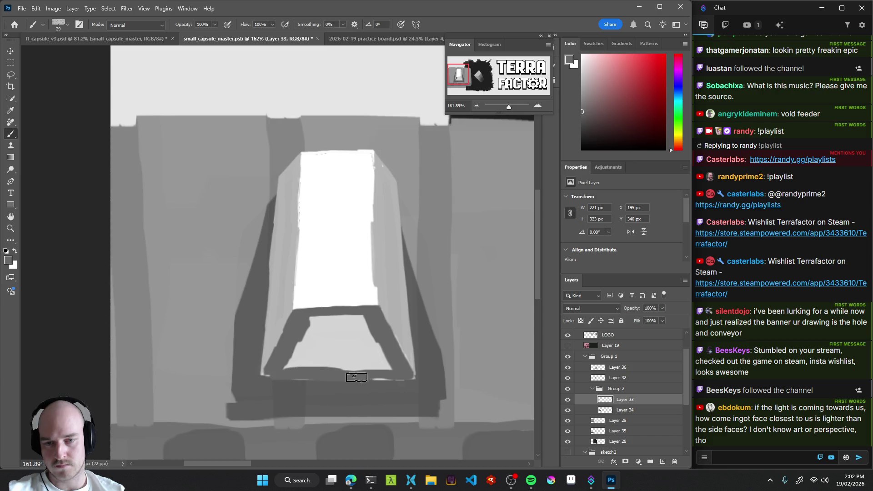
{"action": "mouse_move", "coordinate": [325, 336]}
{"action": "left_mouse_down"}
{"action": "mouse_move", "coordinate": [311, 319]}
{"action": "mouse_move", "coordinate": [362, 318]}
{"action": "left_mouse_up"}
{"action": "mouse_move", "coordinate": [415, 350]}
{"action": "left_mouse_down"}
{"action": "mouse_move", "coordinate": [320, 373]}
{"action": "mouse_move", "coordinate": [373, 364]}
{"action": "left_mouse_up"}
{"action": "left_click", "coordinate": [588, 410]}
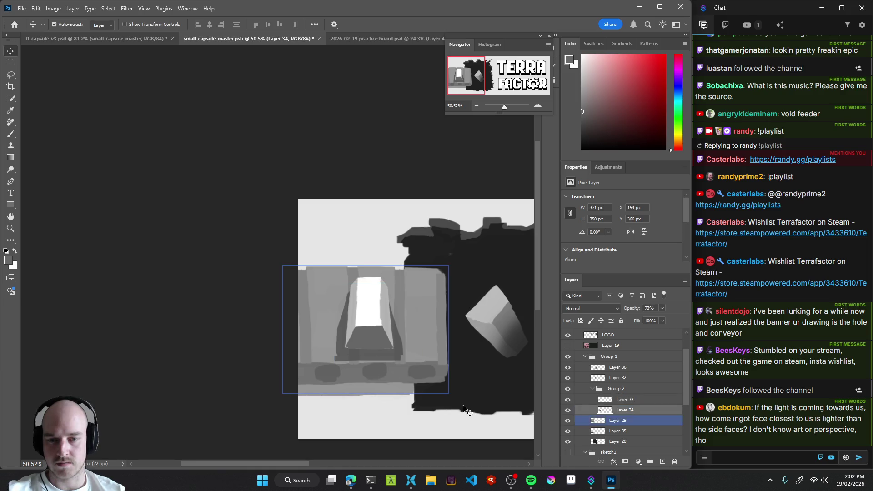
Make Layer 34 visible again and lower its opacity to 8%.
{"action": "left_click", "coordinate": [567, 411]}
{"action": "left_click", "coordinate": [662, 309]}
{"action": "left_click_drag", "start_coordinate": [646, 317], "coordinate": [635, 320]}
{"action": "scroll", "coordinate": [313, 345], "scroll_direction": "down", "scroll_amount": 5, "text": "alt"}
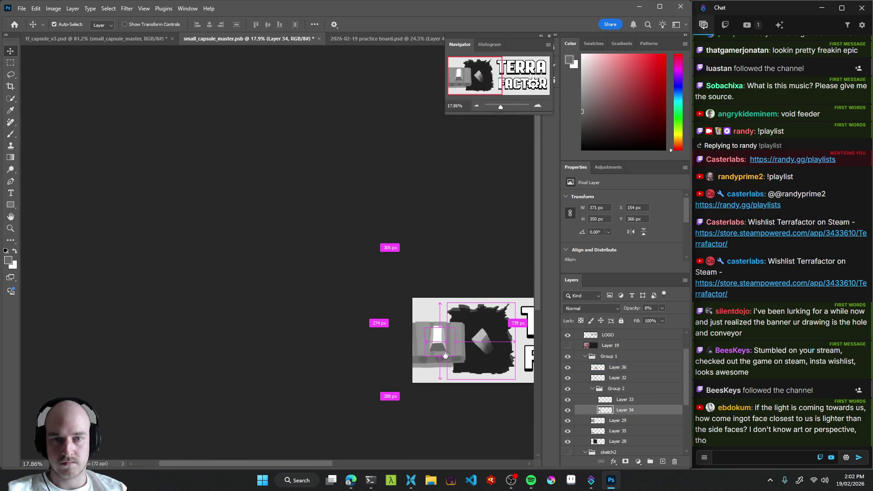
{"action": "left_click_drag", "start_coordinate": [378, 359], "coordinate": [333, 359]}
{"action": "scroll", "coordinate": [355, 365], "scroll_direction": "down", "scroll_amount": 3, "text": "alt"}
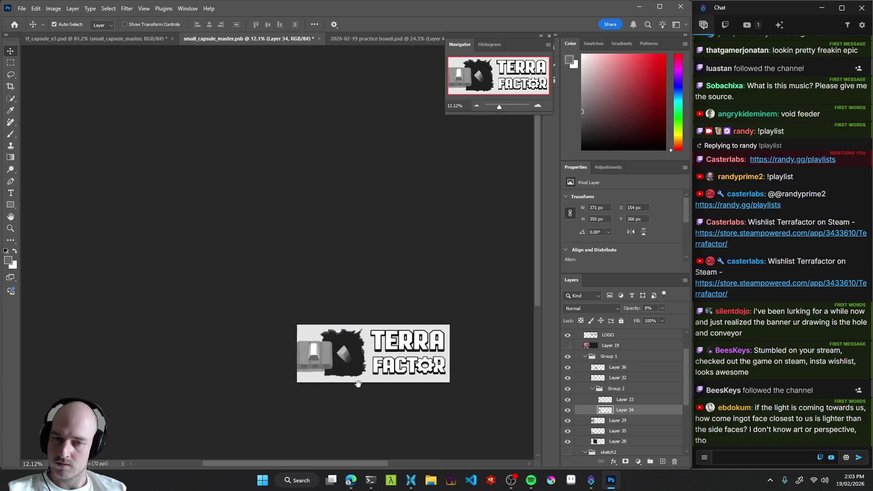
Judge the banner at large and small zoom, then preview it in the tf_capsule_v3.psd store mockup.
{"action": "left_click_drag", "start_coordinate": [359, 379], "coordinate": [309, 376]}
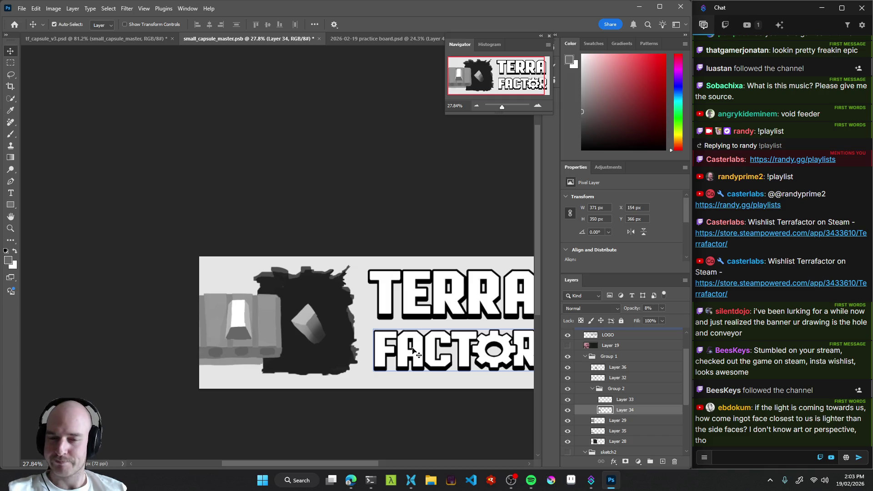
{"action": "left_click_drag", "start_coordinate": [360, 360], "coordinate": [304, 378]}
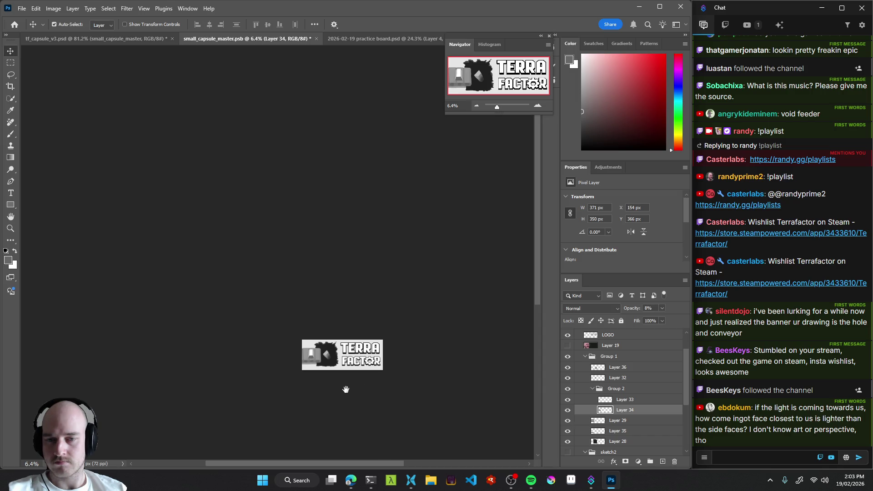
{"action": "left_click", "coordinate": [132, 39]}
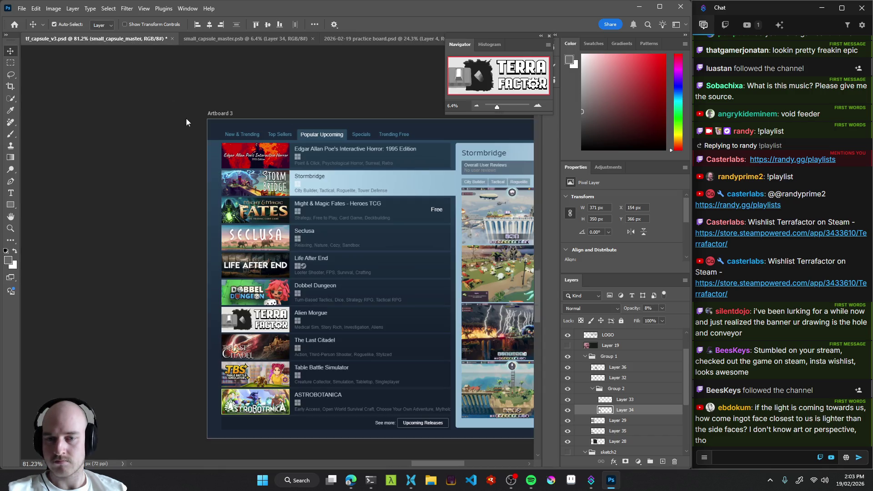
{"action": "left_click_drag", "start_coordinate": [311, 334], "coordinate": [321, 337]}
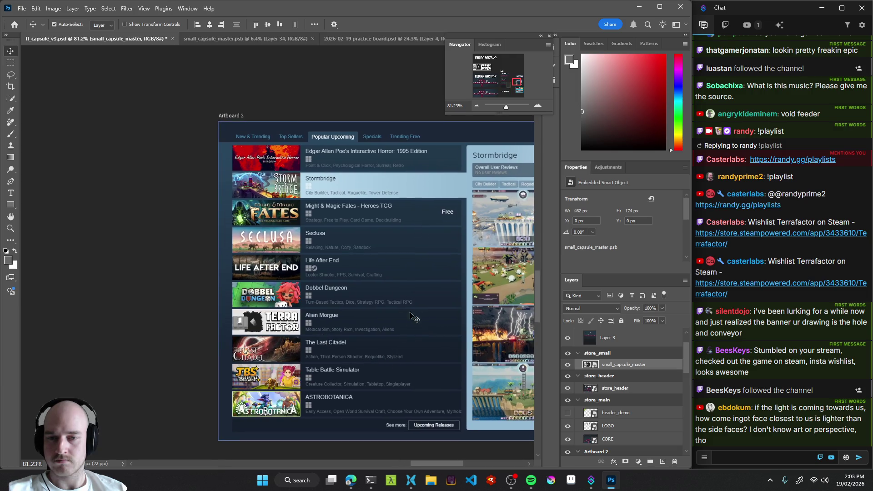
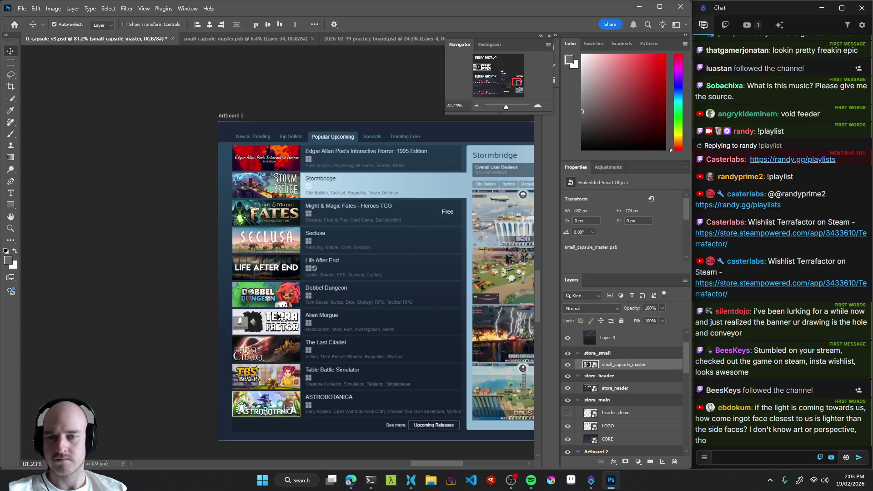
Inspect the Terra Factor capsule in tf_capsule_v3.psd at several zoom levels, then bring up small_capsule_master.psb.
{"action": "key", "text": "z"}
{"action": "left_click_drag", "start_coordinate": [267, 328], "coordinate": [321, 327]}
{"action": "mouse_move", "coordinate": [198, 327]}
{"action": "left_mouse_down"}
{"action": "mouse_move", "coordinate": [222, 327]}
{"action": "mouse_move", "coordinate": [187, 320]}
{"action": "mouse_move", "coordinate": [183, 297]}
{"action": "left_mouse_up"}
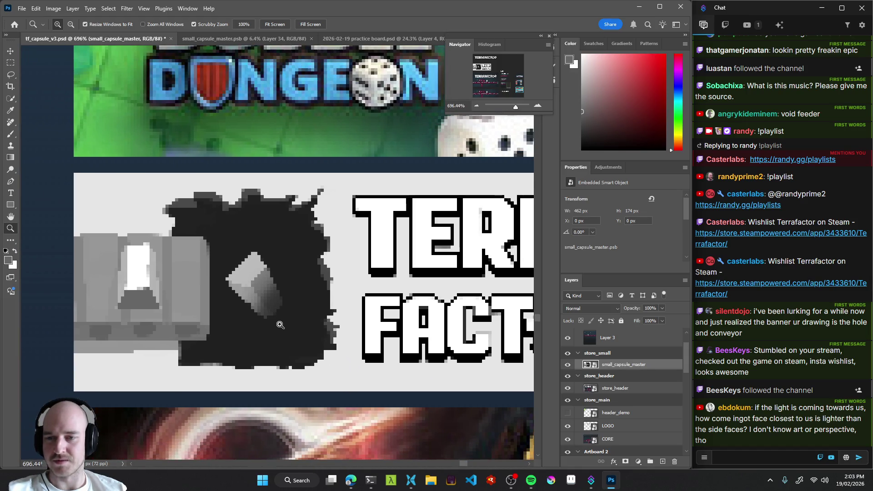
{"action": "left_click_drag", "start_coordinate": [281, 320], "coordinate": [251, 337]}
{"action": "left_click_drag", "start_coordinate": [310, 340], "coordinate": [291, 346]}
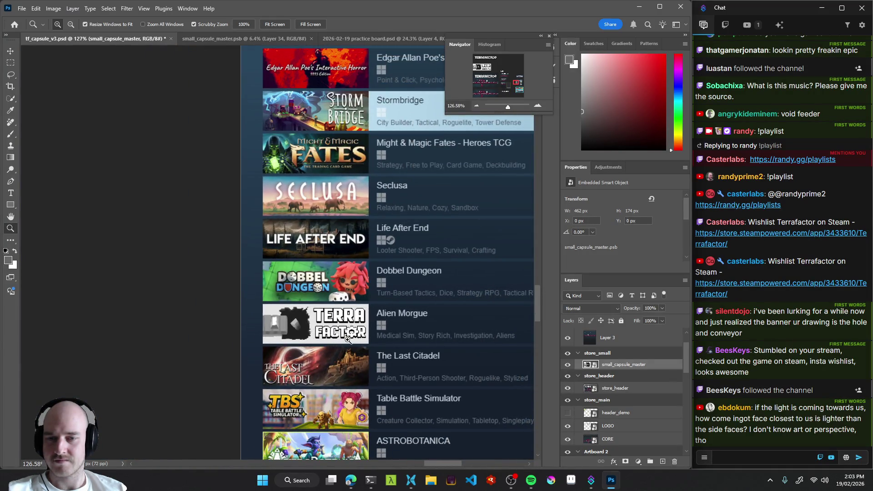
{"action": "mouse_move", "coordinate": [354, 338]}
{"action": "left_mouse_down"}
{"action": "mouse_move", "coordinate": [318, 373]}
{"action": "mouse_move", "coordinate": [291, 384]}
{"action": "mouse_move", "coordinate": [300, 381]}
{"action": "left_mouse_up"}
{"action": "left_click", "coordinate": [246, 39]}
Hide Layer 35, select the LOGO layer and save the document.
{"action": "key", "text": "v"}
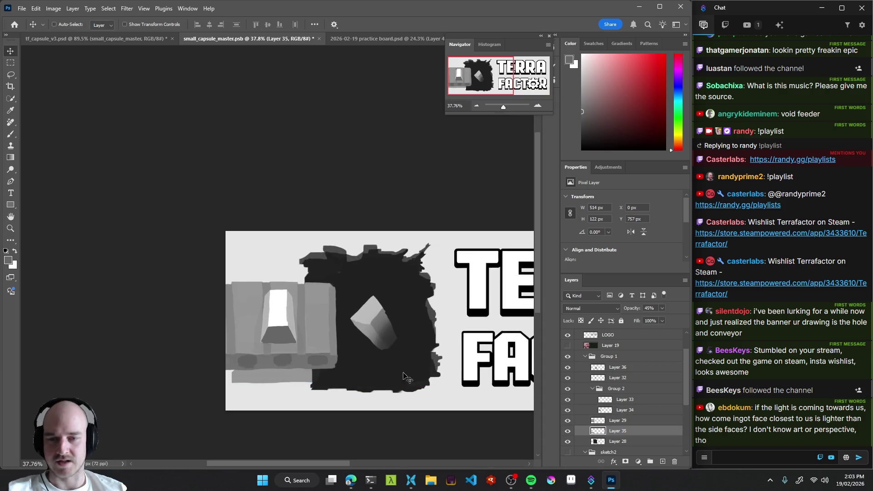
{"action": "left_click", "coordinate": [600, 441]}
{"action": "left_click", "coordinate": [629, 435]}
{"action": "left_click", "coordinate": [567, 431]}
{"action": "mouse_move", "coordinate": [453, 341]}
{"action": "left_mouse_down"}
{"action": "mouse_move", "coordinate": [332, 359]}
{"action": "mouse_move", "coordinate": [402, 336]}
{"action": "mouse_move", "coordinate": [284, 360]}
{"action": "mouse_move", "coordinate": [348, 357]}
{"action": "mouse_move", "coordinate": [246, 346]}
{"action": "mouse_move", "coordinate": [235, 375]}
{"action": "mouse_move", "coordinate": [259, 357]}
{"action": "left_mouse_up"}
{"action": "left_click", "coordinate": [402, 334], "text": "ctrl"}
{"action": "key", "text": "ctrl+s"}
On Layer 29, test and undo a dark grey stroke, then marquee-select the conveyor's lower band.
{"action": "left_click", "coordinate": [235, 375], "text": "ctrl"}
{"action": "key", "text": "b"}
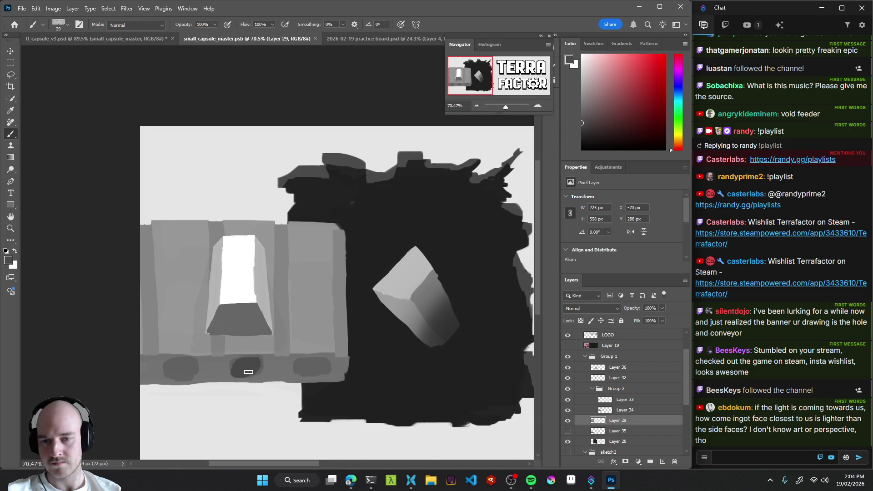
{"action": "left_click_drag", "start_coordinate": [260, 390], "coordinate": [231, 384]}
{"action": "left_click", "coordinate": [249, 347], "text": "alt"}
{"action": "left_click_drag", "start_coordinate": [590, 115], "coordinate": [560, 126]}
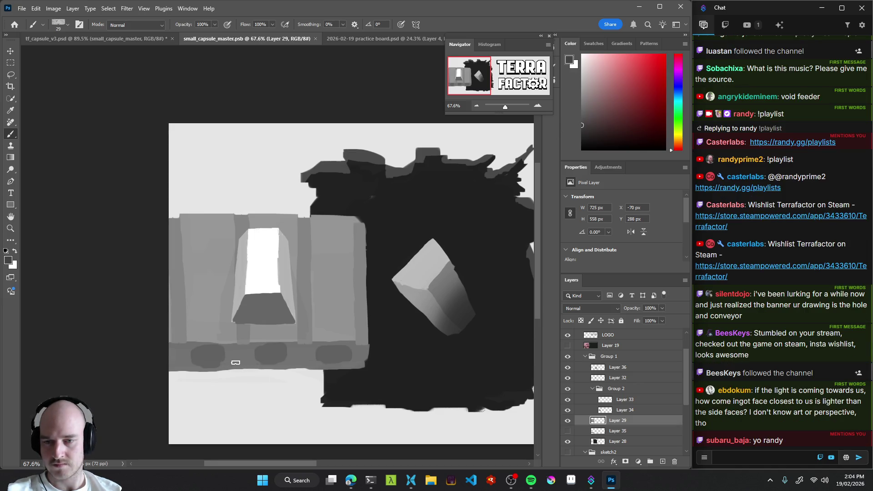
{"action": "left_click_drag", "start_coordinate": [180, 363], "coordinate": [191, 359]}
{"action": "key", "text": "ctrl+z"}
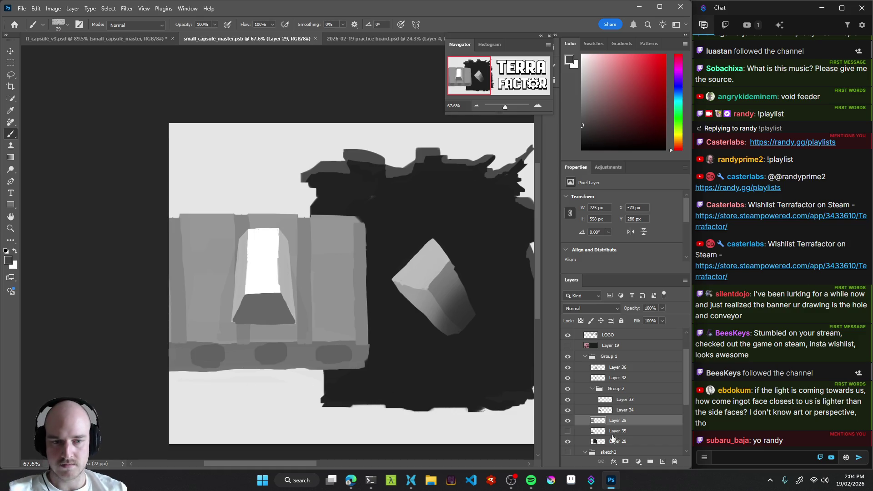
{"action": "left_click", "coordinate": [567, 422]}
{"action": "left_click", "coordinate": [567, 421]}
{"action": "key", "text": "m"}
{"action": "mouse_move", "coordinate": [386, 385]}
{"action": "left_mouse_down"}
{"action": "mouse_move", "coordinate": [189, 339]}
{"action": "mouse_move", "coordinate": [116, 342]}
{"action": "left_mouse_up"}
Lower the Levels output white to about 139 on the selected band, then deselect.
{"action": "key", "text": "ctrl+l"}
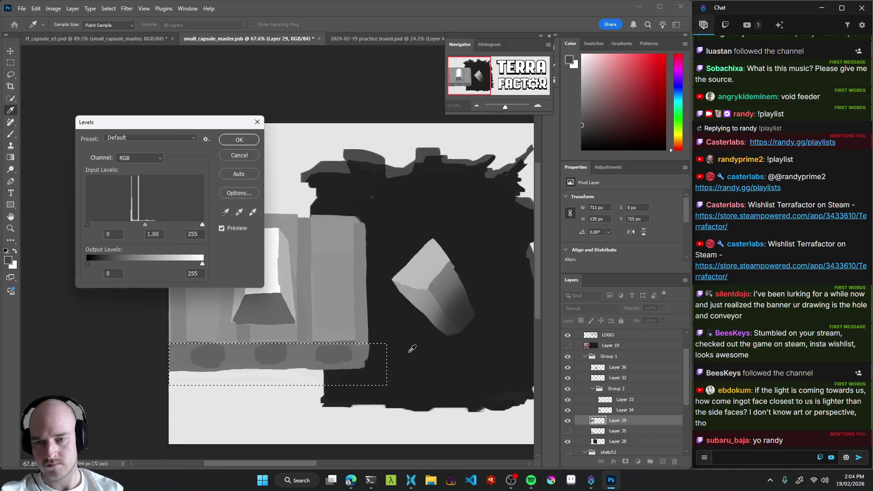
{"action": "left_click_drag", "start_coordinate": [86, 263], "coordinate": [73, 263]}
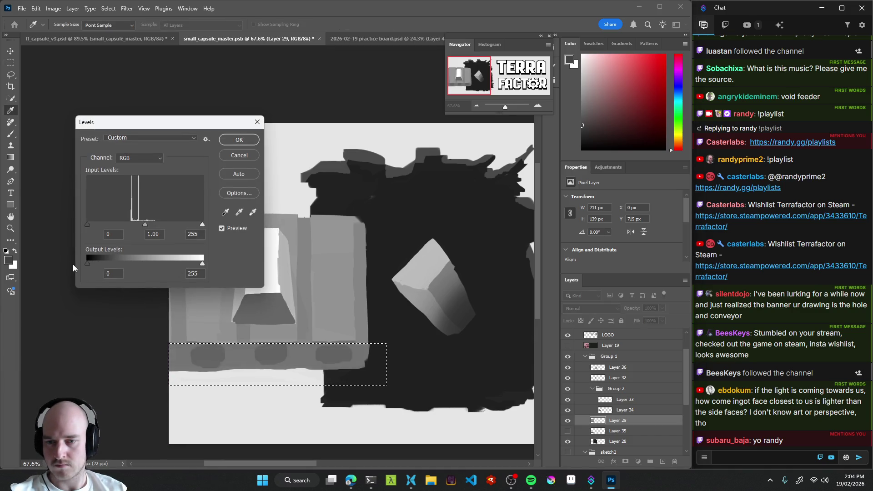
{"action": "left_click_drag", "start_coordinate": [202, 264], "coordinate": [148, 265]}
{"action": "left_click", "coordinate": [254, 157]}
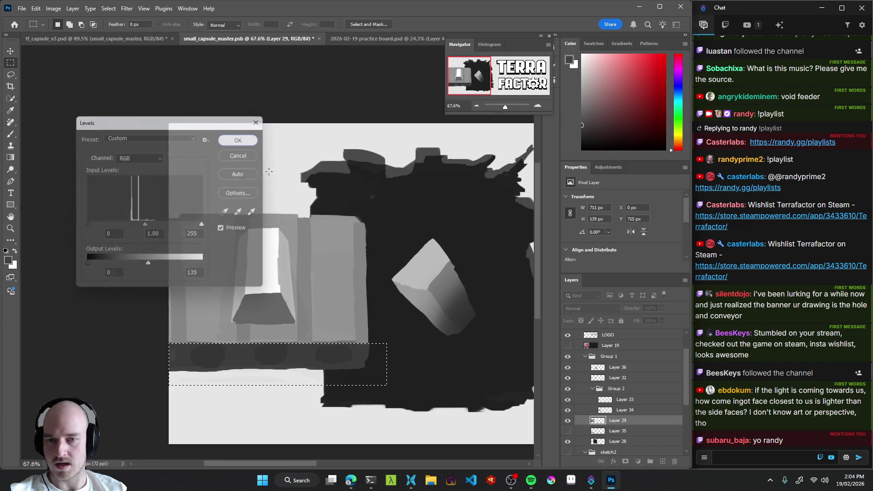
{"action": "key", "text": "ctrl+d"}
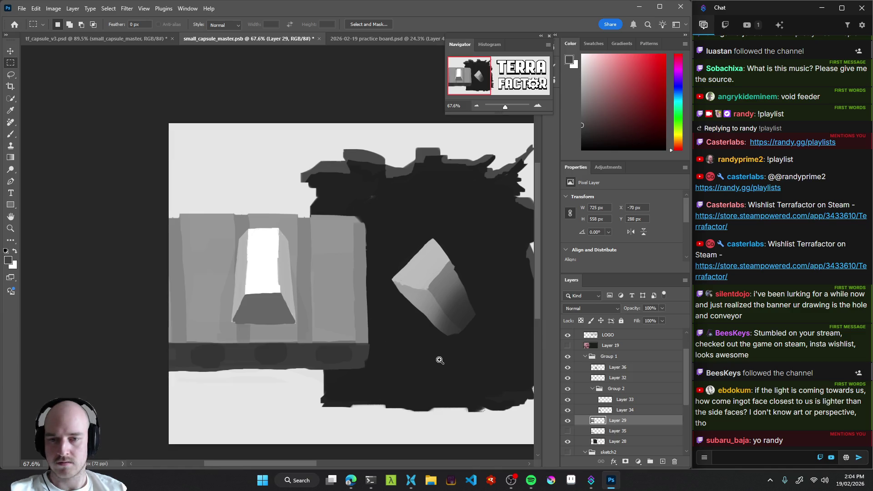
{"action": "scroll", "coordinate": [440, 360], "scroll_direction": "down", "scroll_amount": 5}
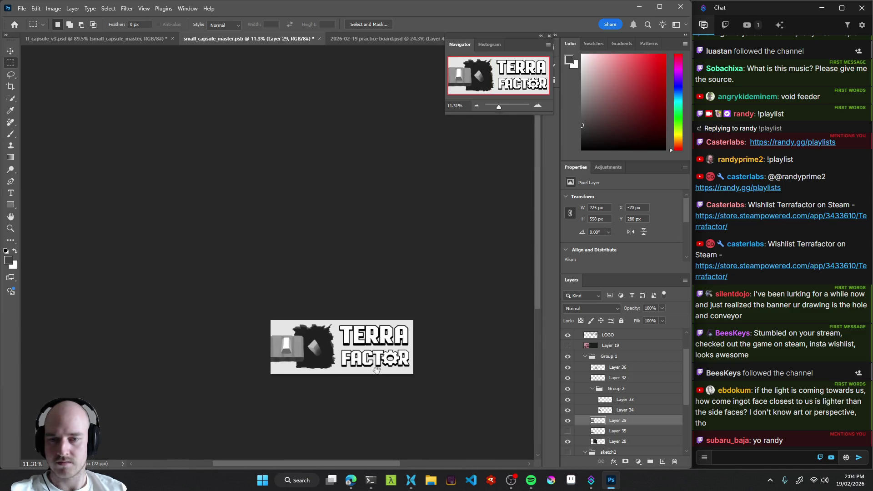
{"action": "scroll", "coordinate": [370, 369], "scroll_direction": "up", "scroll_amount": 8}
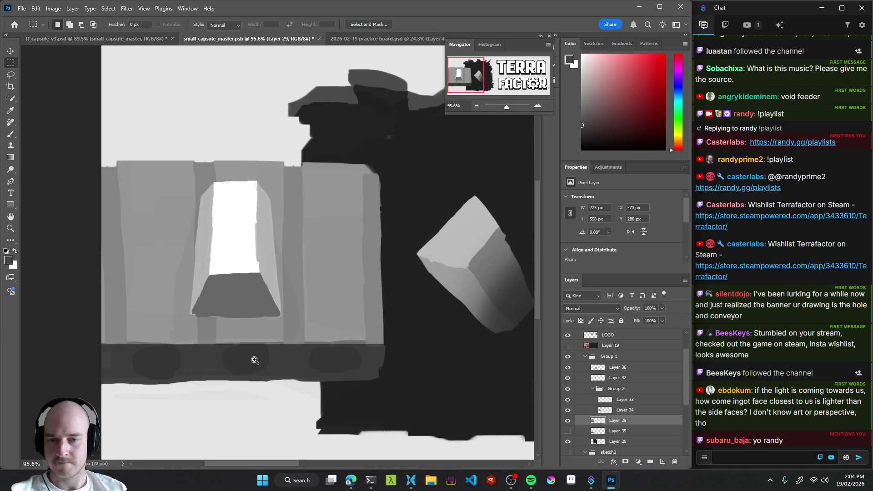
Try a darker blob in the left wheel recess and undo it.
{"action": "key", "text": "b"}
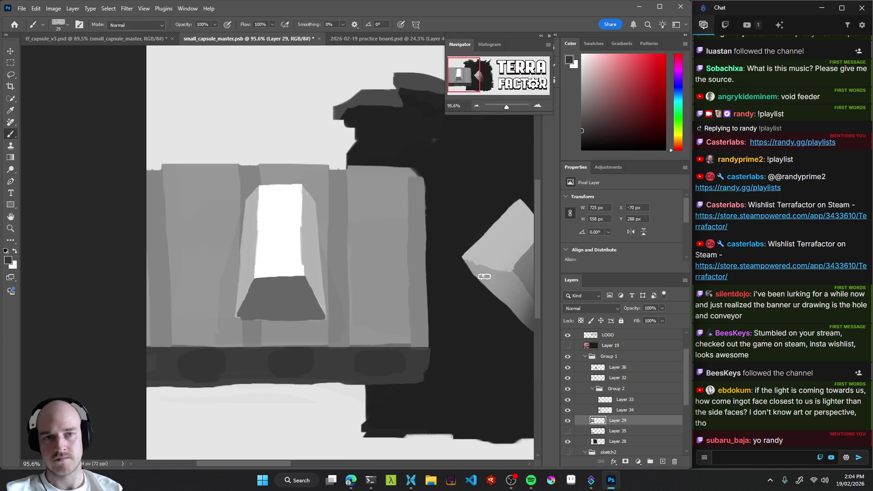
{"action": "left_click", "coordinate": [582, 139]}
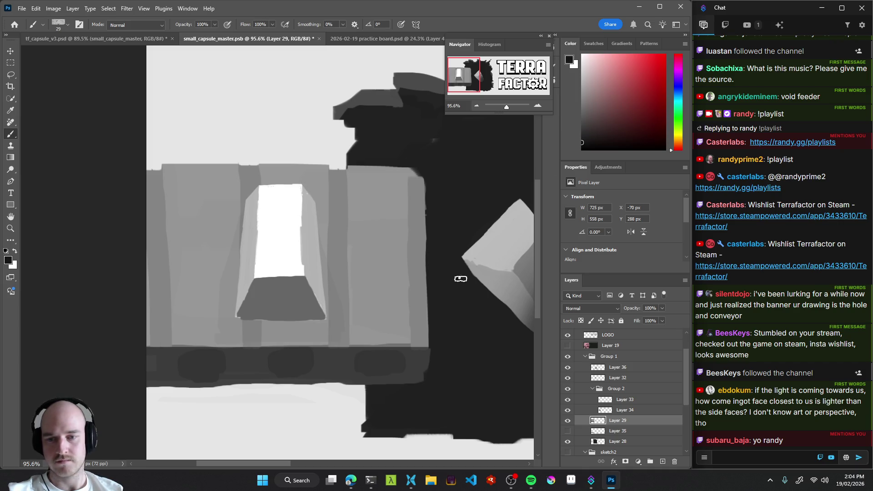
{"action": "mouse_move", "coordinate": [198, 366]}
{"action": "left_mouse_down"}
{"action": "mouse_move", "coordinate": [212, 364]}
{"action": "mouse_move", "coordinate": [196, 374]}
{"action": "mouse_move", "coordinate": [203, 367]}
{"action": "mouse_move", "coordinate": [220, 372]}
{"action": "left_mouse_up"}
{"action": "key", "text": "ctrl+z"}
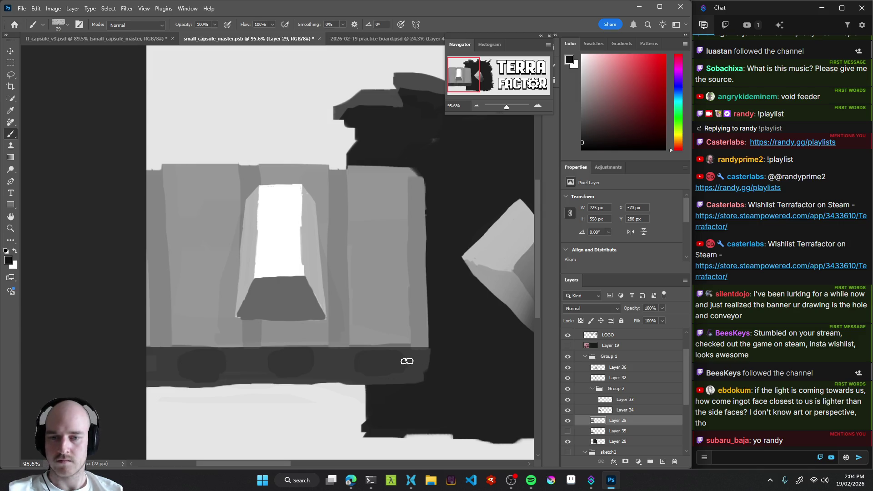
{"action": "mouse_move", "coordinate": [403, 380]}
{"action": "left_mouse_down"}
{"action": "mouse_move", "coordinate": [317, 400]}
{"action": "mouse_move", "coordinate": [373, 404]}
{"action": "left_mouse_up"}
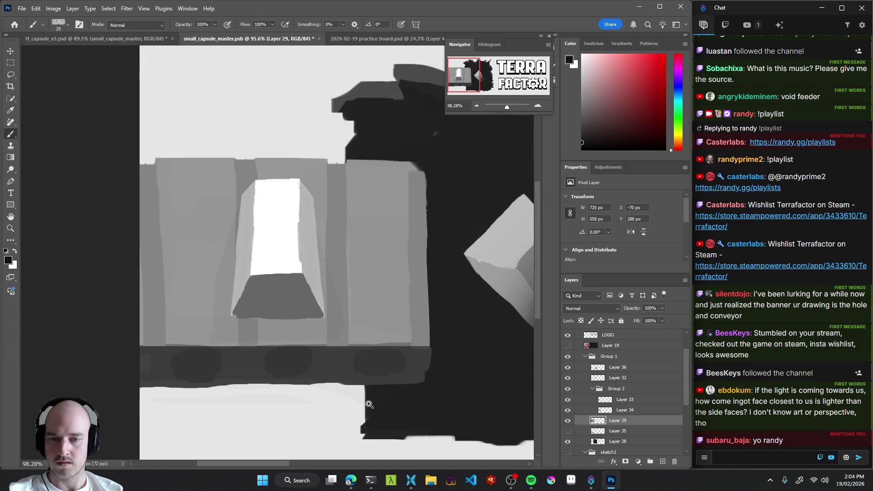
Sample the band grey and paint lighter grey wheels into the left, middle and right recesses.
{"action": "left_click", "coordinate": [301, 358], "text": "alt"}
{"action": "left_click_drag", "start_coordinate": [584, 126], "coordinate": [574, 120]}
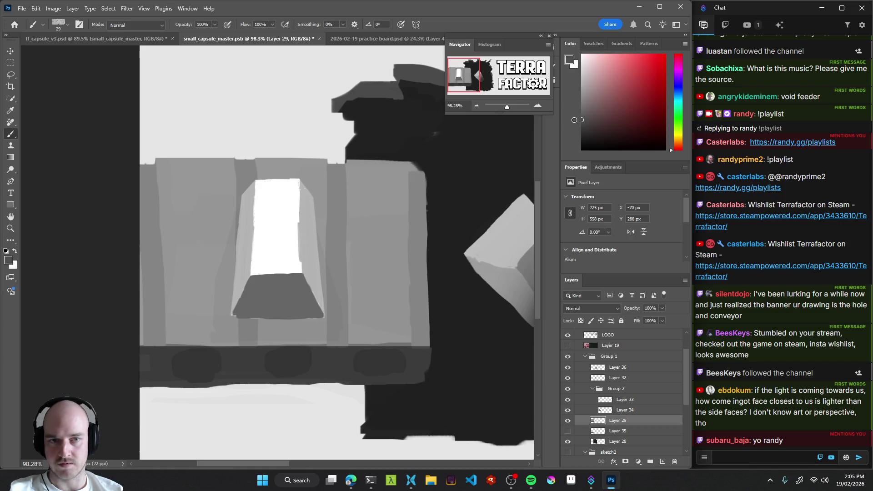
{"action": "mouse_move", "coordinate": [187, 369]}
{"action": "left_mouse_down"}
{"action": "mouse_move", "coordinate": [195, 368]}
{"action": "mouse_move", "coordinate": [185, 362]}
{"action": "mouse_move", "coordinate": [209, 366]}
{"action": "left_mouse_up"}
{"action": "left_click_drag", "start_coordinate": [285, 363], "coordinate": [290, 368]}
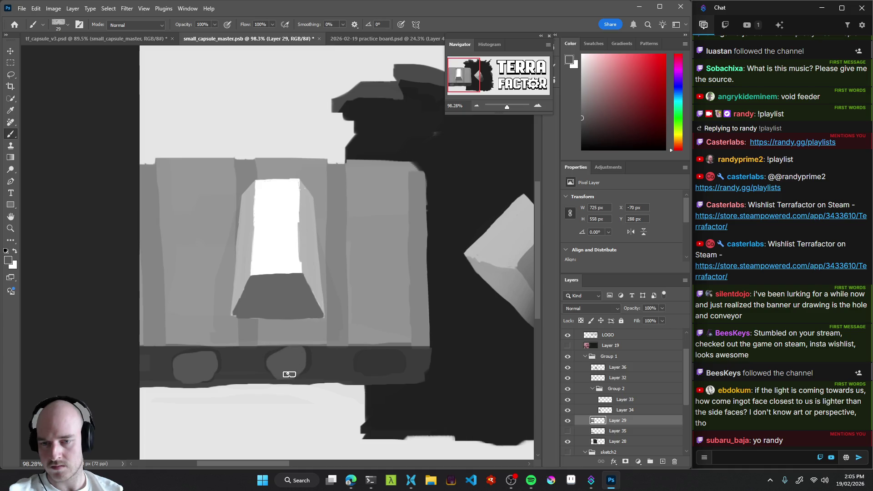
{"action": "mouse_move", "coordinate": [387, 369]}
{"action": "left_mouse_down"}
{"action": "mouse_move", "coordinate": [368, 364]}
{"action": "mouse_move", "coordinate": [388, 358]}
{"action": "mouse_move", "coordinate": [385, 375]}
{"action": "mouse_move", "coordinate": [322, 398]}
{"action": "left_mouse_up"}
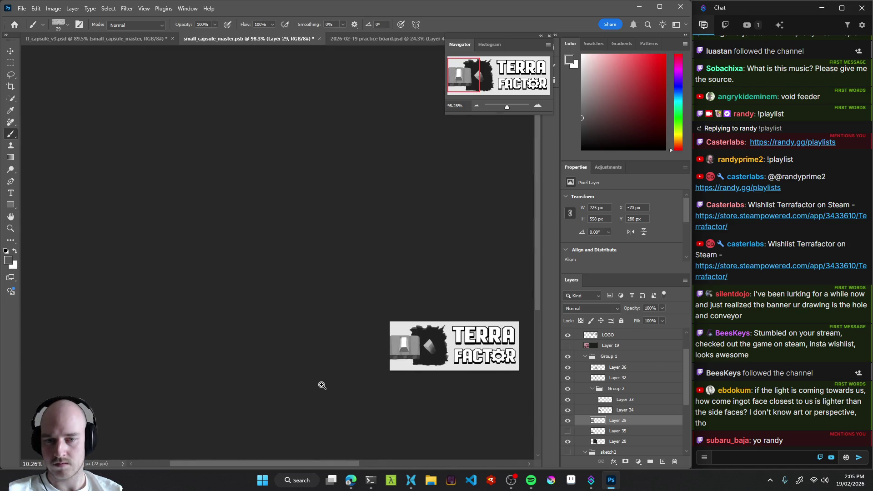
{"action": "left_click_drag", "start_coordinate": [373, 390], "coordinate": [370, 379]}
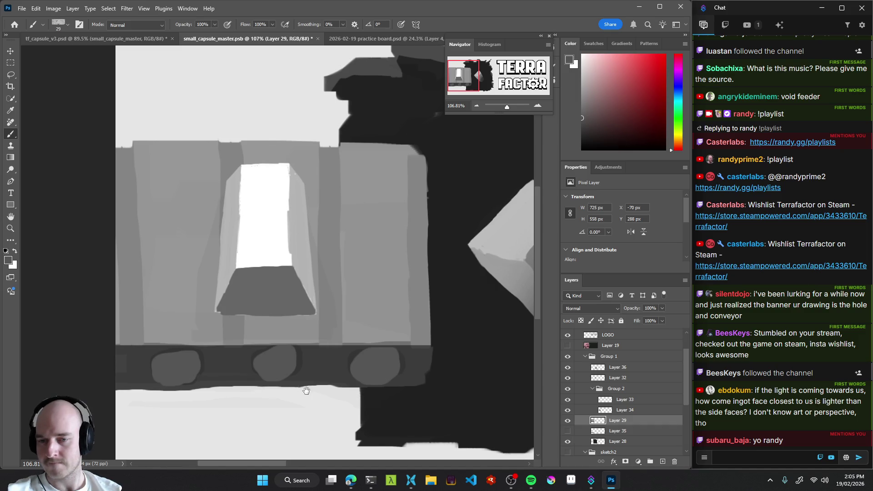
{"action": "scroll", "coordinate": [333, 389], "scroll_direction": "down", "scroll_amount": 3}
{"action": "left_click_drag", "start_coordinate": [593, 113], "coordinate": [571, 105]}
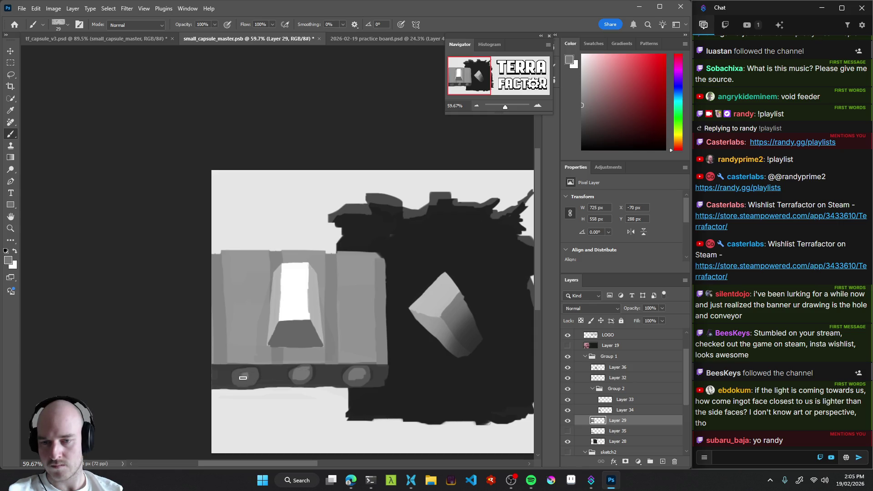
{"action": "left_click_drag", "start_coordinate": [351, 389], "coordinate": [273, 408]}
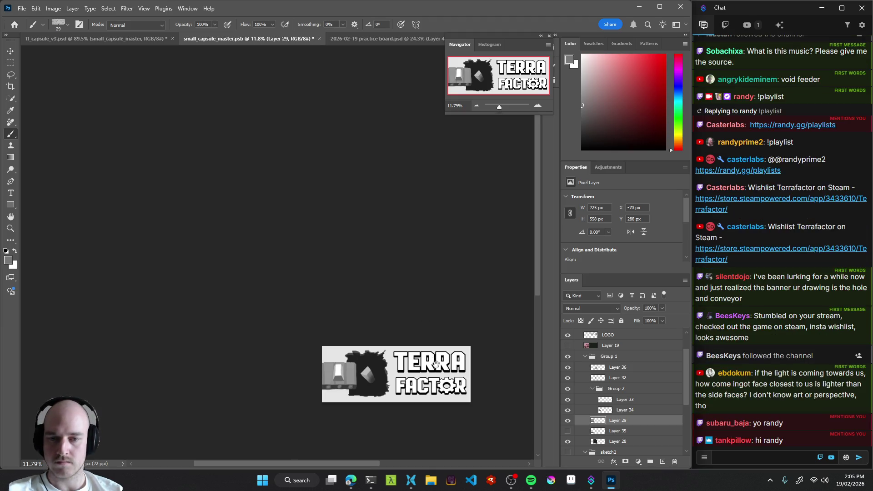
Darken the underside of the left wheel with a grey sampled from the band.
{"action": "scroll", "coordinate": [327, 386], "scroll_direction": "up", "scroll_amount": 10}
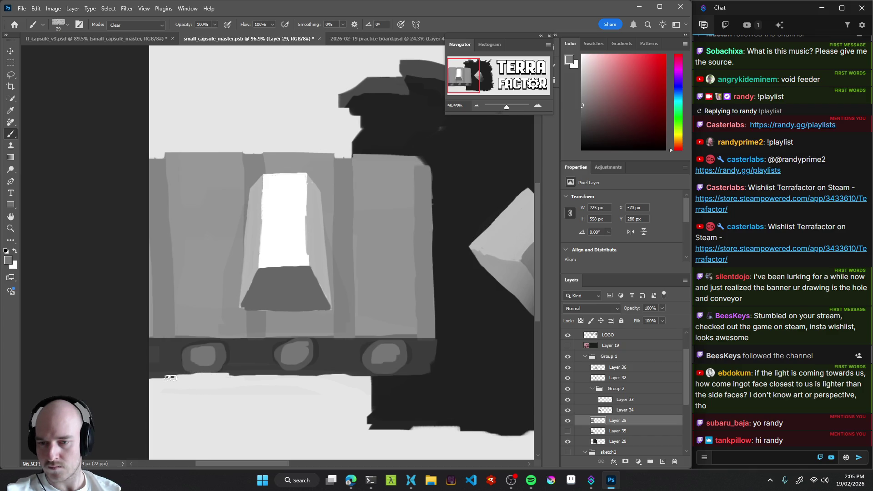
{"action": "left_click", "coordinate": [194, 368], "text": "alt"}
{"action": "mouse_move", "coordinate": [216, 369]}
{"action": "left_mouse_down"}
{"action": "mouse_move", "coordinate": [185, 362]}
{"action": "mouse_move", "coordinate": [210, 375]}
{"action": "mouse_move", "coordinate": [208, 357]}
{"action": "mouse_move", "coordinate": [191, 364]}
{"action": "left_mouse_up"}
{"action": "left_click", "coordinate": [208, 357], "text": "alt"}
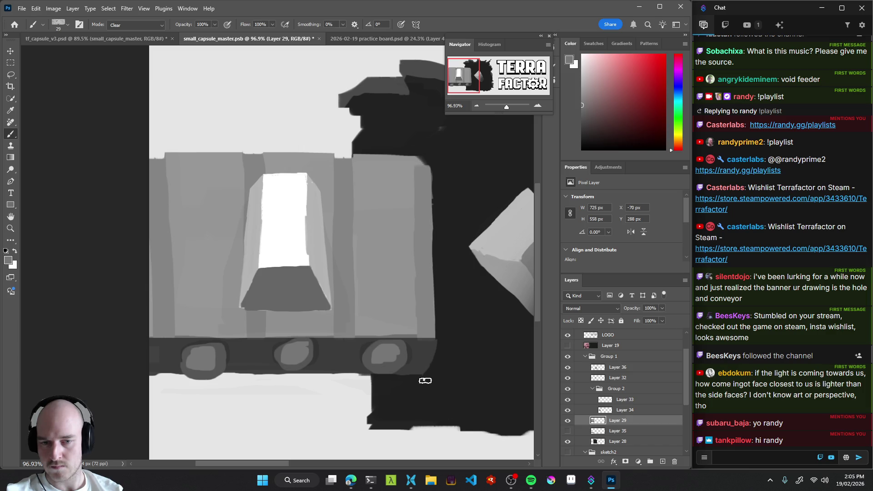
Return the brush to Normal mode and round off the band's bottom-right corner.
{"action": "key", "text": "shift+alt+n"}
{"action": "left_click", "coordinate": [428, 353], "text": "alt"}
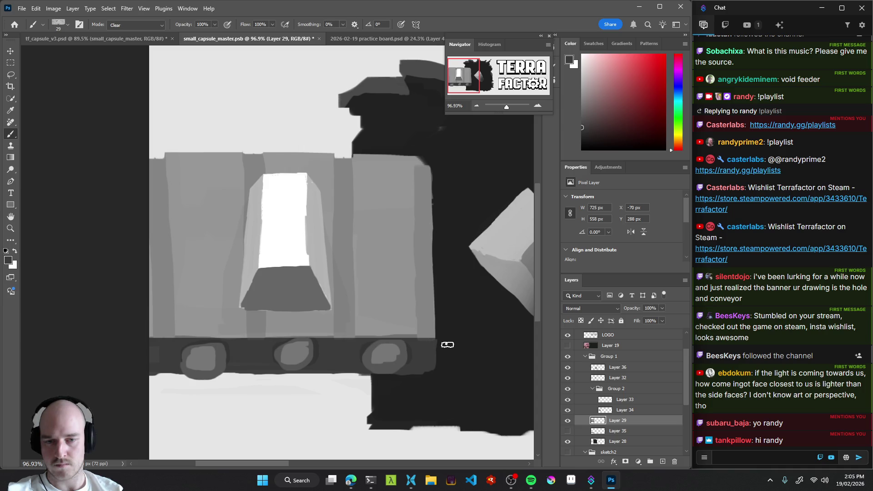
{"action": "left_click_drag", "start_coordinate": [434, 365], "coordinate": [406, 379]}
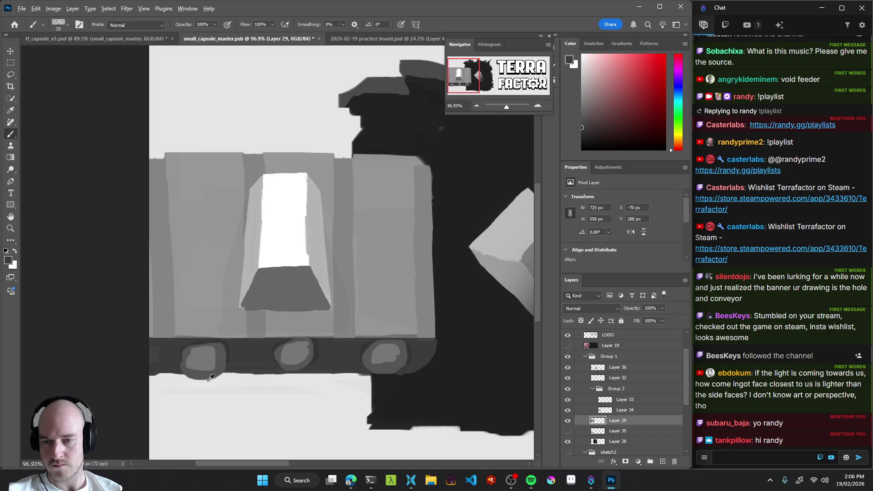
Lighten the middle wheel's face and shade around the right wheel's lower edge.
{"action": "left_click", "coordinate": [294, 367], "text": "alt"}
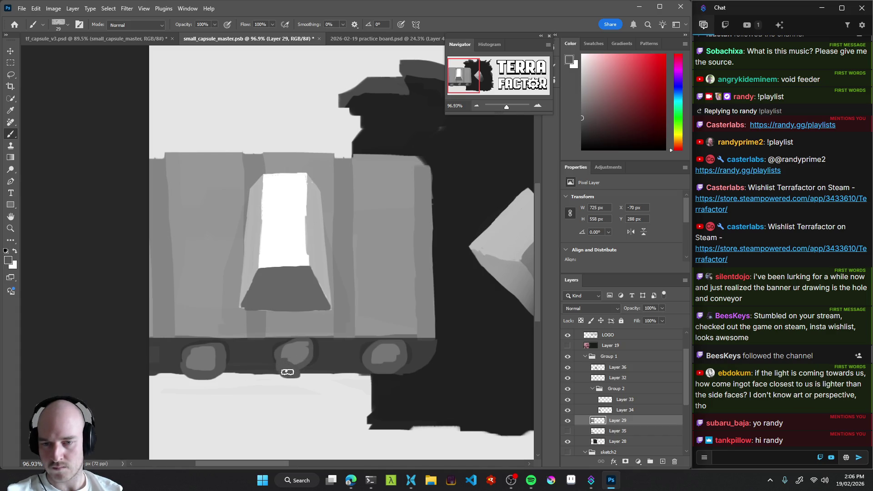
{"action": "left_click", "coordinate": [298, 350], "text": "alt"}
{"action": "left_click_drag", "start_coordinate": [281, 357], "coordinate": [298, 359]}
{"action": "left_click", "coordinate": [376, 358], "text": "alt"}
{"action": "mouse_move", "coordinate": [370, 356]}
{"action": "left_mouse_down"}
{"action": "mouse_move", "coordinate": [388, 376]}
{"action": "mouse_move", "coordinate": [404, 367]}
{"action": "left_mouse_up"}
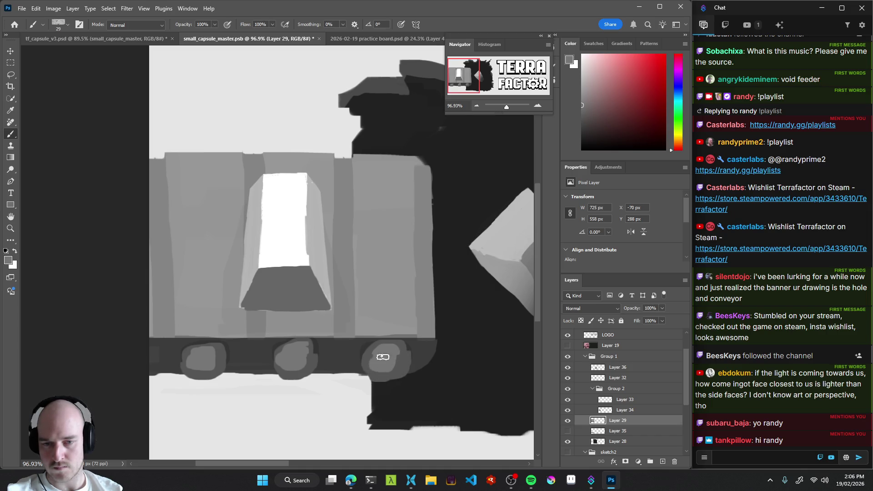
{"action": "scroll", "coordinate": [396, 363], "scroll_direction": "down", "scroll_amount": 5}
{"action": "scroll", "coordinate": [384, 388], "scroll_direction": "right", "scroll_amount": 3}
{"action": "scroll", "coordinate": [375, 400], "scroll_direction": "down", "scroll_amount": 1}
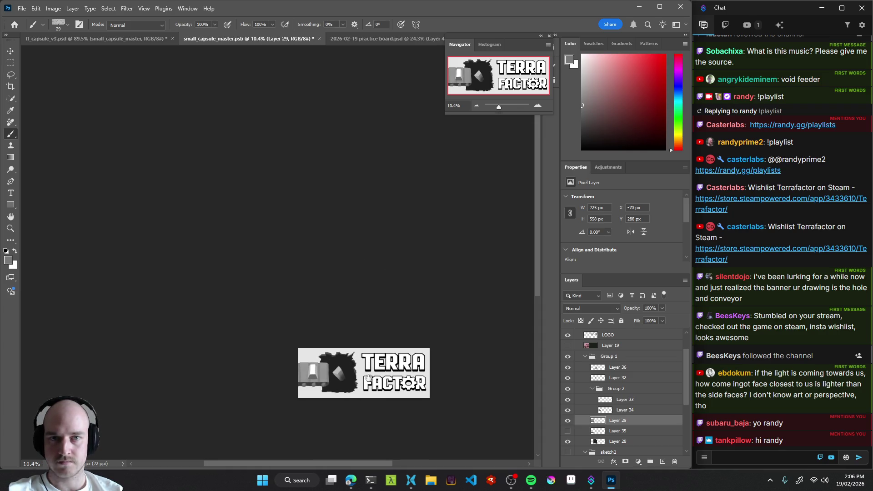
{"action": "scroll", "coordinate": [384, 393], "scroll_direction": "down", "scroll_amount": 1}
{"action": "scroll", "coordinate": [368, 359], "scroll_direction": "right", "scroll_amount": 1}
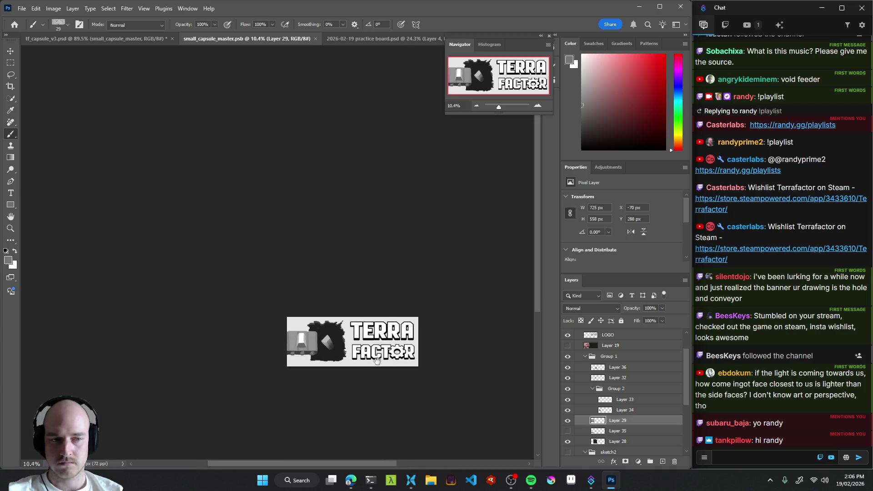
{"action": "scroll", "coordinate": [377, 359], "scroll_direction": "down", "scroll_amount": 1}
{"action": "scroll", "coordinate": [386, 350], "scroll_direction": "right", "scroll_amount": 1}
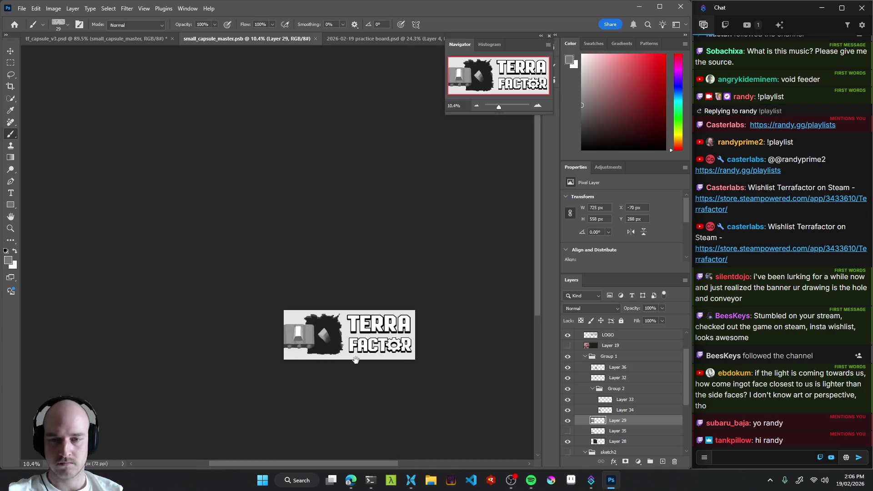
Zoom and pan onto the grey cart on Layer 29 and sample its light grey with the Brush.
{"action": "left_click_drag", "start_coordinate": [325, 358], "coordinate": [335, 335]}
{"action": "key", "text": "v"}
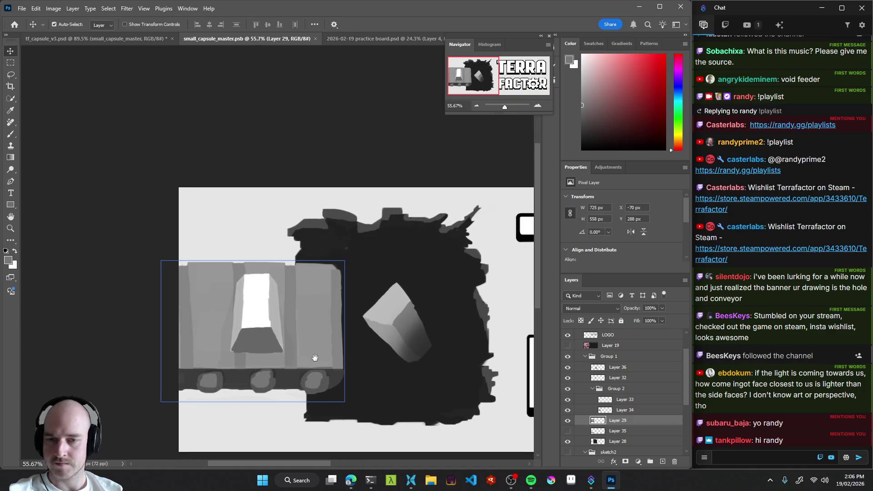
{"action": "scroll", "coordinate": [314, 359], "scroll_direction": "left", "scroll_amount": 1}
{"action": "scroll", "coordinate": [347, 317], "scroll_direction": "up", "scroll_amount": 2}
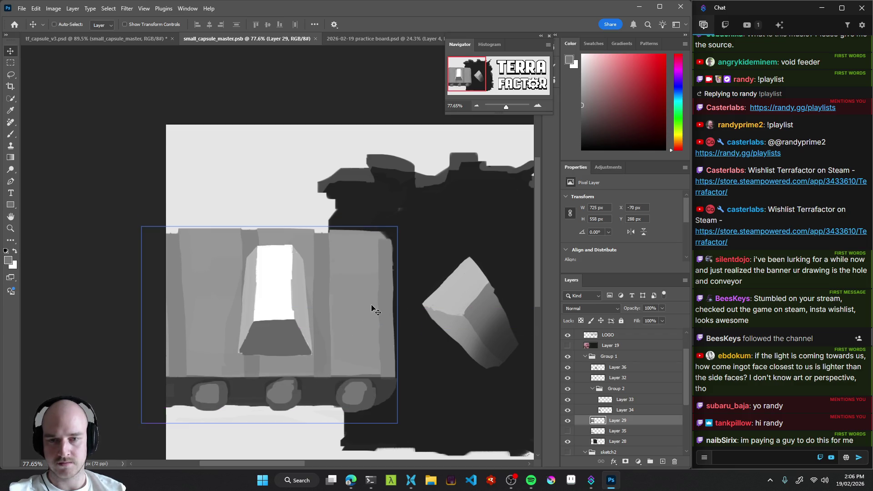
{"action": "scroll", "coordinate": [358, 280], "scroll_direction": "down", "scroll_amount": 3}
{"action": "scroll", "coordinate": [366, 291], "scroll_direction": "right", "scroll_amount": 3}
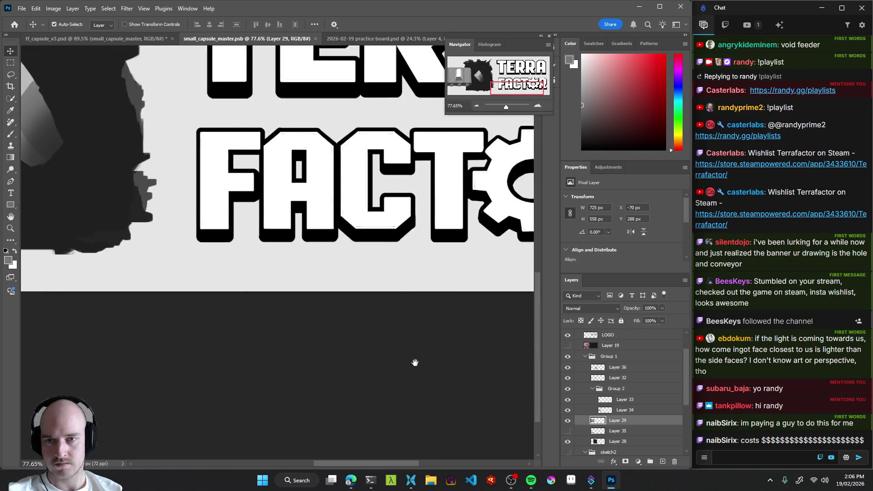
{"action": "scroll", "coordinate": [420, 304], "scroll_direction": "left", "scroll_amount": 3}
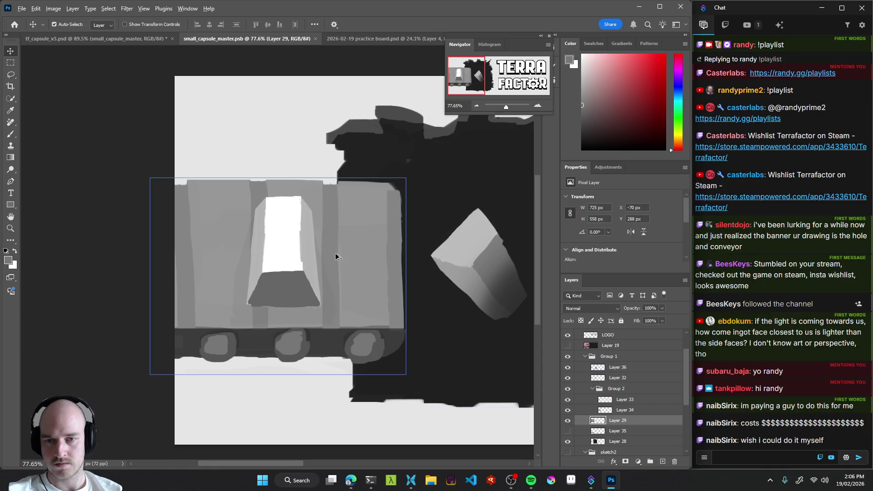
{"action": "left_click", "coordinate": [634, 432]}
{"action": "left_click", "coordinate": [627, 423]}
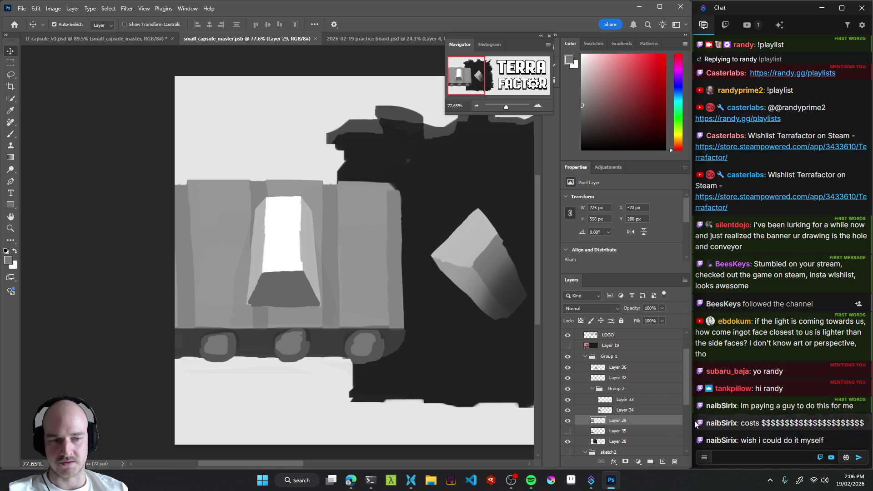
{"action": "mouse_move", "coordinate": [432, 287]}
{"action": "left_mouse_down"}
{"action": "mouse_move", "coordinate": [376, 298]}
{"action": "mouse_move", "coordinate": [327, 289]}
{"action": "mouse_move", "coordinate": [364, 287]}
{"action": "left_mouse_up"}
{"action": "key", "text": "b"}
{"action": "left_click", "coordinate": [327, 207], "text": "alt"}
Paint a darker grey stripe on the cart, darken its left edge, and add a light stroke down the block edge.
{"action": "left_click", "coordinate": [581, 111]}
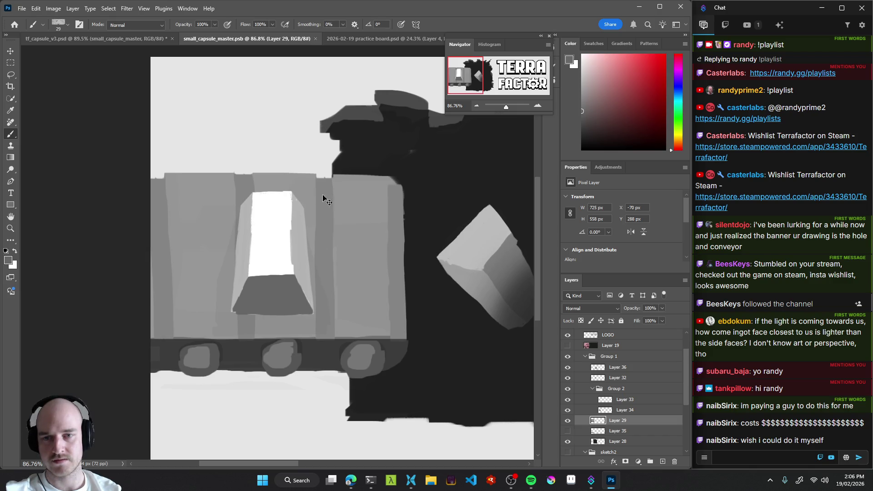
{"action": "mouse_move", "coordinate": [322, 184]}
{"action": "left_mouse_down"}
{"action": "mouse_move", "coordinate": [331, 207]}
{"action": "mouse_move", "coordinate": [321, 312]}
{"action": "mouse_move", "coordinate": [320, 273]}
{"action": "mouse_move", "coordinate": [323, 335]}
{"action": "mouse_move", "coordinate": [329, 306]}
{"action": "mouse_move", "coordinate": [324, 319]}
{"action": "left_mouse_up"}
{"action": "mouse_move", "coordinate": [164, 183]}
{"action": "left_mouse_down"}
{"action": "mouse_move", "coordinate": [156, 259]}
{"action": "mouse_move", "coordinate": [150, 230]}
{"action": "mouse_move", "coordinate": [155, 324]}
{"action": "left_mouse_up"}
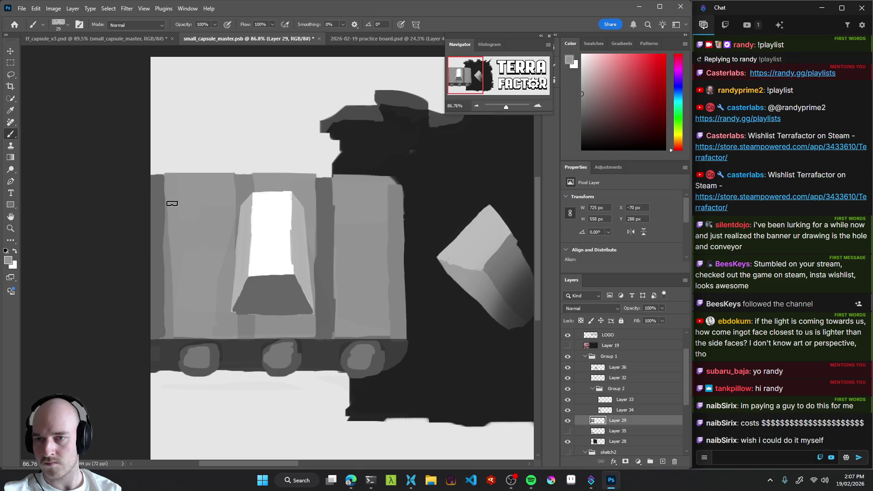
{"action": "left_click", "coordinate": [157, 252], "text": "alt"}
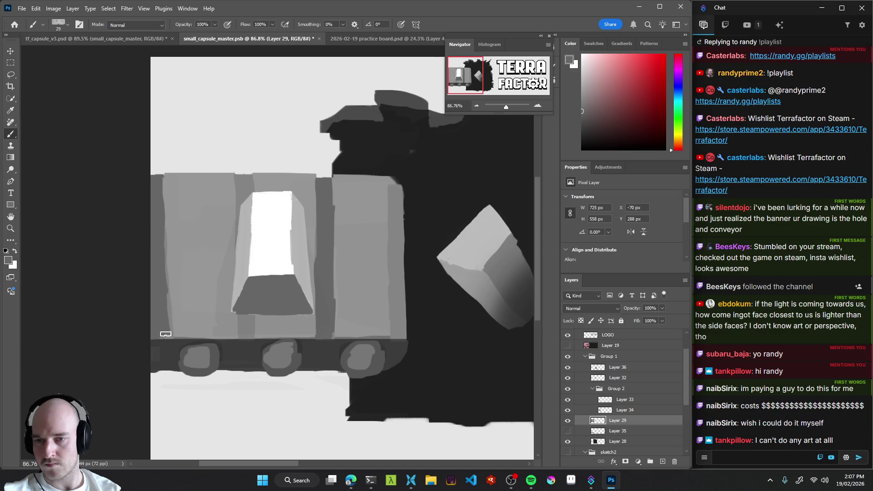
{"action": "left_click", "coordinate": [168, 269], "text": "alt"}
{"action": "left_click_drag", "start_coordinate": [168, 272], "coordinate": [171, 330]}
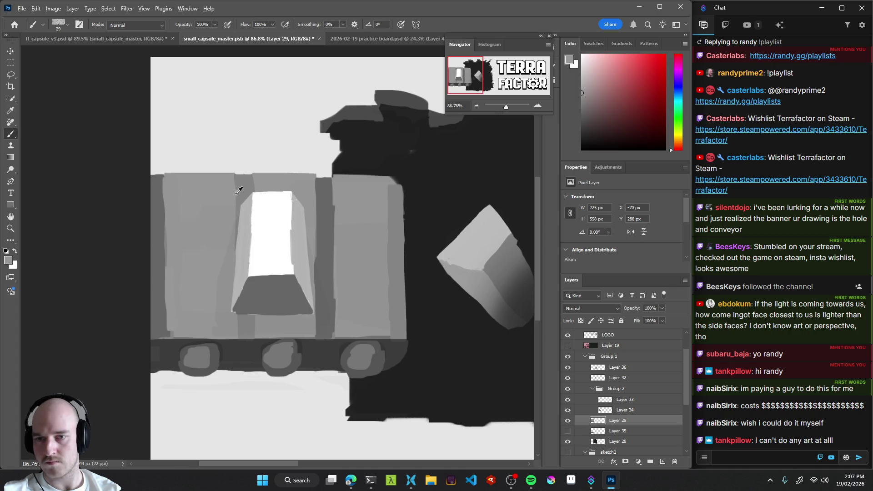
Add dark shading beside the window, cap its top with light grey, and darken the trapezoid's lower-left edge.
{"action": "left_click", "coordinate": [305, 194], "text": "alt"}
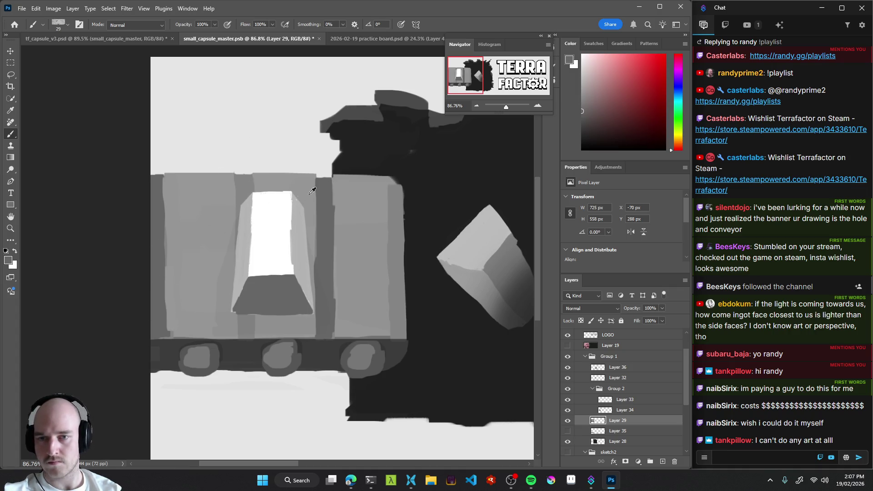
{"action": "mouse_move", "coordinate": [252, 193]}
{"action": "left_mouse_down"}
{"action": "mouse_move", "coordinate": [240, 179]}
{"action": "mouse_move", "coordinate": [239, 202]}
{"action": "mouse_move", "coordinate": [248, 202]}
{"action": "mouse_move", "coordinate": [240, 325]}
{"action": "mouse_move", "coordinate": [248, 310]}
{"action": "mouse_move", "coordinate": [253, 318]}
{"action": "left_mouse_up"}
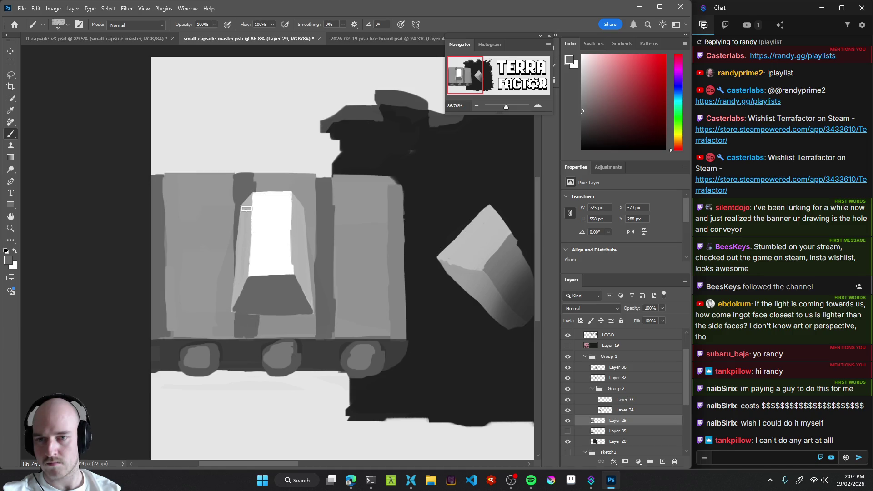
{"action": "left_click", "coordinate": [269, 188], "text": "alt"}
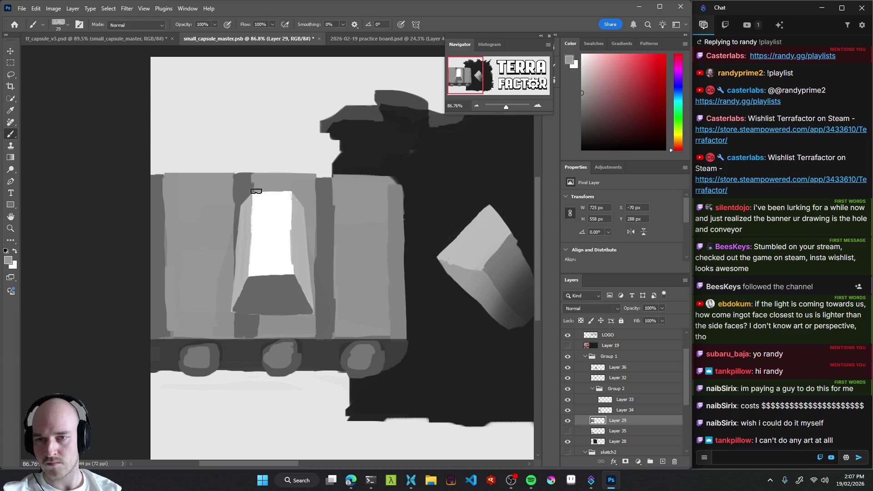
{"action": "left_click_drag", "start_coordinate": [232, 175], "coordinate": [227, 244]}
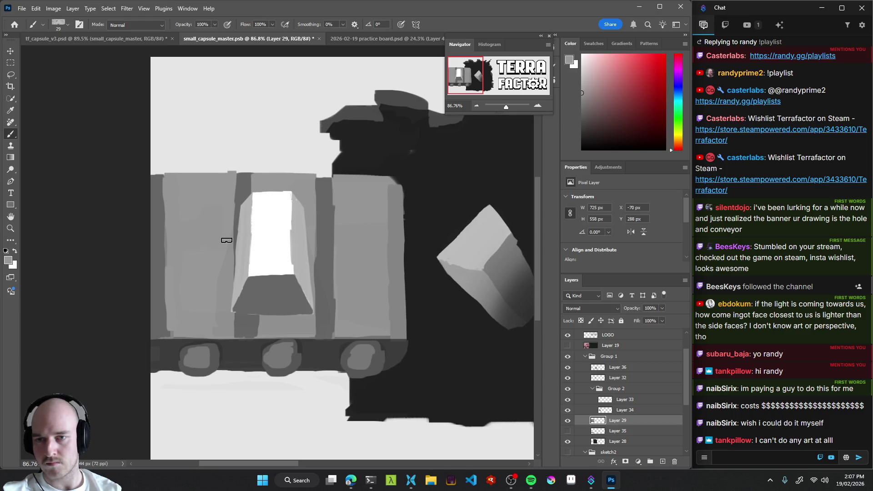
{"action": "mouse_move", "coordinate": [393, 285]}
{"action": "left_mouse_down"}
{"action": "mouse_move", "coordinate": [291, 333]}
{"action": "mouse_move", "coordinate": [313, 326]}
{"action": "mouse_move", "coordinate": [334, 361]}
{"action": "left_mouse_up"}
{"action": "left_click_drag", "start_coordinate": [263, 351], "coordinate": [296, 365]}
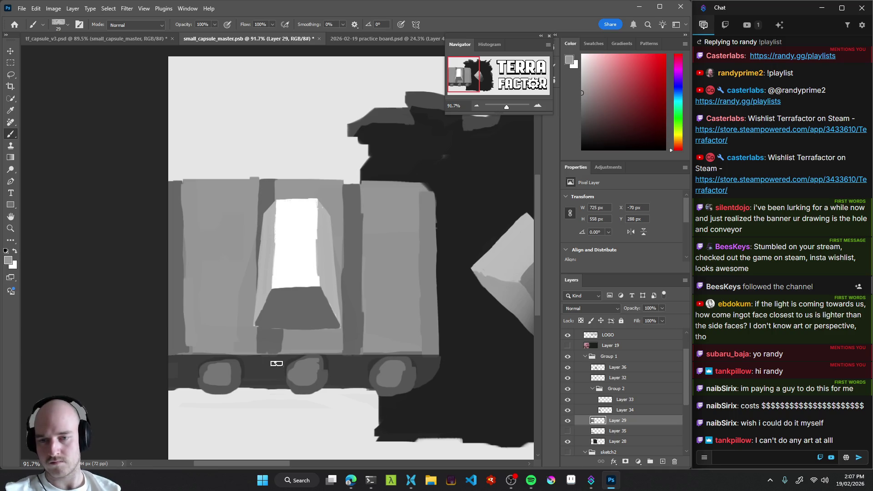
{"action": "key", "text": "v"}
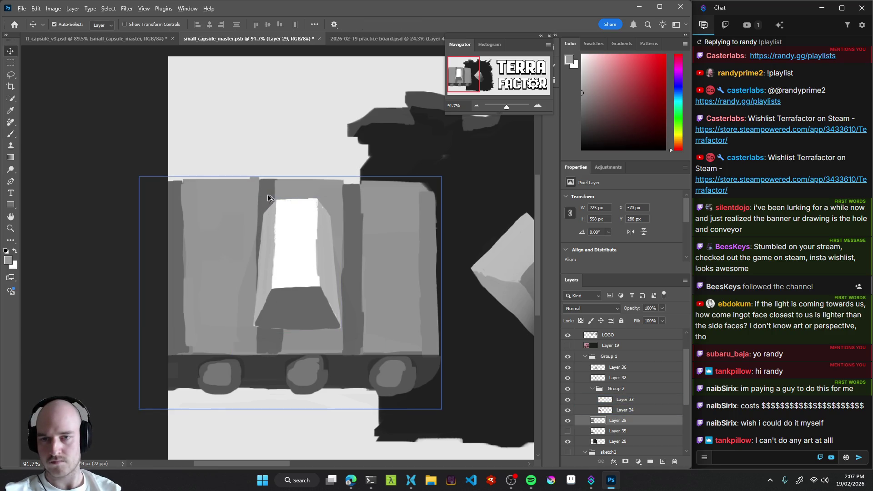
{"action": "key", "text": "b"}
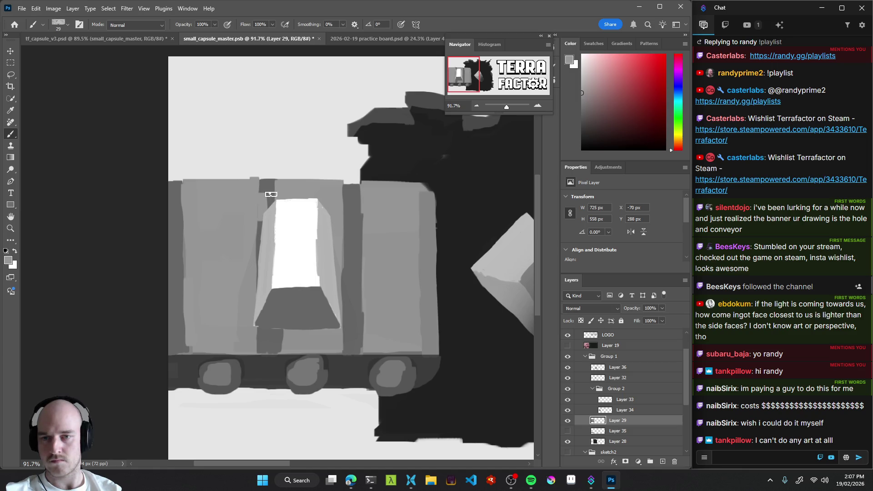
{"action": "left_click", "coordinate": [264, 193], "text": "alt"}
{"action": "left_click_drag", "start_coordinate": [261, 241], "coordinate": [257, 346]}
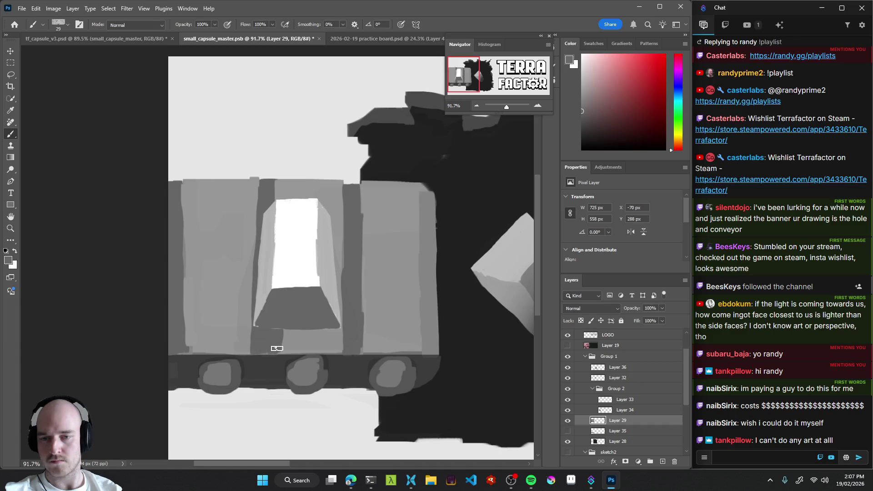
Move the window shape layer to re-centre it on the cart.
{"action": "key", "text": "v"}
{"action": "left_click", "coordinate": [303, 285]}
{"action": "mouse_move", "coordinate": [303, 285]}
{"action": "left_mouse_down"}
{"action": "mouse_move", "coordinate": [318, 279]}
{"action": "mouse_move", "coordinate": [331, 286]}
{"action": "left_mouse_up"}
{"action": "scroll", "coordinate": [302, 329], "scroll_direction": "down", "scroll_amount": 5}
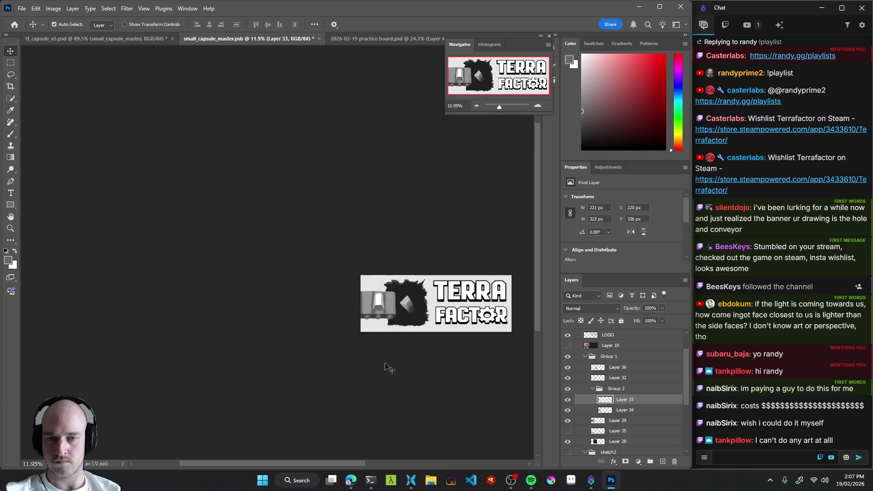
{"action": "scroll", "coordinate": [406, 319], "scroll_direction": "up", "scroll_amount": 1}
{"action": "scroll", "coordinate": [406, 319], "scroll_direction": "up", "scroll_amount": 4}
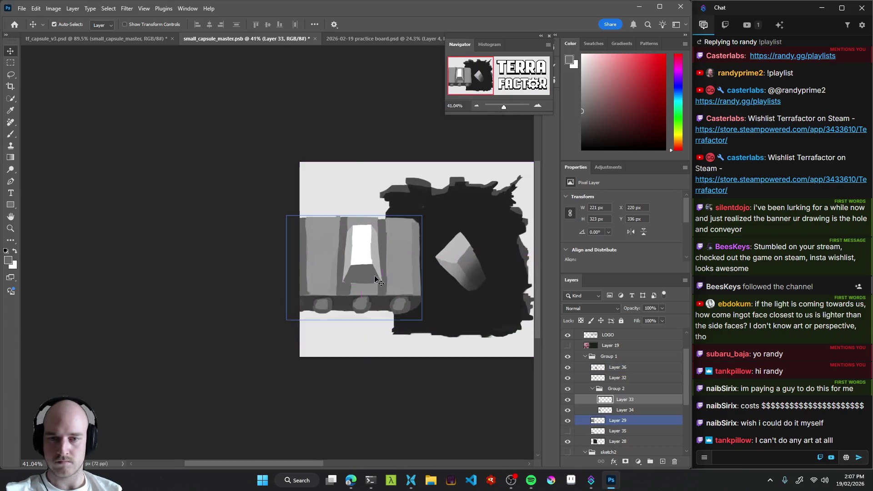
{"action": "mouse_move", "coordinate": [383, 272]}
{"action": "left_mouse_down"}
{"action": "mouse_move", "coordinate": [375, 245]}
{"action": "mouse_move", "coordinate": [388, 245]}
{"action": "mouse_move", "coordinate": [369, 263]}
{"action": "left_mouse_up"}
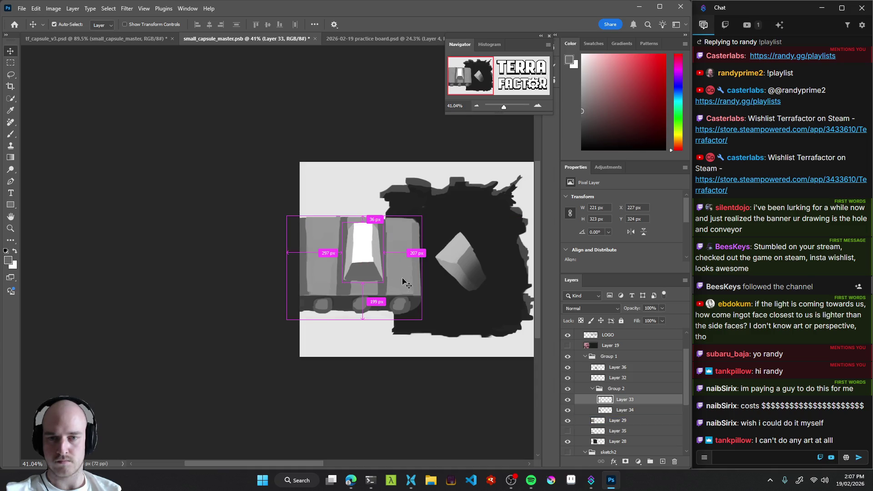
{"action": "scroll", "coordinate": [400, 275], "scroll_direction": "up", "scroll_amount": 3}
{"action": "scroll", "coordinate": [395, 305], "scroll_direction": "up", "scroll_amount": 1}
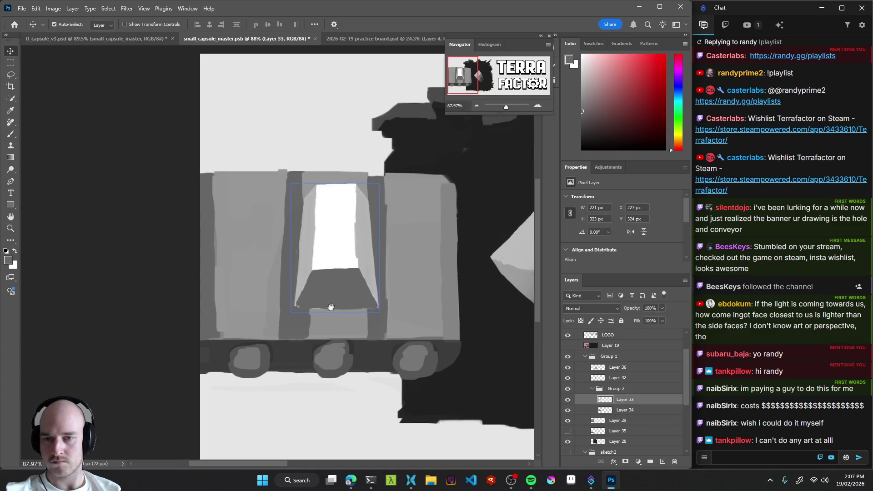
{"action": "key", "text": "b"}
{"action": "left_click", "coordinate": [307, 200], "text": "alt"}
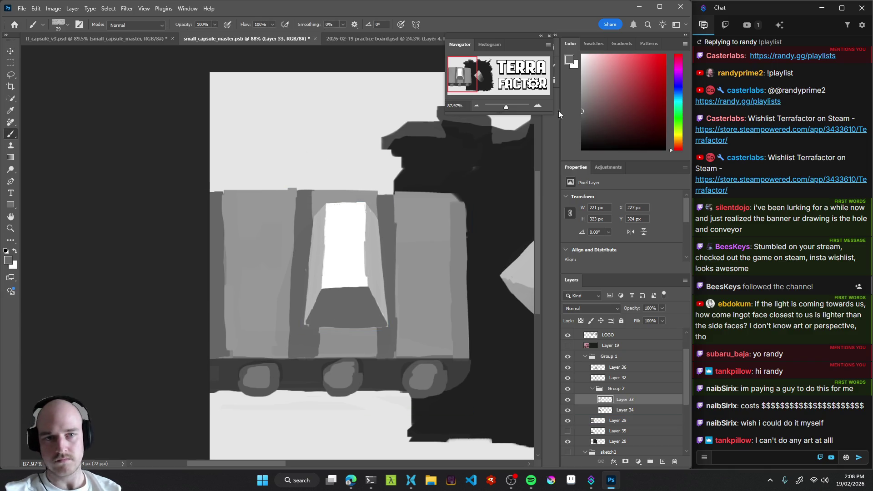
Select the cart body layer and paint lighter grey over the dark column beside the window.
{"action": "left_click", "coordinate": [293, 226], "text": "alt"}
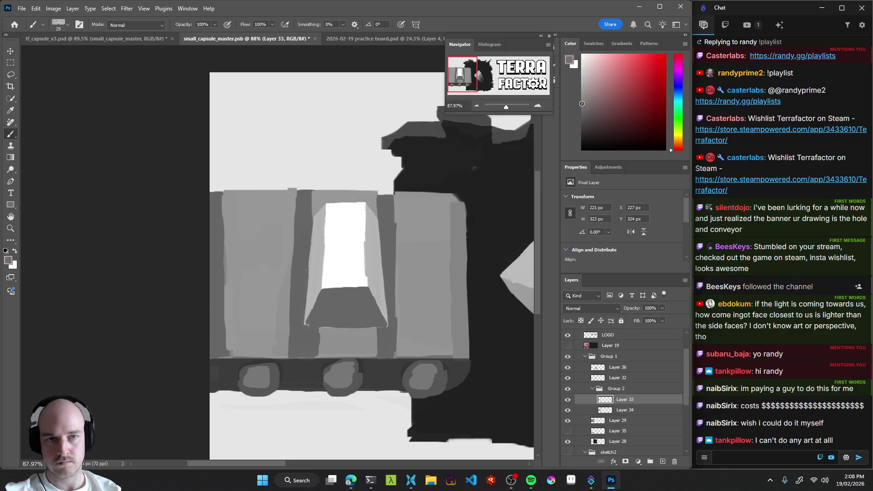
{"action": "mouse_move", "coordinate": [301, 218]}
{"action": "left_mouse_down"}
{"action": "mouse_move", "coordinate": [305, 197]}
{"action": "mouse_move", "coordinate": [303, 231]}
{"action": "left_mouse_up"}
{"action": "key", "text": "ctrl+z"}
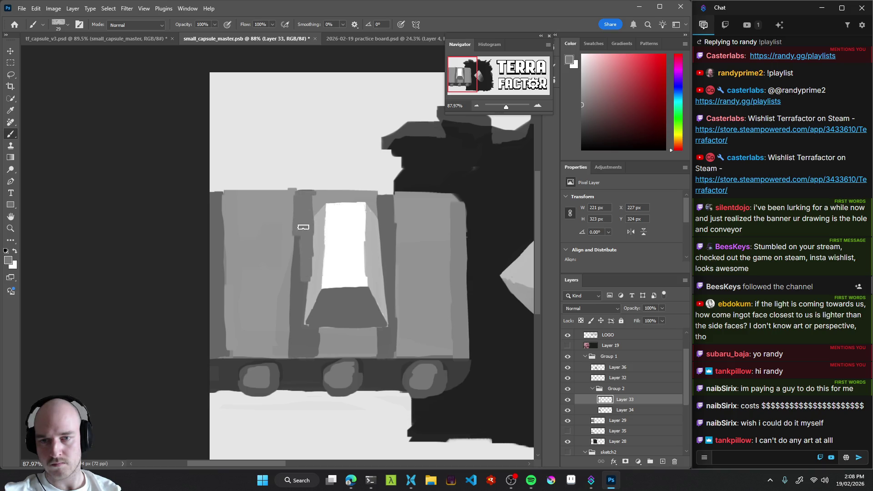
{"action": "key", "text": "v"}
{"action": "left_click", "coordinate": [265, 214]}
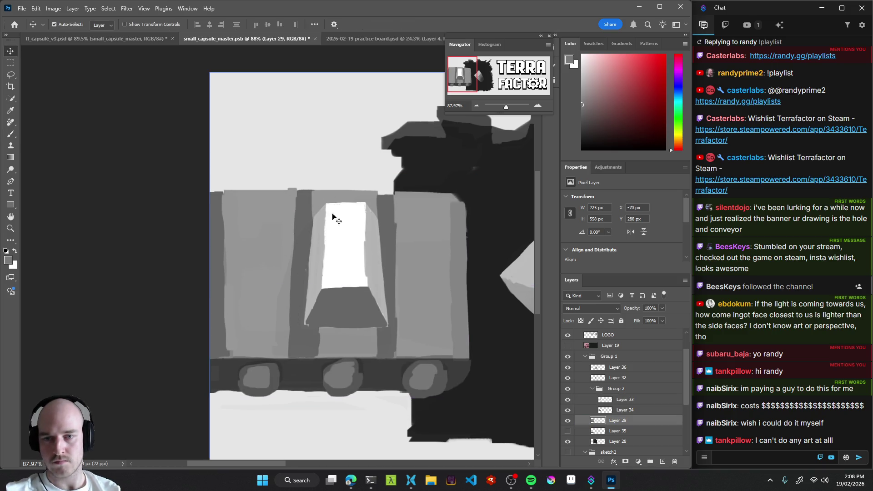
{"action": "key", "text": "b"}
{"action": "mouse_move", "coordinate": [312, 218]}
{"action": "left_mouse_down"}
{"action": "mouse_move", "coordinate": [303, 193]}
{"action": "mouse_move", "coordinate": [294, 357]}
{"action": "mouse_move", "coordinate": [310, 357]}
{"action": "mouse_move", "coordinate": [317, 342]}
{"action": "mouse_move", "coordinate": [302, 335]}
{"action": "left_mouse_up"}
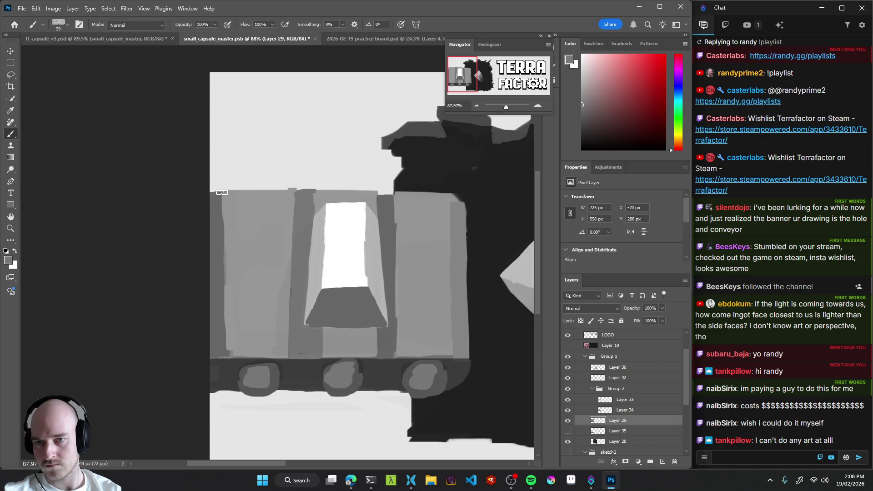
Darken the cart's left edge and lighten the column right of the window opening.
{"action": "mouse_move", "coordinate": [207, 194]}
{"action": "left_mouse_down"}
{"action": "mouse_move", "coordinate": [217, 214]}
{"action": "mouse_move", "coordinate": [214, 275]}
{"action": "mouse_move", "coordinate": [219, 242]}
{"action": "mouse_move", "coordinate": [210, 323]}
{"action": "mouse_move", "coordinate": [220, 351]}
{"action": "mouse_move", "coordinate": [220, 305]}
{"action": "mouse_move", "coordinate": [223, 355]}
{"action": "left_mouse_up"}
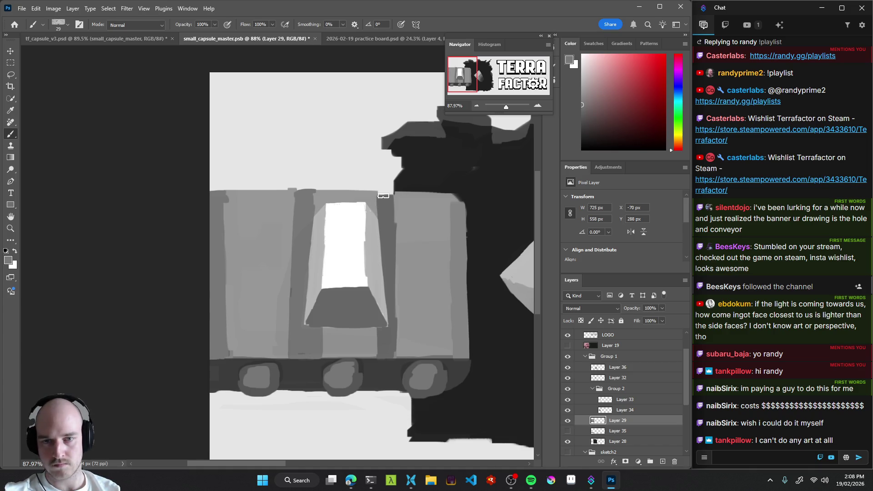
{"action": "mouse_move", "coordinate": [382, 200]}
{"action": "left_mouse_down"}
{"action": "mouse_move", "coordinate": [396, 341]}
{"action": "mouse_move", "coordinate": [378, 346]}
{"action": "mouse_move", "coordinate": [393, 353]}
{"action": "left_mouse_up"}
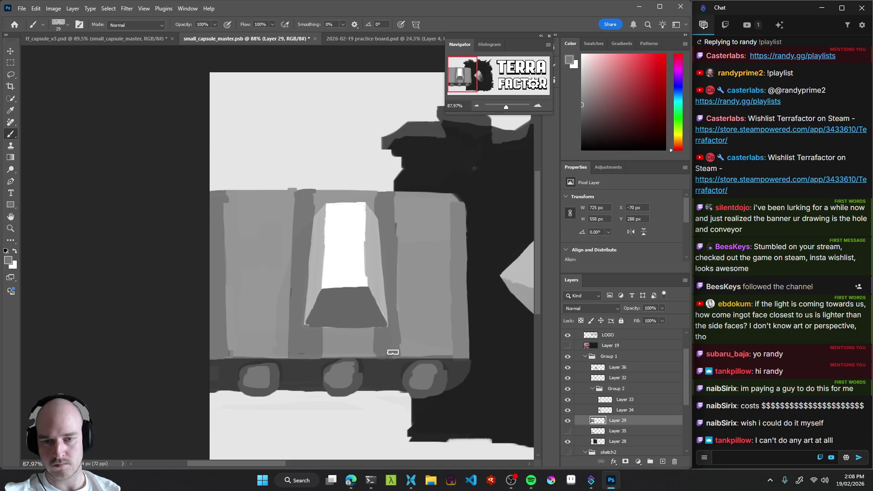
{"action": "left_click", "coordinate": [402, 218], "text": "alt"}
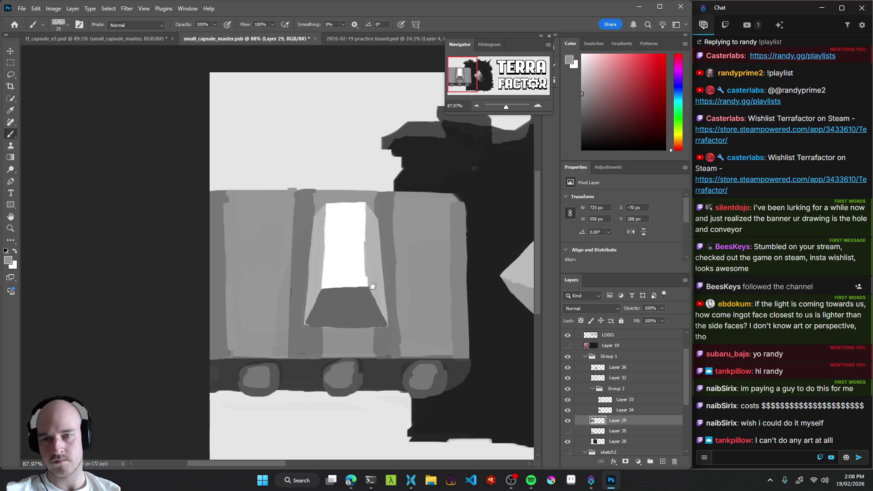
{"action": "left_click_drag", "start_coordinate": [364, 285], "coordinate": [339, 286]}
{"action": "left_click", "coordinate": [197, 205], "text": "alt"}
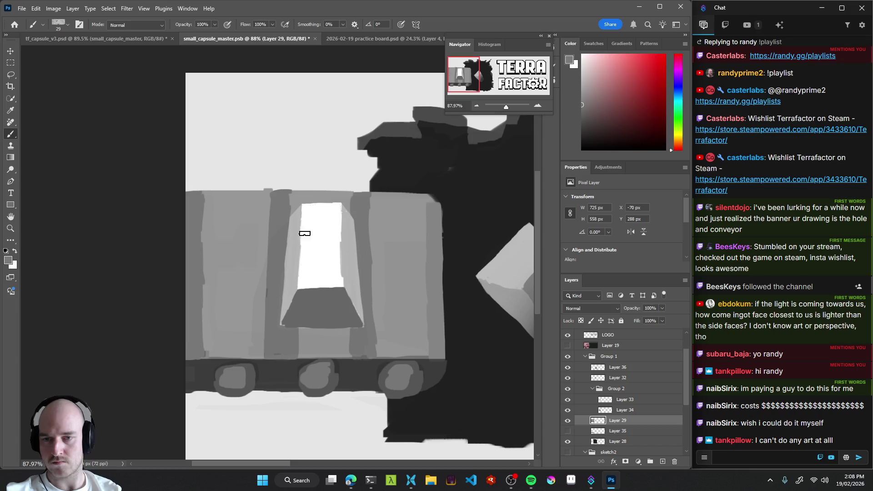
{"action": "scroll", "coordinate": [370, 325], "scroll_direction": "down", "scroll_amount": 6}
{"action": "mouse_move", "coordinate": [429, 320]}
{"action": "left_mouse_down"}
{"action": "mouse_move", "coordinate": [381, 323]}
{"action": "mouse_move", "coordinate": [532, 454]}
{"action": "mouse_move", "coordinate": [384, 306]}
{"action": "mouse_move", "coordinate": [321, 386]}
{"action": "left_mouse_up"}
{"action": "scroll", "coordinate": [384, 306], "scroll_direction": "down", "scroll_amount": 1}
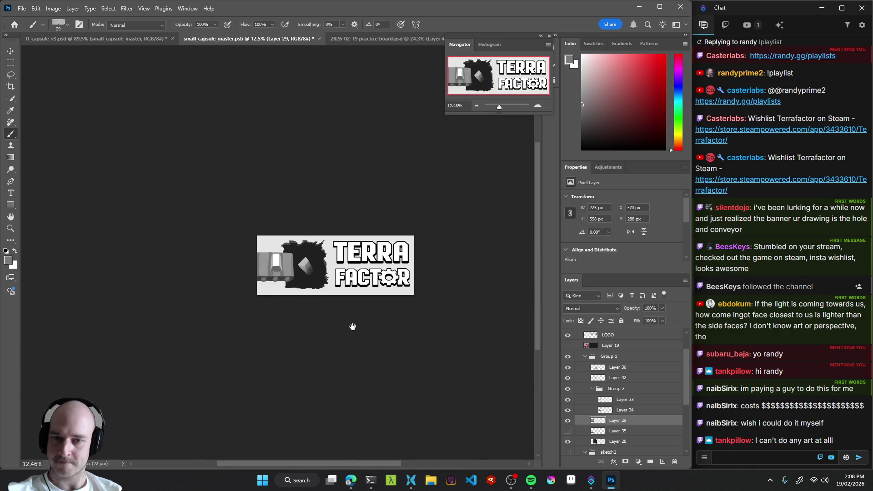
Nudge the dark hole shape, then undo to restore its original position.
{"action": "left_click_drag", "start_coordinate": [356, 325], "coordinate": [321, 322]}
{"action": "scroll", "coordinate": [322, 280], "scroll_direction": "up", "scroll_amount": 3}
{"action": "scroll", "coordinate": [322, 280], "scroll_direction": "up", "scroll_amount": 2}
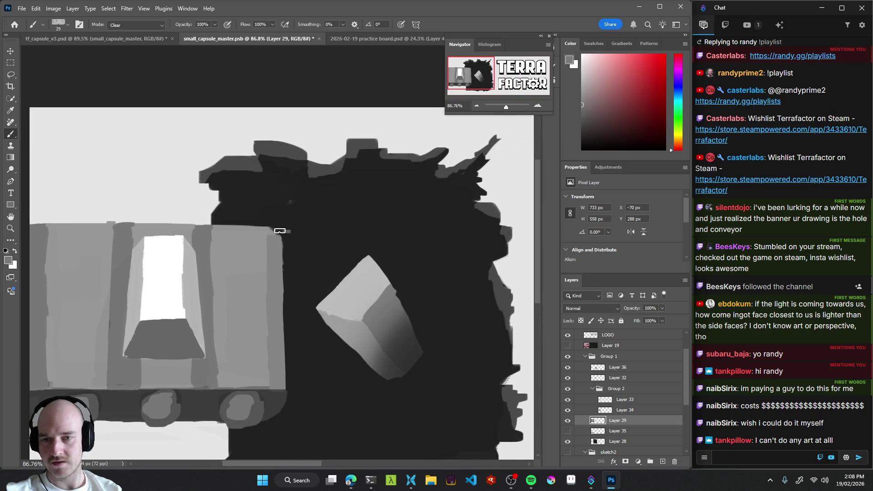
{"action": "left_click_drag", "start_coordinate": [294, 233], "coordinate": [302, 239]}
{"action": "key", "text": "ctrl+z"}
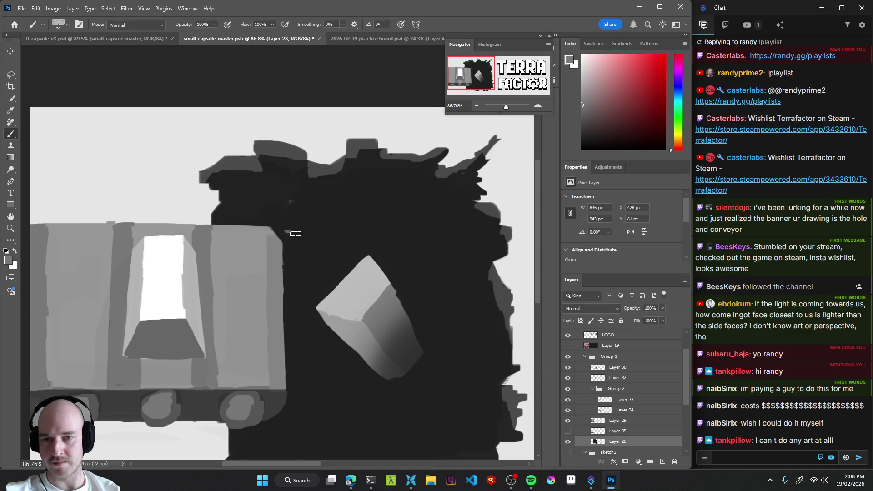
On the conveyor layer, erase the corner speck and trim the top-right corner into a diagonal.
{"action": "key", "text": "v"}
{"action": "left_click", "coordinate": [261, 254]}
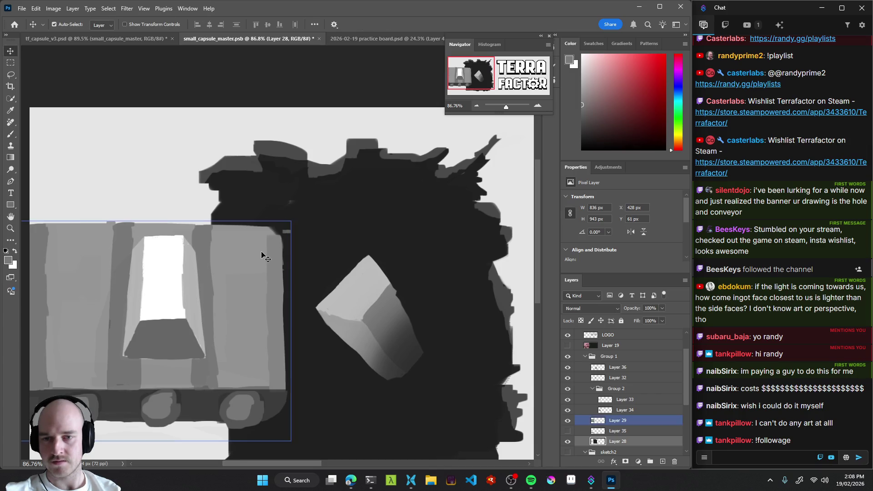
{"action": "key", "text": "b"}
{"action": "left_click", "coordinate": [286, 231]}
{"action": "mouse_move", "coordinate": [270, 229]}
{"action": "left_mouse_down"}
{"action": "mouse_move", "coordinate": [298, 254]}
{"action": "mouse_move", "coordinate": [265, 217]}
{"action": "mouse_move", "coordinate": [266, 225]}
{"action": "left_mouse_up"}
{"action": "scroll", "coordinate": [294, 246], "scroll_direction": "down", "scroll_amount": 10}
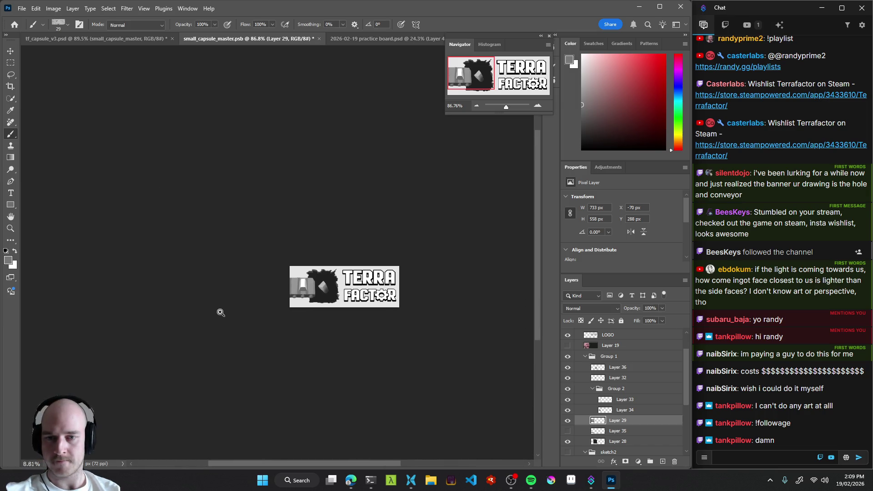
Save small_capsule_master.psb and recentre the whole capsule in view.
{"action": "key", "text": "ctrl+s"}
{"action": "mouse_move", "coordinate": [376, 314]}
{"action": "left_mouse_down"}
{"action": "mouse_move", "coordinate": [364, 319]}
{"action": "mouse_move", "coordinate": [373, 324]}
{"action": "left_mouse_up"}
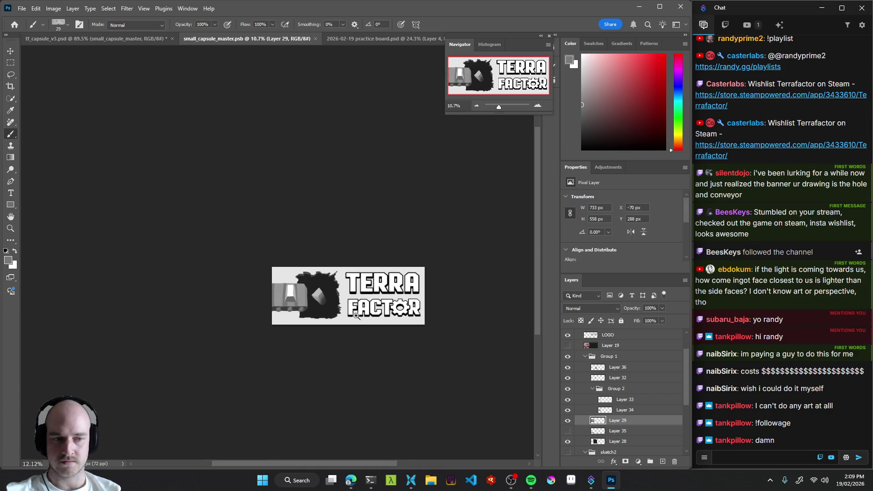
{"action": "scroll", "coordinate": [368, 324], "scroll_direction": "up", "scroll_amount": 2}
{"action": "scroll", "coordinate": [356, 319], "scroll_direction": "up", "scroll_amount": 2}
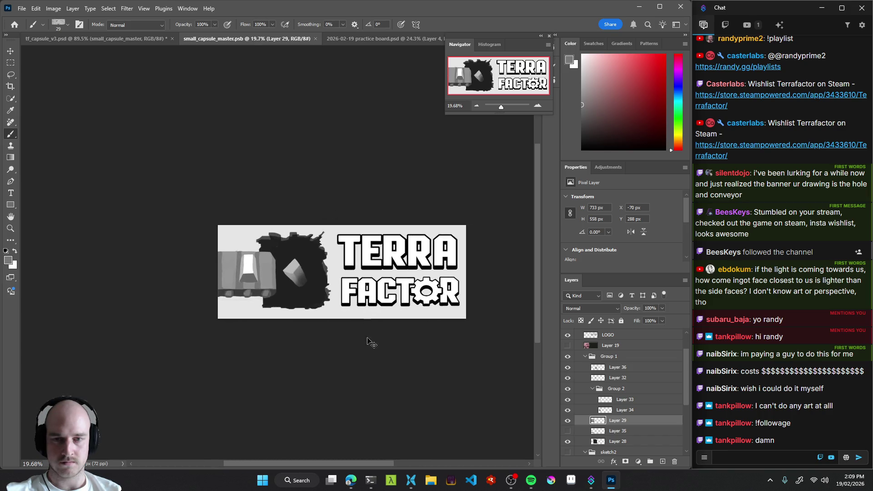
{"action": "mouse_move", "coordinate": [345, 320]}
{"action": "left_mouse_down"}
{"action": "mouse_move", "coordinate": [355, 309]}
{"action": "mouse_move", "coordinate": [341, 321]}
{"action": "mouse_move", "coordinate": [356, 319]}
{"action": "left_mouse_up"}
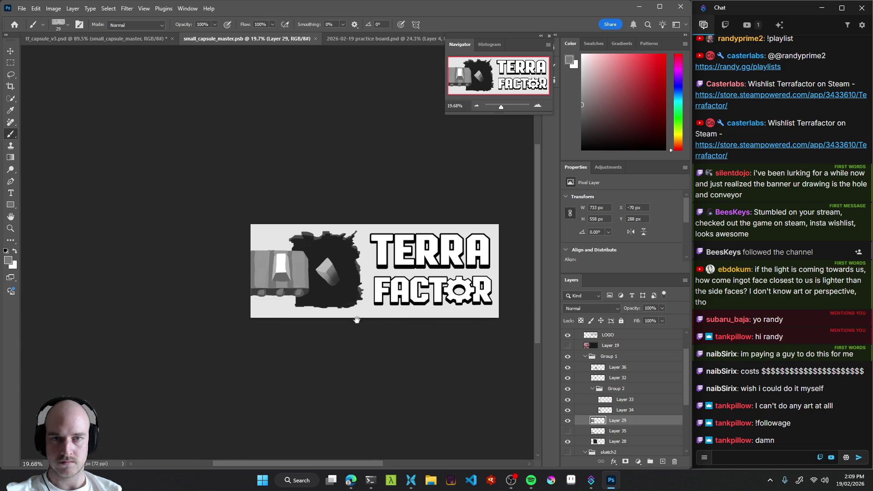
{"action": "scroll", "coordinate": [330, 310], "scroll_direction": "up", "scroll_amount": 4}
{"action": "key", "text": "v"}
{"action": "left_click", "coordinate": [326, 293]}
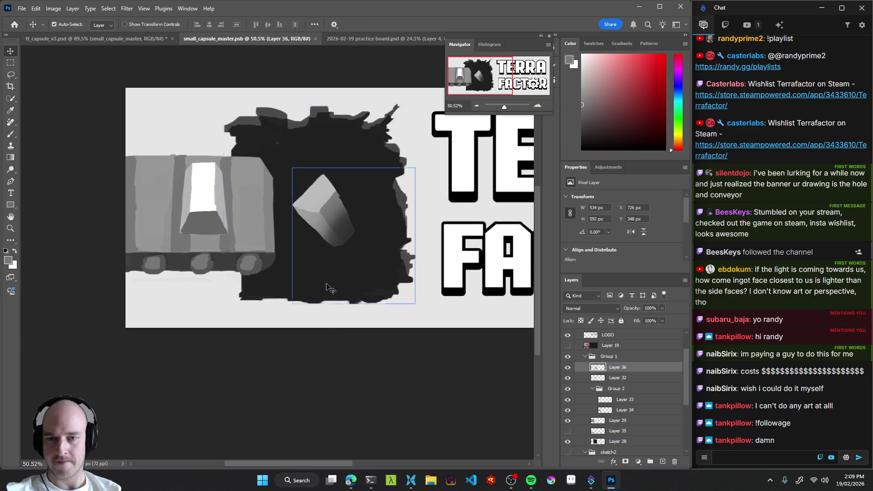
On Layer 28, extend the hole's dark edge along the floor, undoing a stray stroke.
{"action": "left_click", "coordinate": [273, 300]}
{"action": "key", "text": "b"}
{"action": "mouse_move", "coordinate": [273, 301]}
{"action": "left_mouse_down"}
{"action": "mouse_move", "coordinate": [306, 305]}
{"action": "mouse_move", "coordinate": [263, 308]}
{"action": "mouse_move", "coordinate": [307, 296]}
{"action": "mouse_move", "coordinate": [257, 314]}
{"action": "mouse_move", "coordinate": [259, 300]}
{"action": "left_mouse_up"}
{"action": "left_click", "coordinate": [291, 295], "text": "alt"}
{"action": "key", "text": "ctrl+z"}
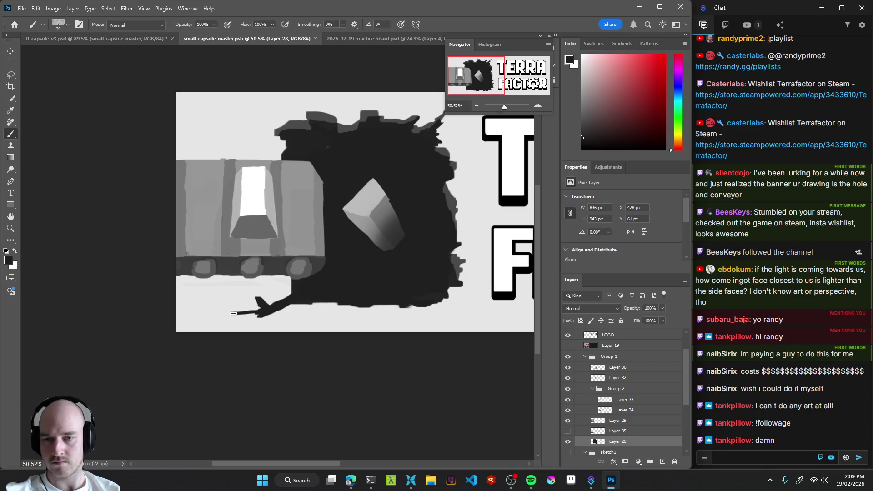
{"action": "left_click_drag", "start_coordinate": [286, 307], "coordinate": [303, 306]}
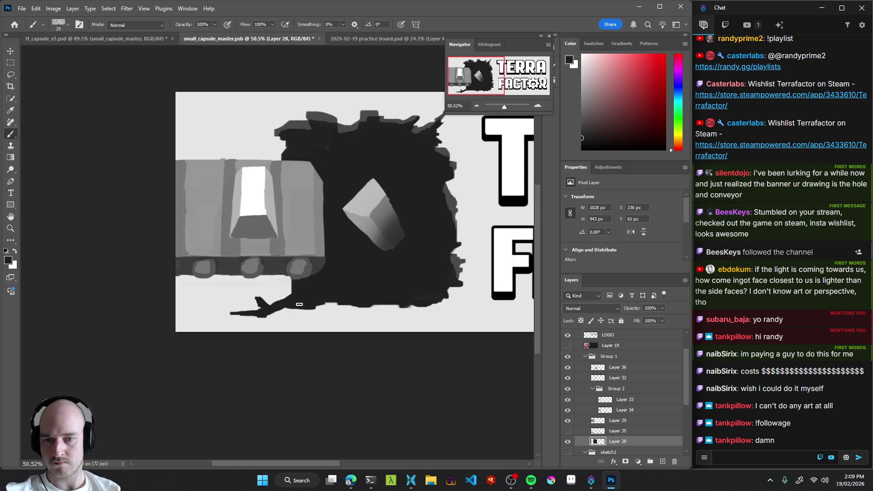
{"action": "scroll", "coordinate": [310, 306], "scroll_direction": "up", "scroll_amount": 5}
{"action": "scroll", "coordinate": [321, 263], "scroll_direction": "right", "scroll_amount": 3}
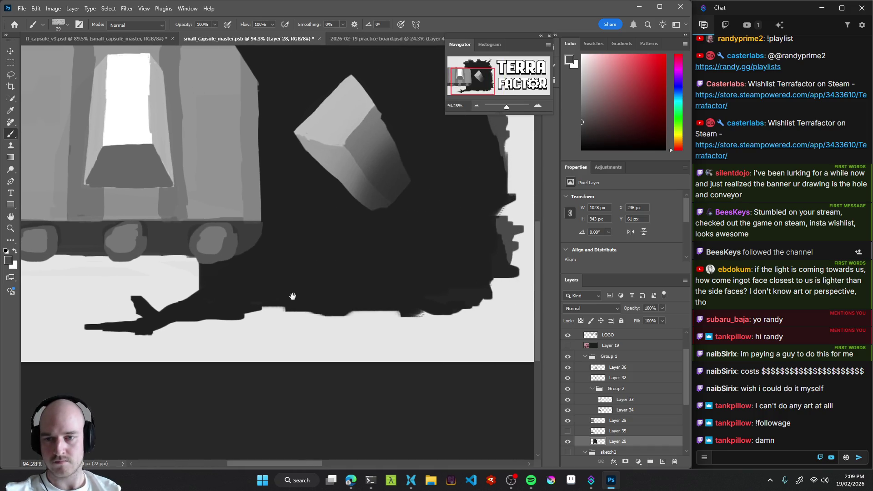
{"action": "left_click_drag", "start_coordinate": [292, 294], "coordinate": [347, 289]}
{"action": "mouse_move", "coordinate": [259, 330]}
{"action": "left_mouse_down"}
{"action": "mouse_move", "coordinate": [253, 262]}
{"action": "mouse_move", "coordinate": [266, 268]}
{"action": "mouse_move", "coordinate": [269, 284]}
{"action": "mouse_move", "coordinate": [242, 301]}
{"action": "left_mouse_up"}
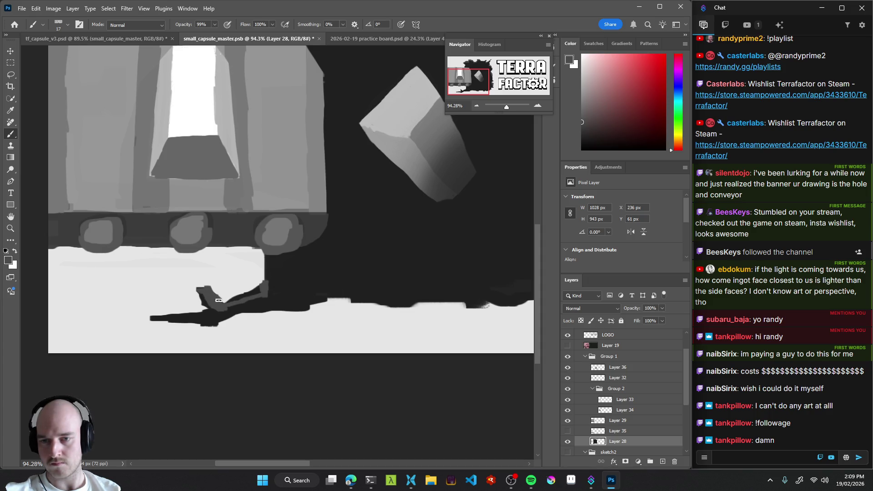
Shade the crack with lighter grey edges and extend it up and to the left.
{"action": "left_click_drag", "start_coordinate": [237, 299], "coordinate": [256, 289]}
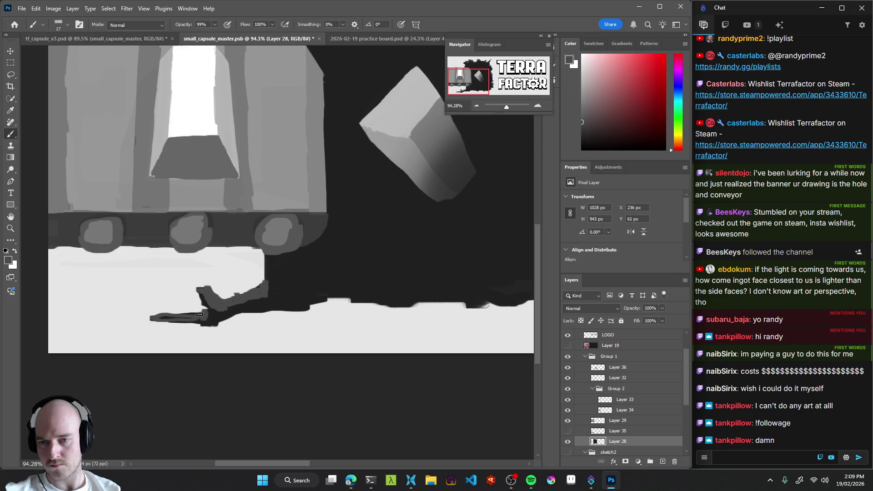
{"action": "left_click", "coordinate": [207, 322], "text": "alt"}
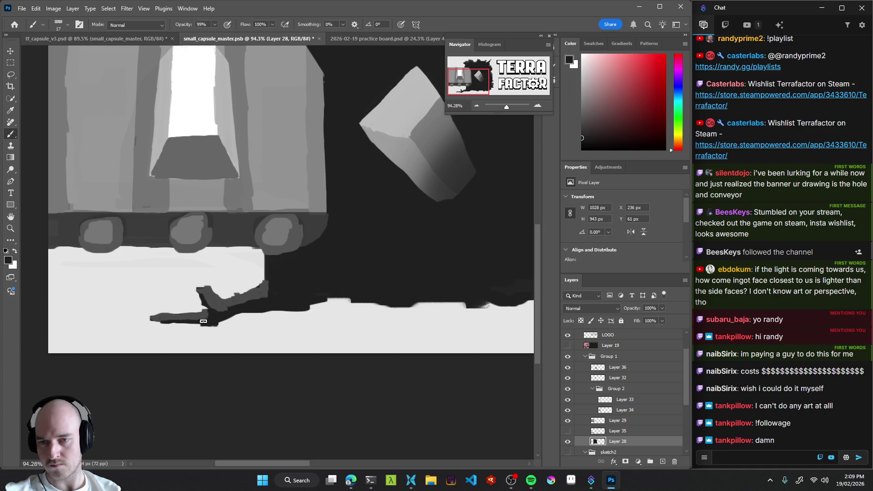
{"action": "left_click", "coordinate": [200, 318], "text": "alt"}
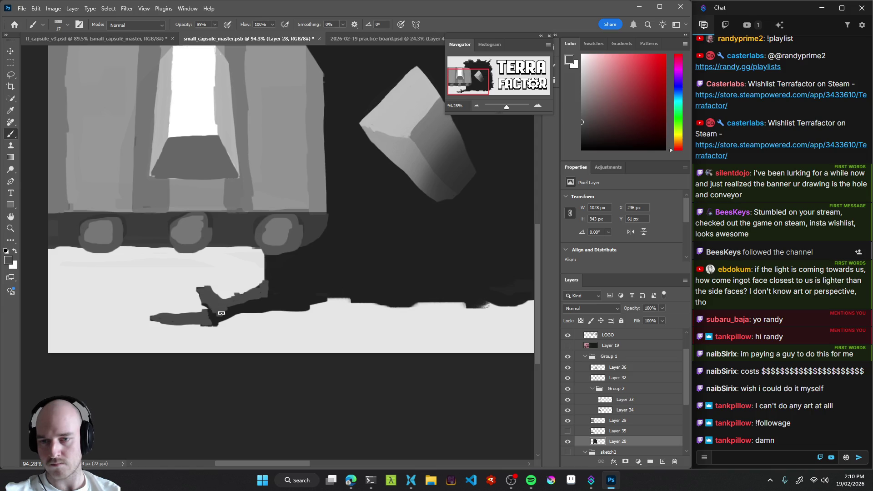
{"action": "left_click_drag", "start_coordinate": [250, 302], "coordinate": [246, 308]}
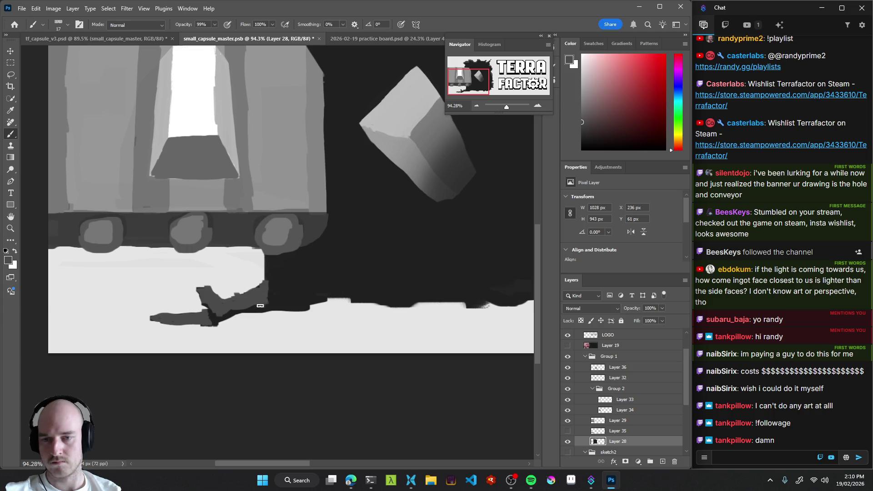
{"action": "left_click_drag", "start_coordinate": [247, 313], "coordinate": [225, 316]}
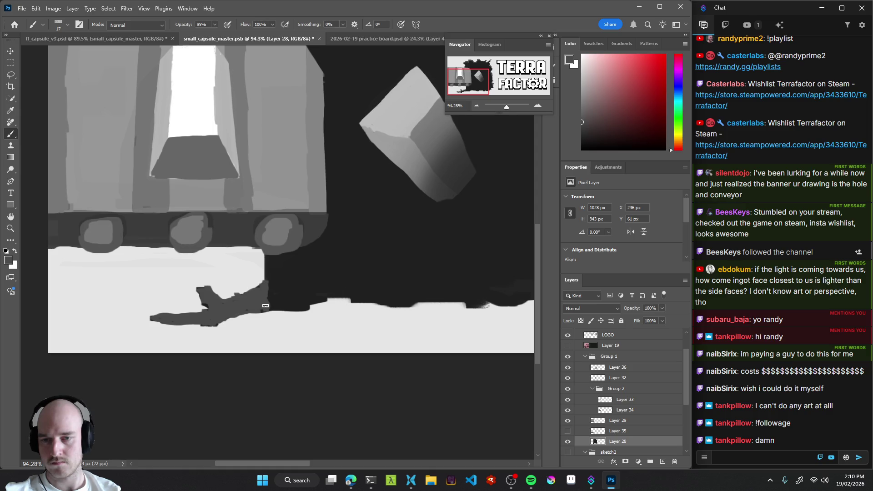
{"action": "mouse_move", "coordinate": [208, 307]}
{"action": "left_mouse_down"}
{"action": "mouse_move", "coordinate": [197, 289]}
{"action": "mouse_move", "coordinate": [179, 341]}
{"action": "left_mouse_up"}
Zoom in to sample the hole's near-black, then zoom back out to the banner.
{"action": "mouse_move", "coordinate": [301, 315]}
{"action": "left_mouse_down"}
{"action": "mouse_move", "coordinate": [311, 302]}
{"action": "mouse_move", "coordinate": [289, 305]}
{"action": "left_mouse_up"}
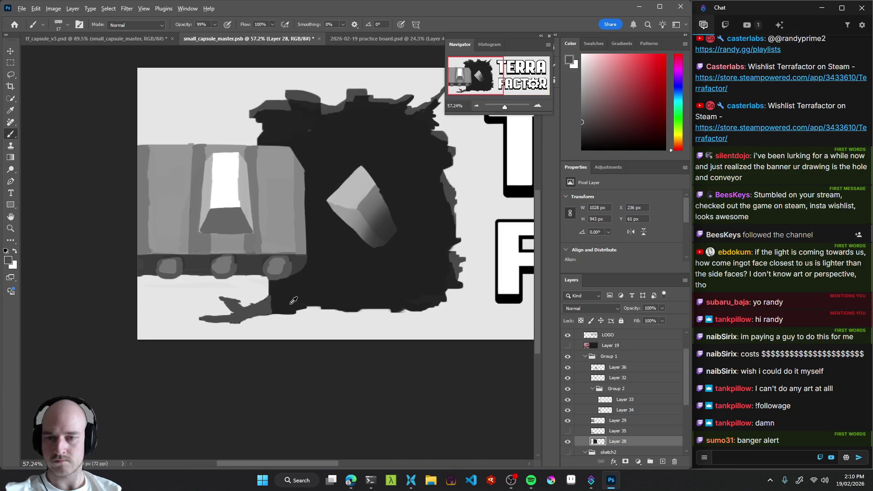
{"action": "left_click", "coordinate": [276, 306], "text": "alt"}
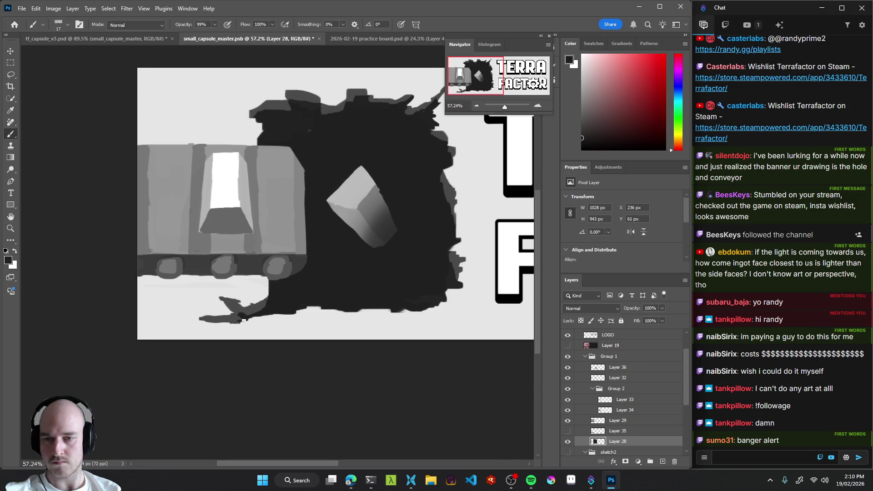
{"action": "left_click_drag", "start_coordinate": [308, 303], "coordinate": [288, 299]}
{"action": "left_click_drag", "start_coordinate": [393, 272], "coordinate": [364, 291]}
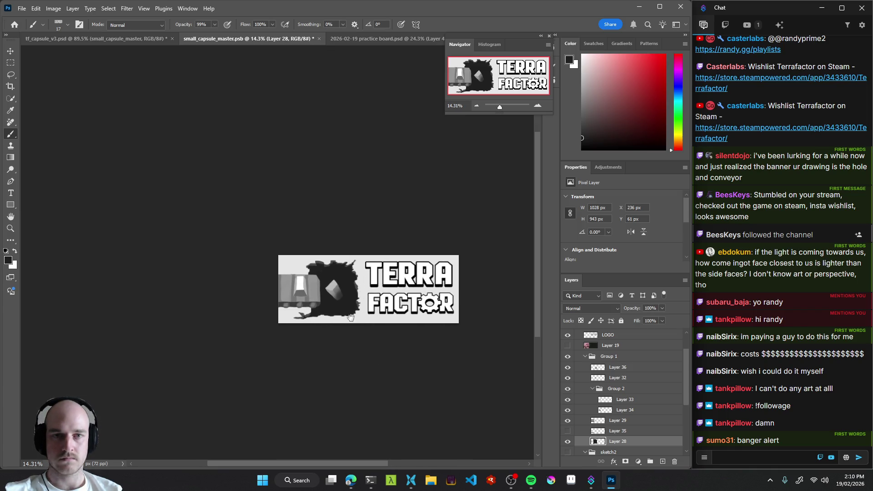
Inspect the crack up close, sampling light and dark greys, then save small_capsule_master.psb.
{"action": "left_click_drag", "start_coordinate": [324, 325], "coordinate": [366, 330]}
{"action": "left_click", "coordinate": [246, 287], "text": "alt"}
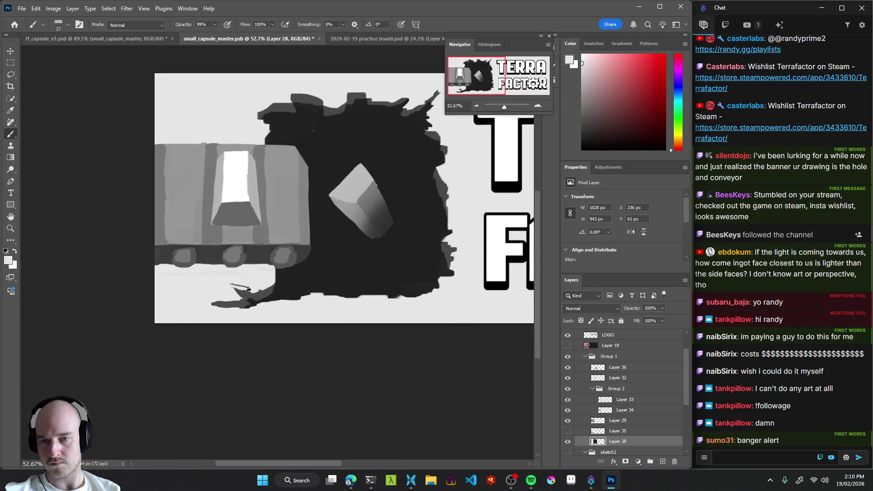
{"action": "left_click", "coordinate": [235, 287], "text": "alt"}
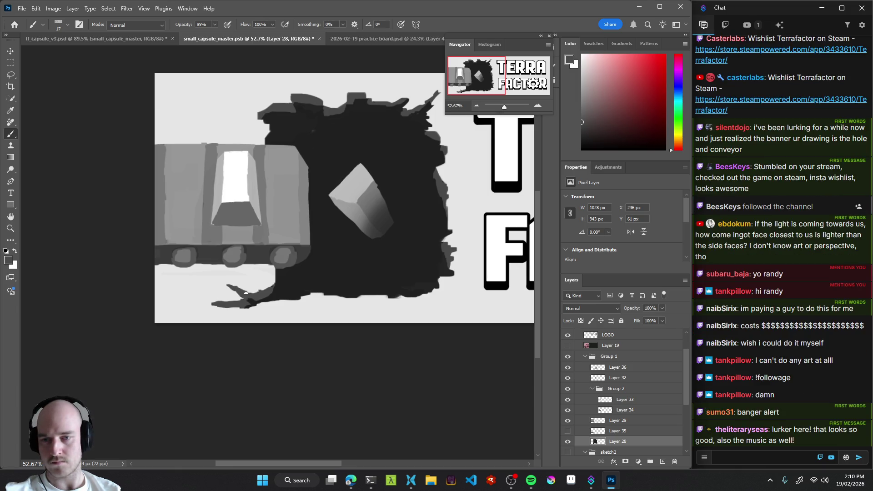
{"action": "left_click", "coordinate": [232, 291], "text": "alt"}
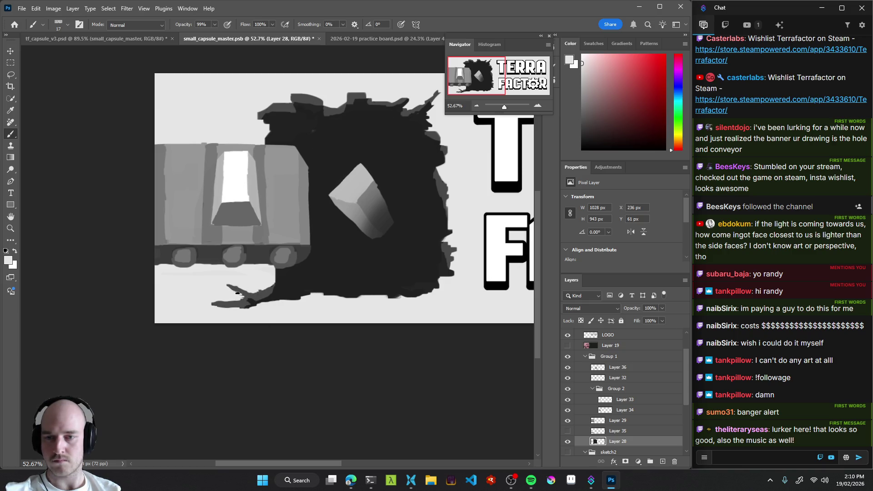
{"action": "mouse_move", "coordinate": [330, 280]}
{"action": "left_mouse_down"}
{"action": "mouse_move", "coordinate": [201, 295]}
{"action": "mouse_move", "coordinate": [210, 304]}
{"action": "left_mouse_up"}
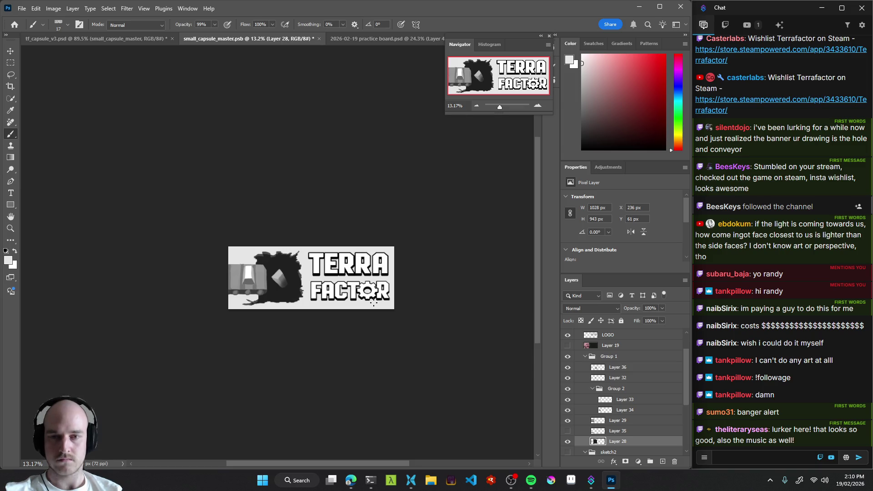
{"action": "left_click_drag", "start_coordinate": [321, 296], "coordinate": [335, 293]}
{"action": "key", "text": "ctrl+s"}
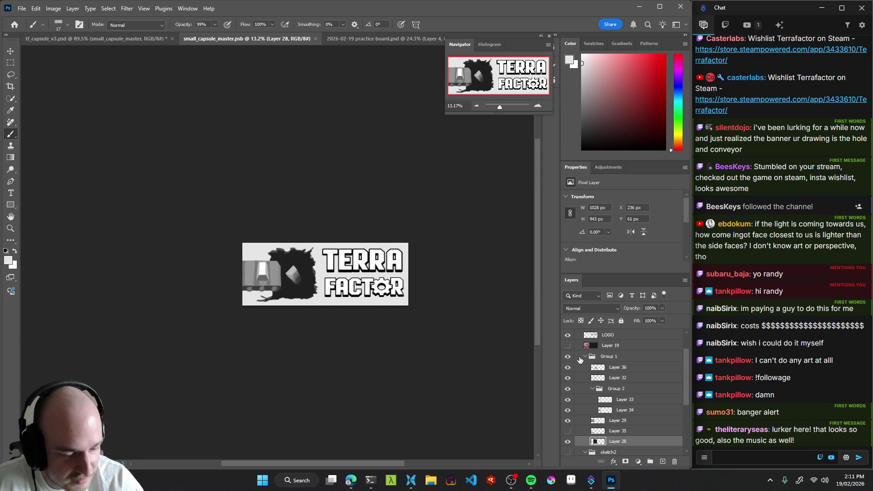
Hide Group 1, show the sketch2 reference and raise its opacity to 100%.
{"action": "left_click", "coordinate": [582, 358]}
{"action": "left_click", "coordinate": [585, 356]}
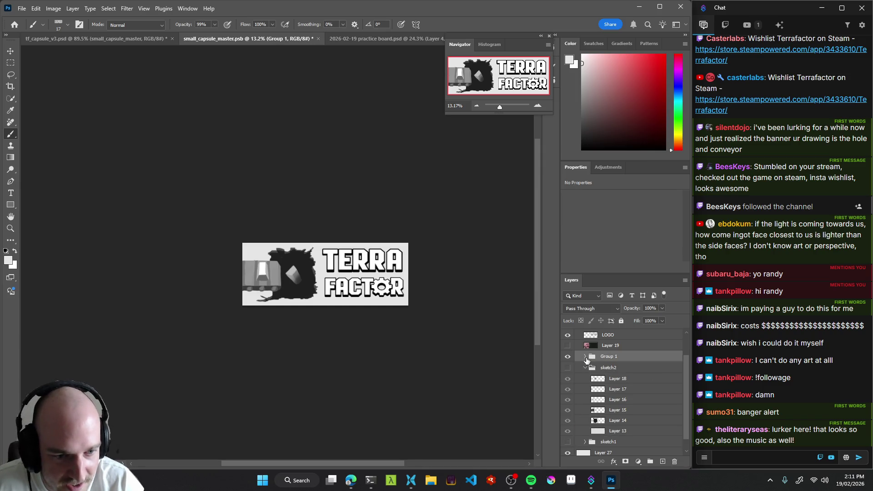
{"action": "left_click", "coordinate": [568, 358]}
{"action": "left_click", "coordinate": [567, 367]}
{"action": "left_click", "coordinate": [628, 367]}
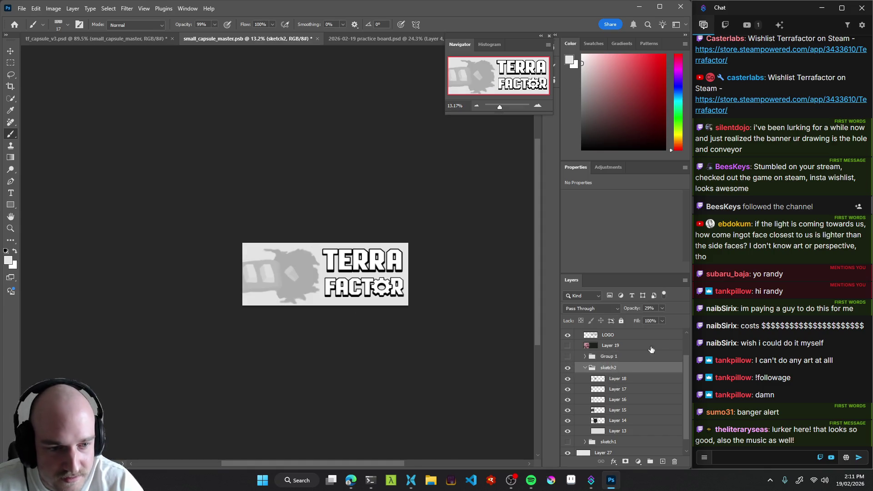
{"action": "left_click", "coordinate": [663, 307]}
{"action": "left_click_drag", "start_coordinate": [653, 318], "coordinate": [684, 319]}
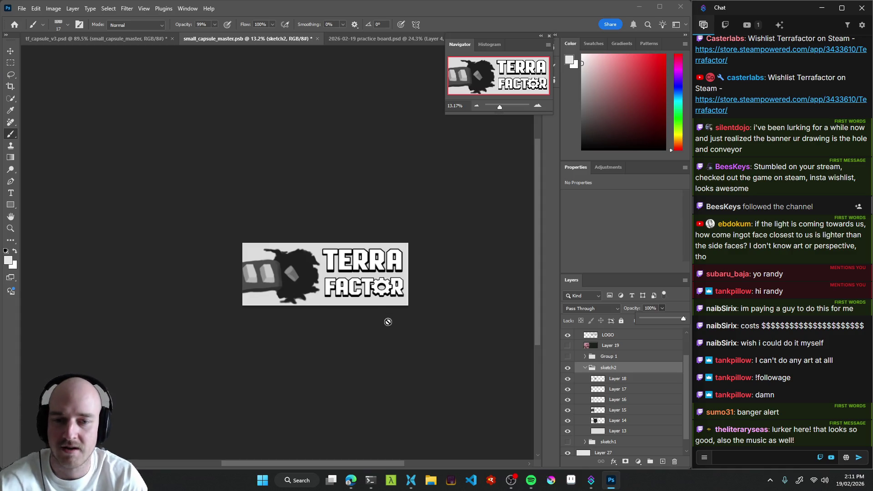
Save, then hide sketch2, show Group 1 again and save the capsule once more.
{"action": "key", "text": "v"}
{"action": "left_click", "coordinate": [627, 420]}
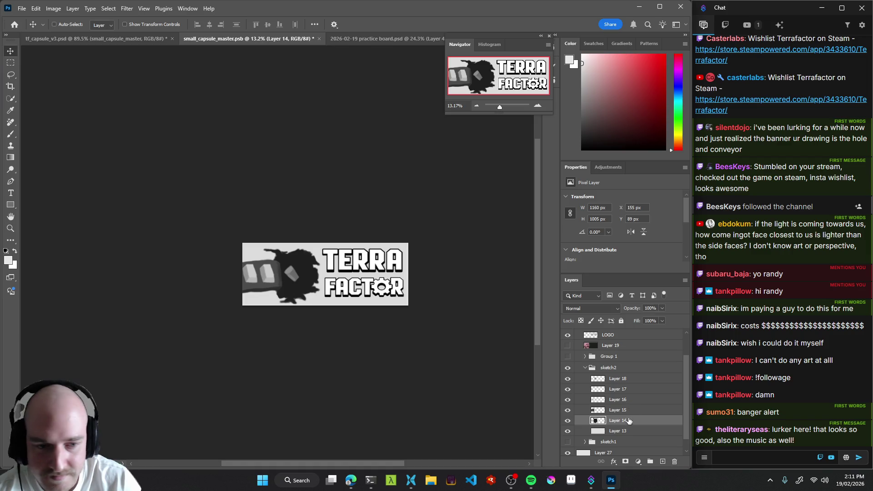
{"action": "key", "text": "ctrl+s"}
{"action": "left_click", "coordinate": [568, 369]}
{"action": "left_click", "coordinate": [567, 357]}
{"action": "left_click_drag", "start_coordinate": [296, 284], "coordinate": [377, 298]}
{"action": "scroll", "coordinate": [386, 297], "scroll_direction": "down", "scroll_amount": 5}
{"action": "scroll", "coordinate": [385, 298], "scroll_direction": "up", "scroll_amount": 3}
{"action": "key", "text": "ctrl+s"}
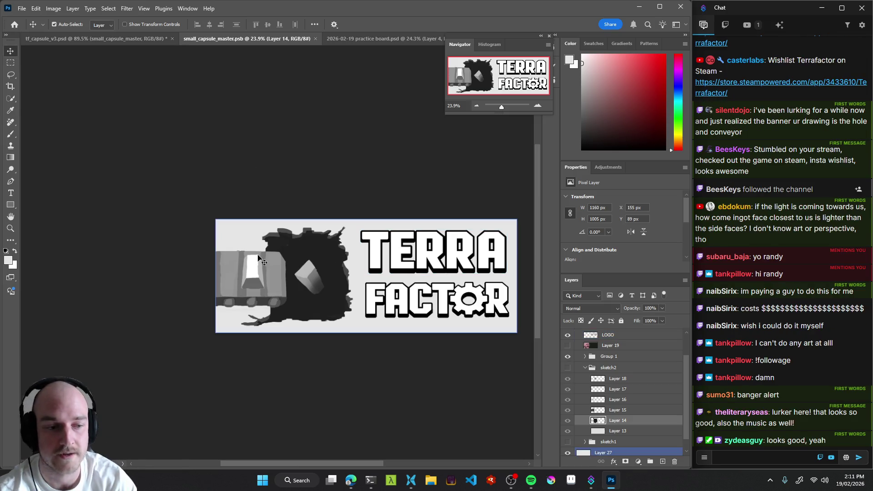
Look over the Terrafactor store entry and neighbouring artboards in tf_capsule_v3.psd.
{"action": "left_click", "coordinate": [105, 37]}
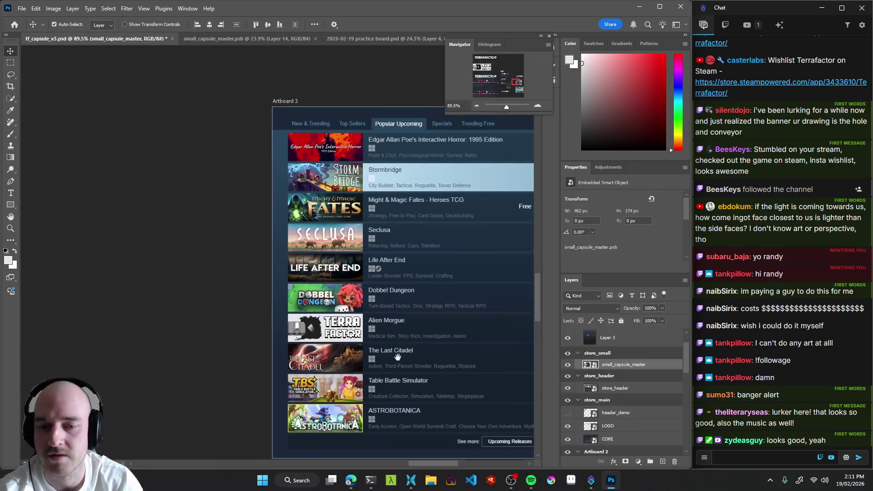
{"action": "scroll", "coordinate": [276, 293], "scroll_direction": "down", "scroll_amount": 3}
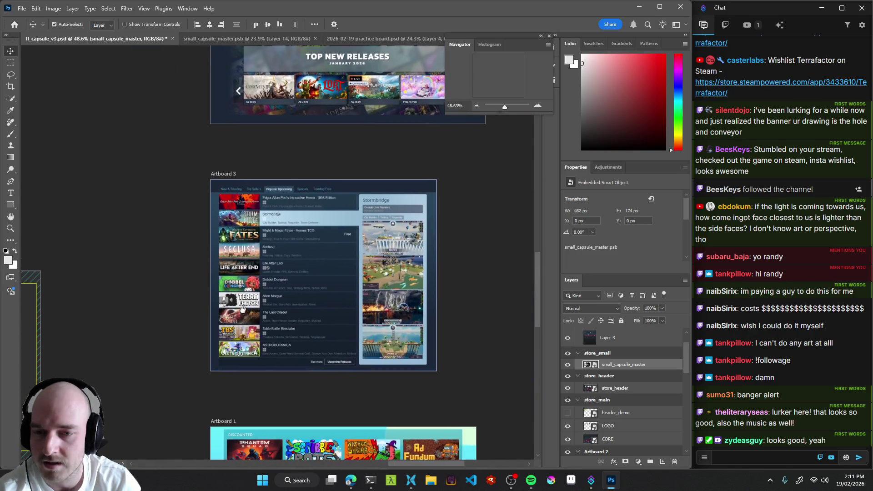
{"action": "scroll", "coordinate": [225, 308], "scroll_direction": "up", "scroll_amount": 2}
{"action": "mouse_move", "coordinate": [343, 309]}
{"action": "left_mouse_down"}
{"action": "mouse_move", "coordinate": [346, 329]}
{"action": "mouse_move", "coordinate": [334, 277]}
{"action": "left_mouse_up"}
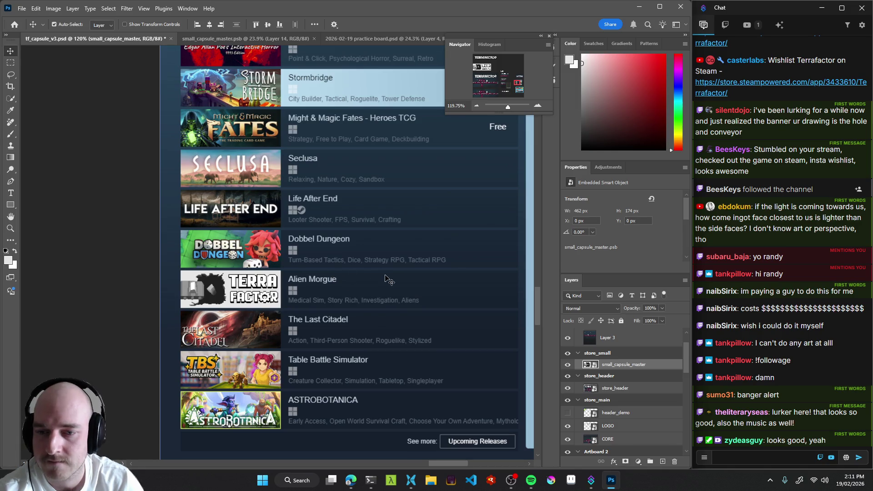
{"action": "scroll", "coordinate": [300, 320], "scroll_direction": "down", "scroll_amount": 5}
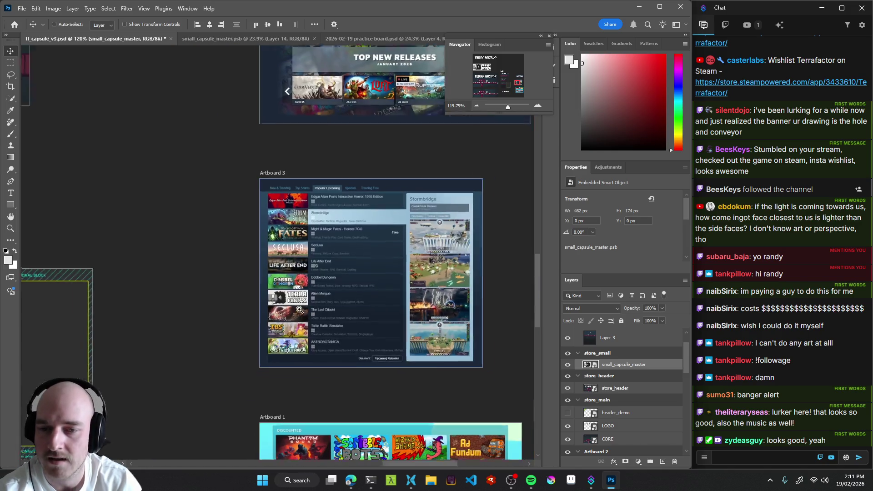
{"action": "mouse_move", "coordinate": [194, 296]}
{"action": "left_mouse_down"}
{"action": "mouse_move", "coordinate": [302, 303]}
{"action": "mouse_move", "coordinate": [446, 278]}
{"action": "mouse_move", "coordinate": [406, 318]}
{"action": "mouse_move", "coordinate": [487, 344]}
{"action": "mouse_move", "coordinate": [500, 365]}
{"action": "mouse_move", "coordinate": [325, 318]}
{"action": "left_mouse_up"}
{"action": "scroll", "coordinate": [446, 278], "scroll_direction": "down", "scroll_amount": 3}
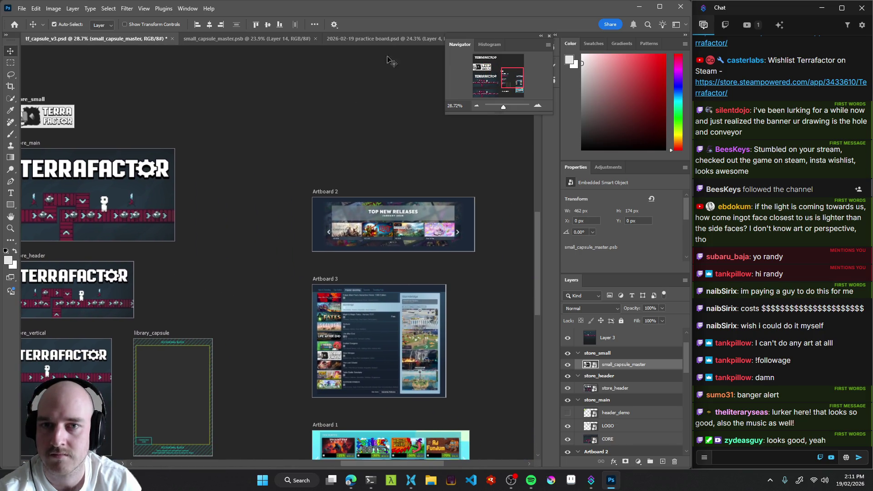
Return to small_capsule_master.psb and select the FACTOR lettering layer.
{"action": "left_click", "coordinate": [386, 39]}
{"action": "left_click", "coordinate": [264, 39]}
{"action": "left_click", "coordinate": [409, 295]}
{"action": "left_click_drag", "start_coordinate": [409, 294], "coordinate": [350, 293]}
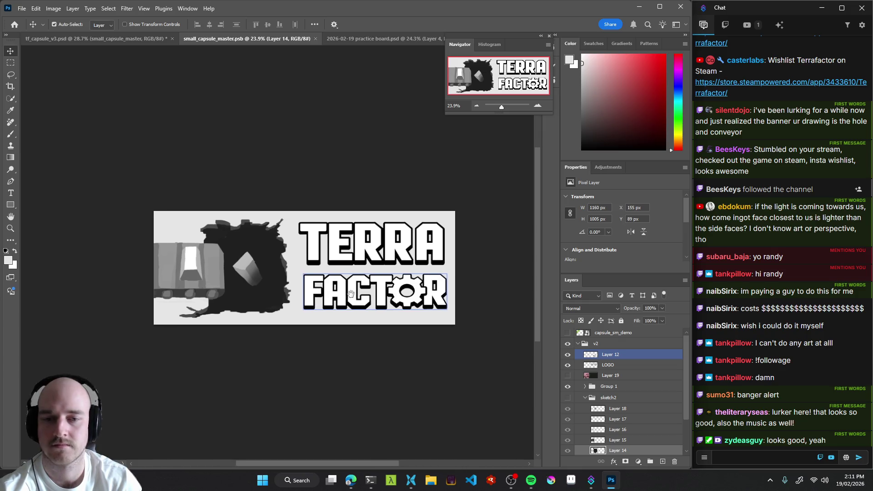
Scale the FACTOR lettering on Layer 12 to about 106.5% and apply it.
{"action": "key", "text": "ctrl+t"}
{"action": "left_click_drag", "start_coordinate": [301, 274], "coordinate": [296, 273]}
{"action": "left_click_drag", "start_coordinate": [415, 292], "coordinate": [413, 289]}
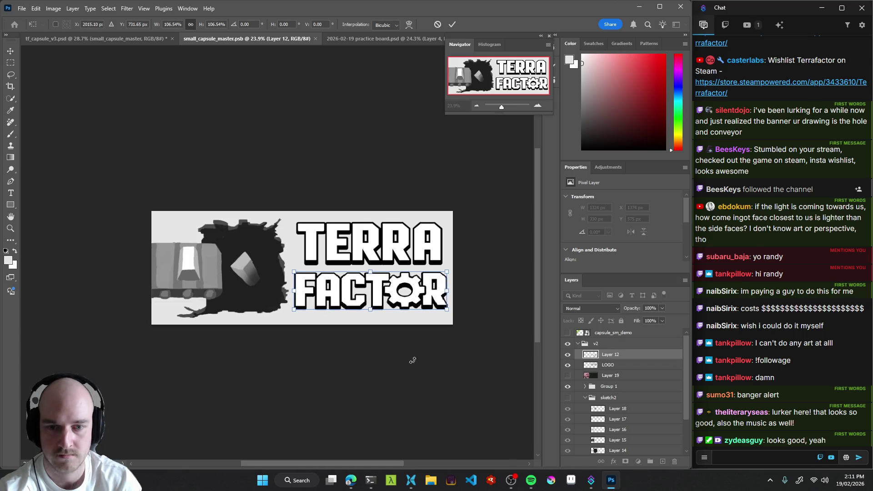
{"action": "key", "text": "Return"}
{"action": "mouse_move", "coordinate": [366, 289]}
{"action": "left_mouse_down"}
{"action": "mouse_move", "coordinate": [280, 296]}
{"action": "mouse_move", "coordinate": [292, 298]}
{"action": "mouse_move", "coordinate": [287, 287]}
{"action": "left_mouse_up"}
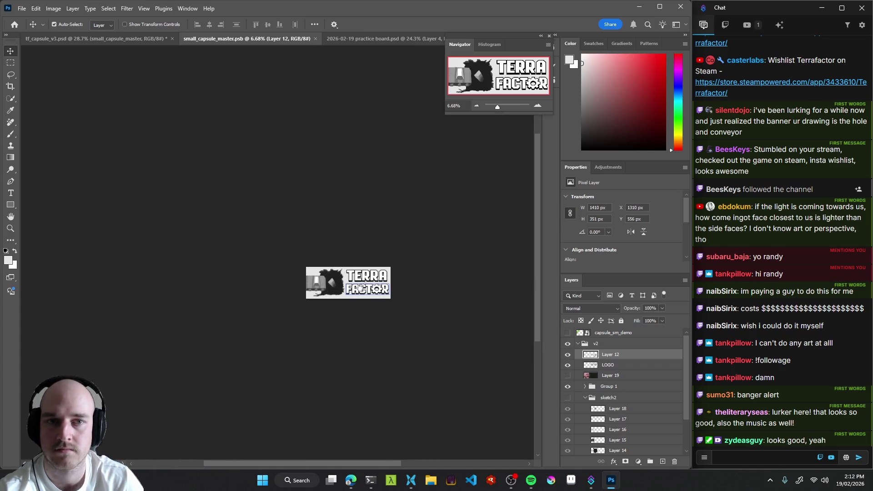
{"action": "mouse_move", "coordinate": [385, 307]}
{"action": "left_mouse_down"}
{"action": "mouse_move", "coordinate": [428, 316]}
{"action": "mouse_move", "coordinate": [415, 314]}
{"action": "left_mouse_up"}
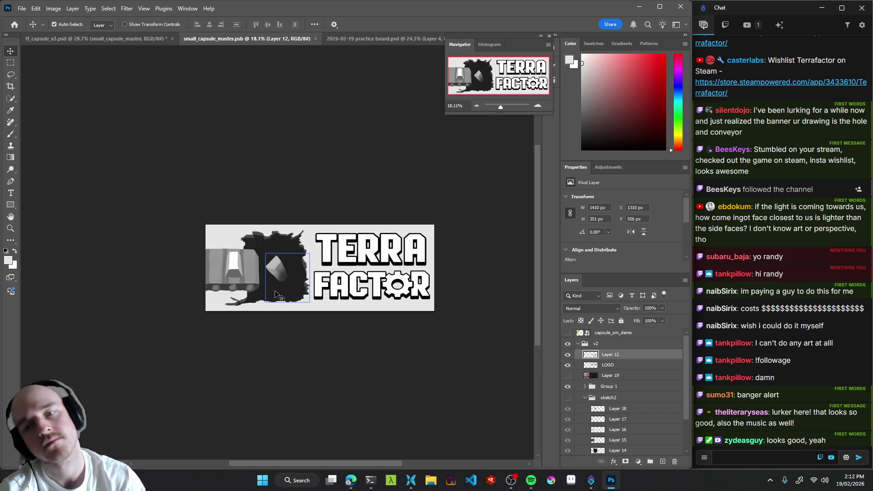
{"action": "mouse_move", "coordinate": [340, 306]}
{"action": "left_mouse_down"}
{"action": "mouse_move", "coordinate": [293, 316]}
{"action": "mouse_move", "coordinate": [346, 322]}
{"action": "left_mouse_up"}
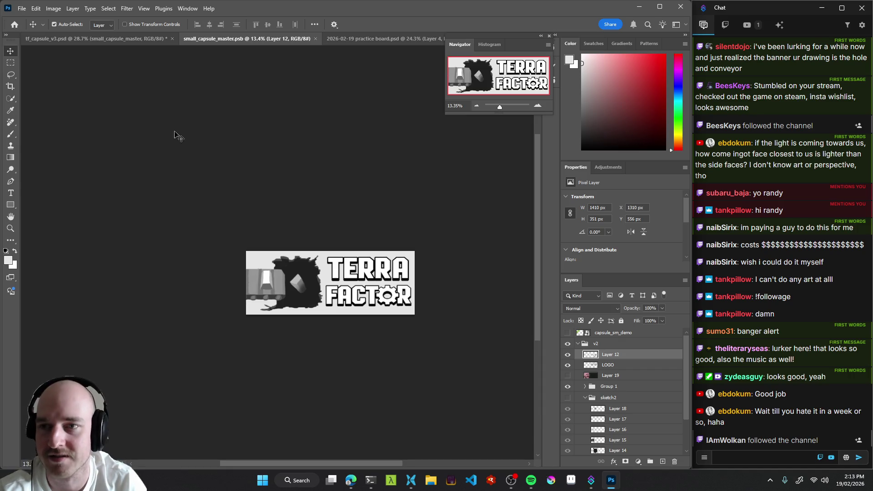
{"action": "left_click", "coordinate": [116, 40]}
Review the tf_capsule_v3 master artboards, save the file, and switch to the practice board drawing.
{"action": "left_click_drag", "start_coordinate": [289, 241], "coordinate": [335, 190]}
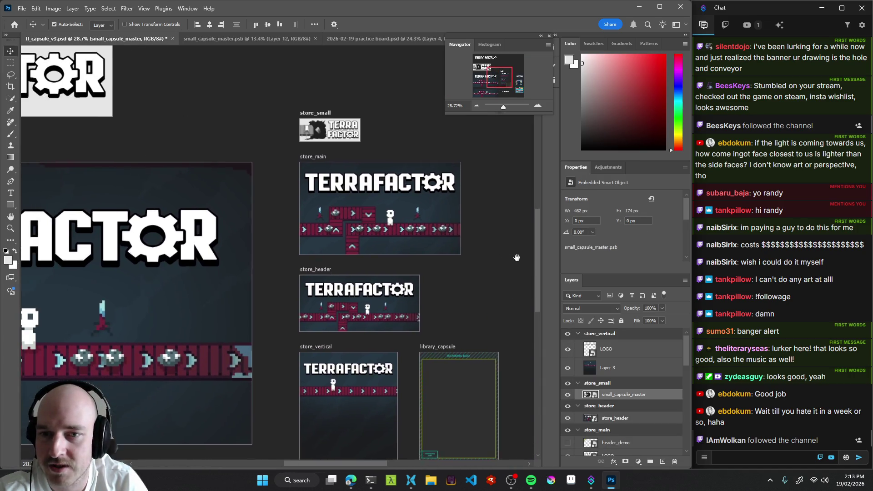
{"action": "scroll", "coordinate": [335, 190], "scroll_direction": "down", "scroll_amount": 5}
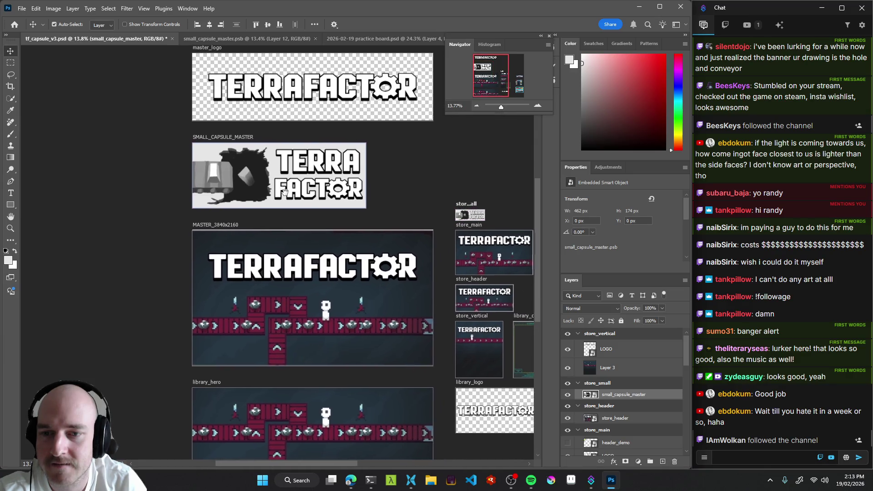
{"action": "mouse_move", "coordinate": [396, 182]}
{"action": "left_mouse_down"}
{"action": "mouse_move", "coordinate": [381, 172]}
{"action": "mouse_move", "coordinate": [360, 176]}
{"action": "mouse_move", "coordinate": [375, 170]}
{"action": "left_mouse_up"}
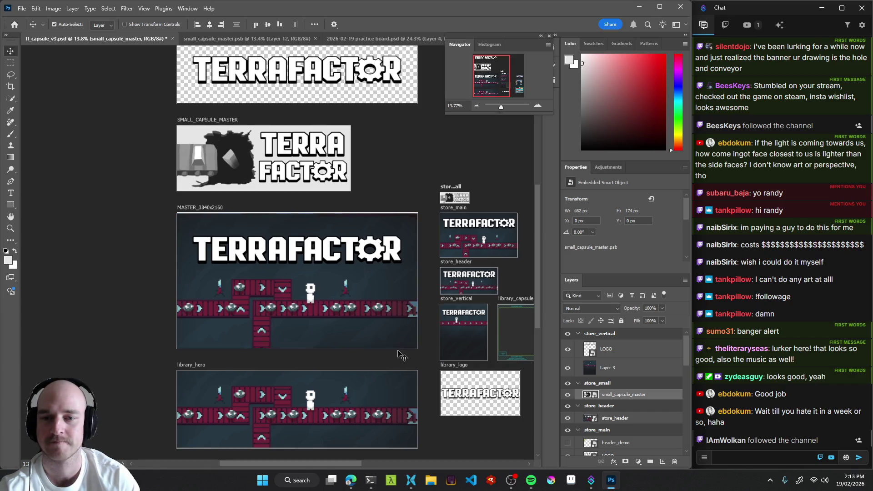
{"action": "mouse_move", "coordinate": [384, 190]}
{"action": "left_mouse_down"}
{"action": "mouse_move", "coordinate": [372, 194]}
{"action": "mouse_move", "coordinate": [371, 228]}
{"action": "mouse_move", "coordinate": [396, 259]}
{"action": "mouse_move", "coordinate": [312, 193]}
{"action": "mouse_move", "coordinate": [385, 214]}
{"action": "mouse_move", "coordinate": [326, 274]}
{"action": "mouse_move", "coordinate": [339, 268]}
{"action": "mouse_move", "coordinate": [330, 262]}
{"action": "mouse_move", "coordinate": [344, 286]}
{"action": "left_mouse_up"}
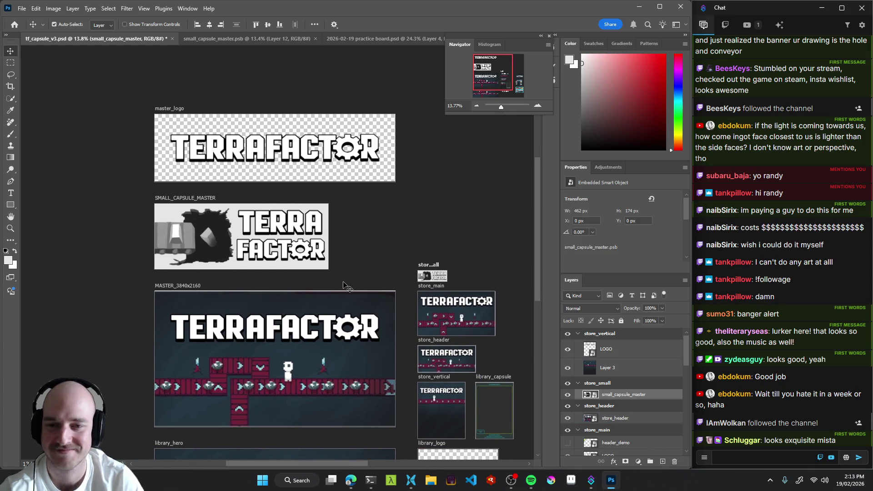
{"action": "key", "text": "ctrl+s"}
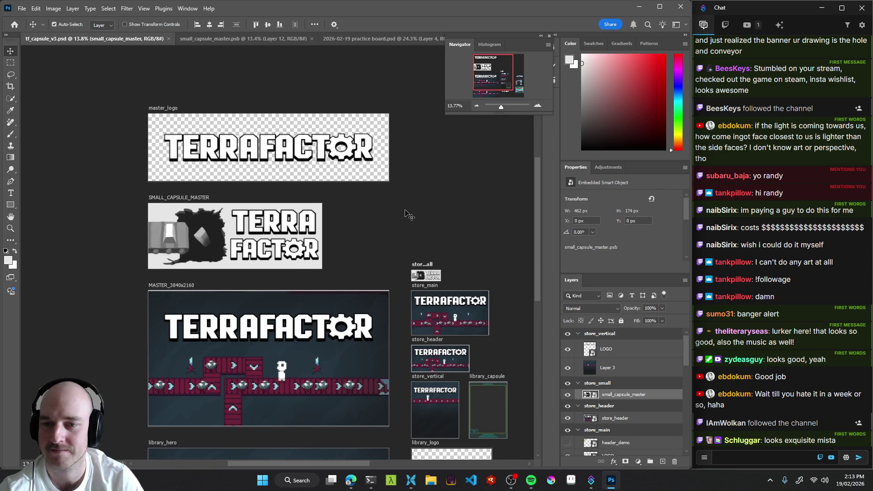
{"action": "left_click", "coordinate": [340, 40]}
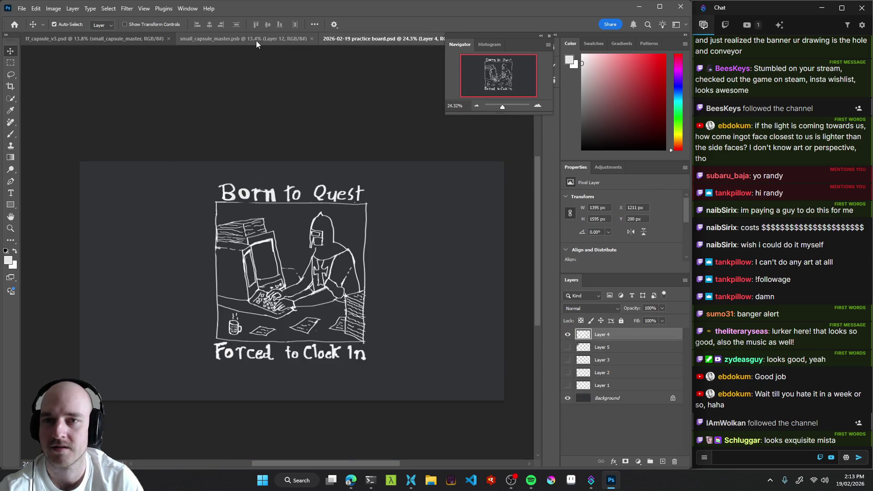
In small_capsule_master, pick a large textured brush, sample near-black, and undo a trial blob left of T.
{"action": "left_click", "coordinate": [255, 40]}
{"action": "scroll", "coordinate": [345, 283], "scroll_direction": "up", "scroll_amount": 3}
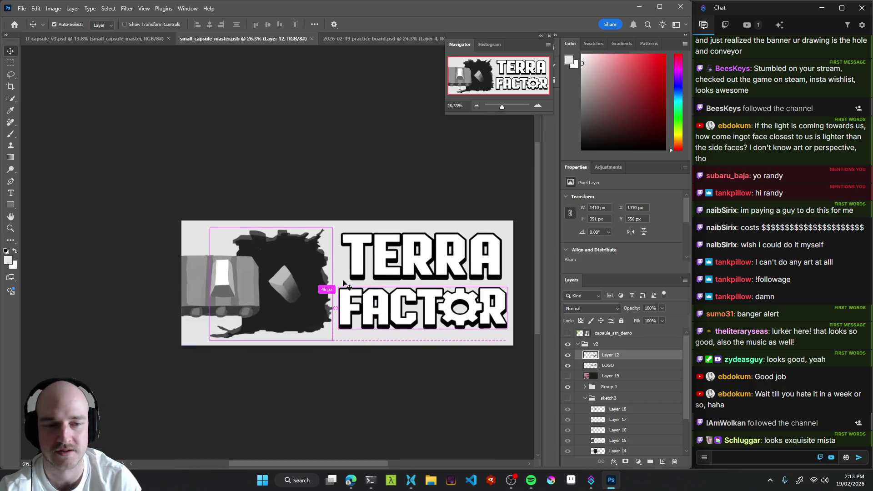
{"action": "key", "text": "b"}
{"action": "key", "text": "period"}
{"action": "key", "text": "period"}
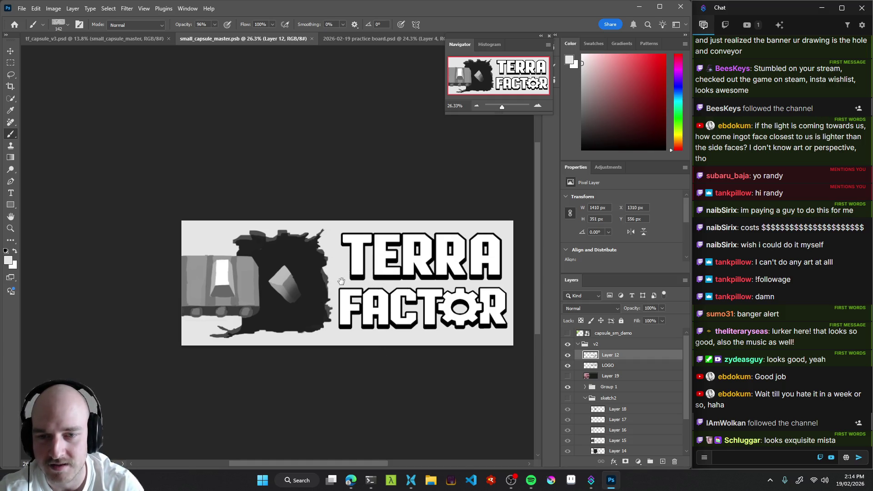
{"action": "scroll", "coordinate": [341, 279], "scroll_direction": "up", "scroll_amount": 4}
{"action": "right_click", "coordinate": [359, 251]}
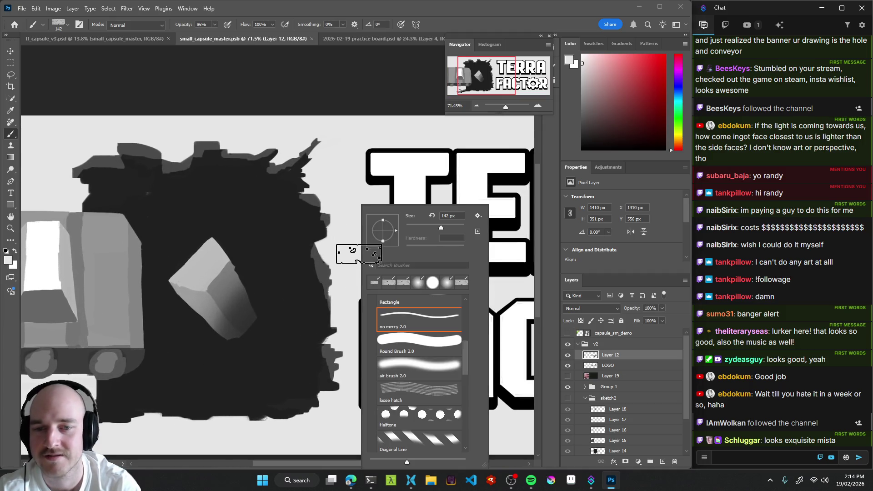
{"action": "left_click", "coordinate": [339, 198]}
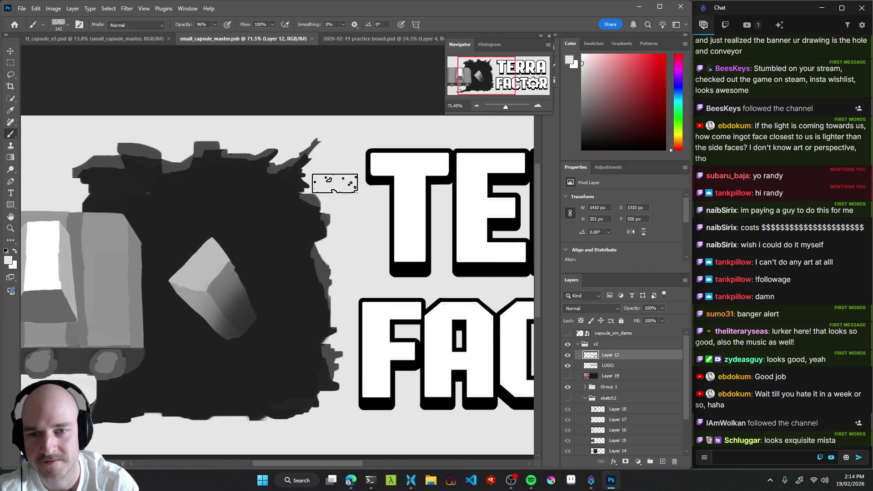
{"action": "left_click", "coordinate": [284, 247], "text": "alt"}
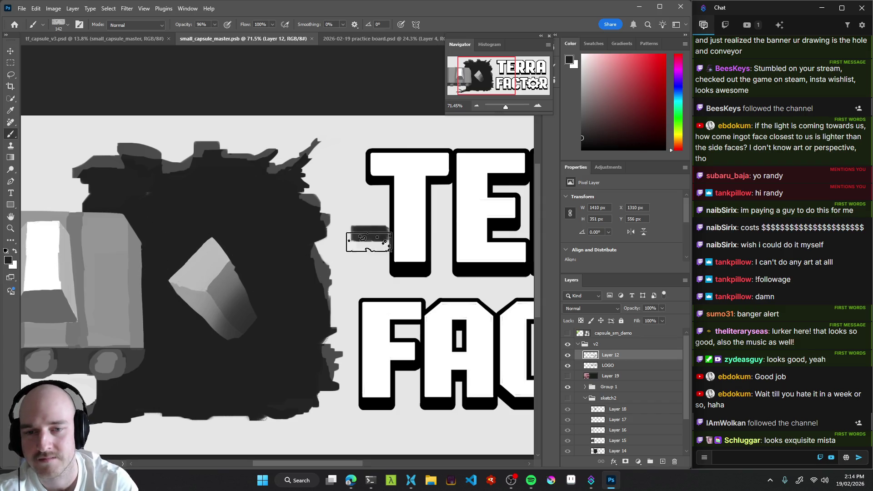
{"action": "mouse_move", "coordinate": [353, 251]}
{"action": "left_mouse_down"}
{"action": "mouse_move", "coordinate": [361, 241]}
{"action": "mouse_move", "coordinate": [361, 258]}
{"action": "left_mouse_up"}
{"action": "key", "text": "ctrl+z"}
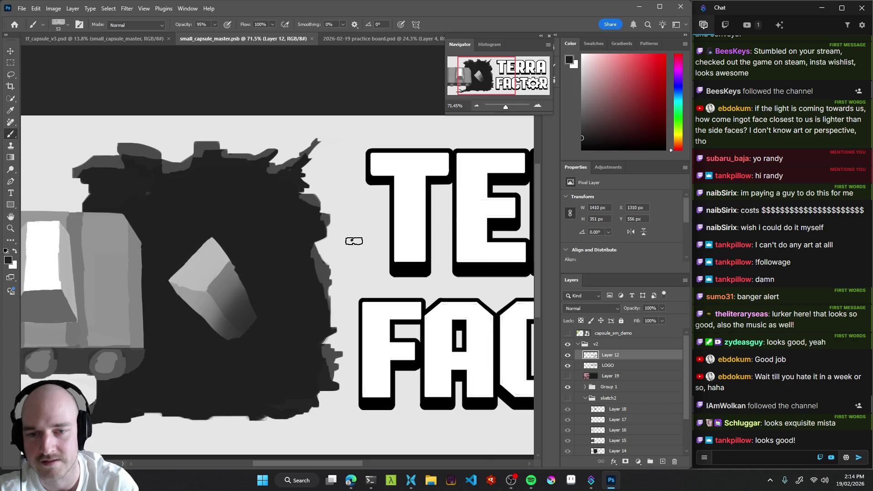
Undo a short trial stroke left of TER, then open epic sketch pad in Aseprite.
{"action": "right_click", "coordinate": [351, 245]}
{"action": "key", "text": "Escape"}
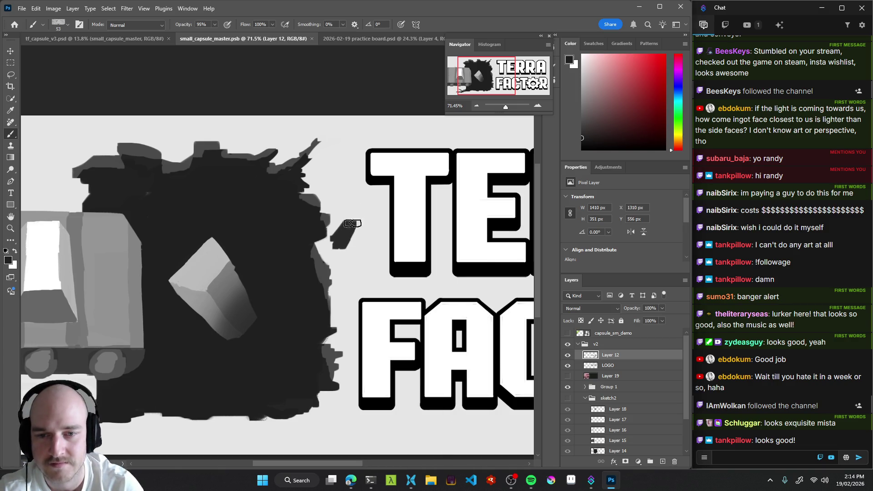
{"action": "left_click_drag", "start_coordinate": [370, 254], "coordinate": [359, 241]}
{"action": "scroll", "coordinate": [360, 242], "scroll_direction": "down", "scroll_amount": 3}
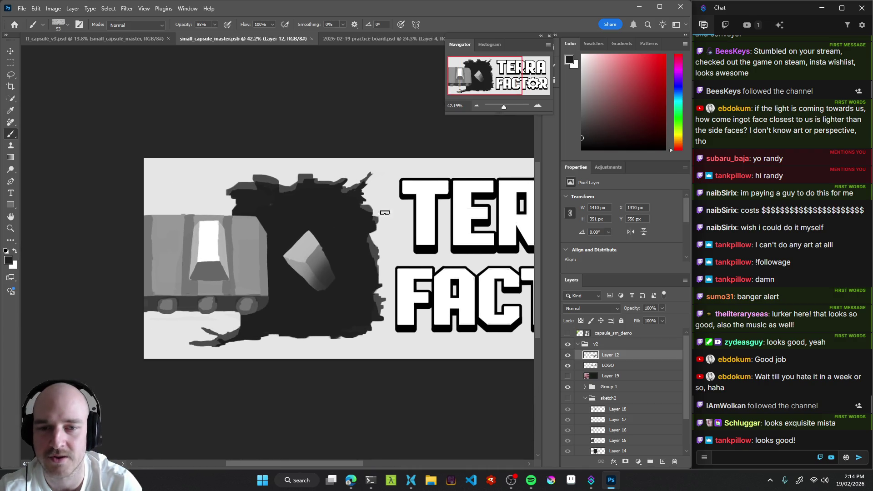
{"action": "left_click_drag", "start_coordinate": [390, 241], "coordinate": [402, 221]}
{"action": "key", "text": "ctrl+z"}
{"action": "key", "text": "ctrl+z"}
{"action": "left_click", "coordinate": [572, 481]}
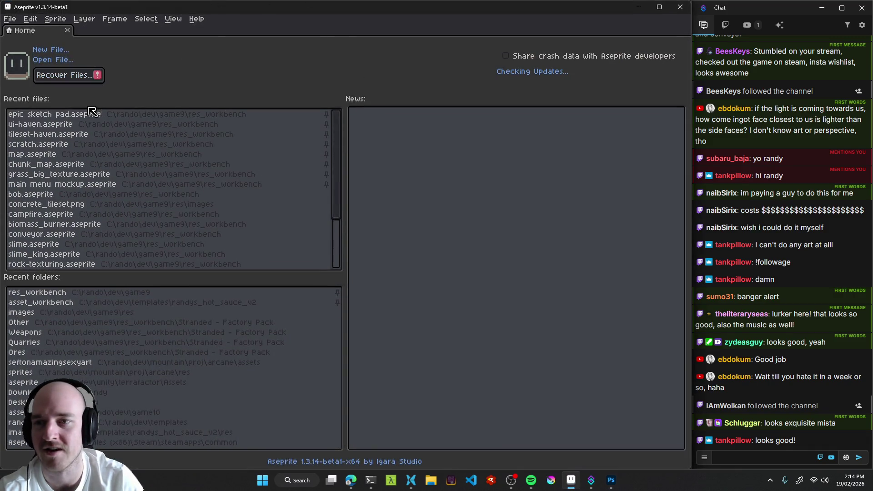
{"action": "left_click", "coordinate": [55, 105]}
Pan across the sketch map's rock, desert and cave areas, save it, and return to Photoshop.
{"action": "scroll", "coordinate": [429, 177], "scroll_direction": "up", "scroll_amount": 1}
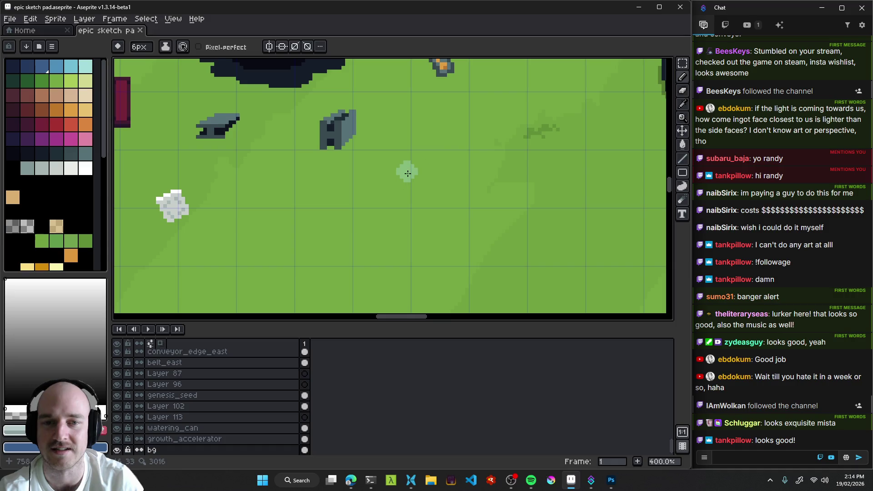
{"action": "left_click_drag", "start_coordinate": [456, 145], "coordinate": [423, 226]}
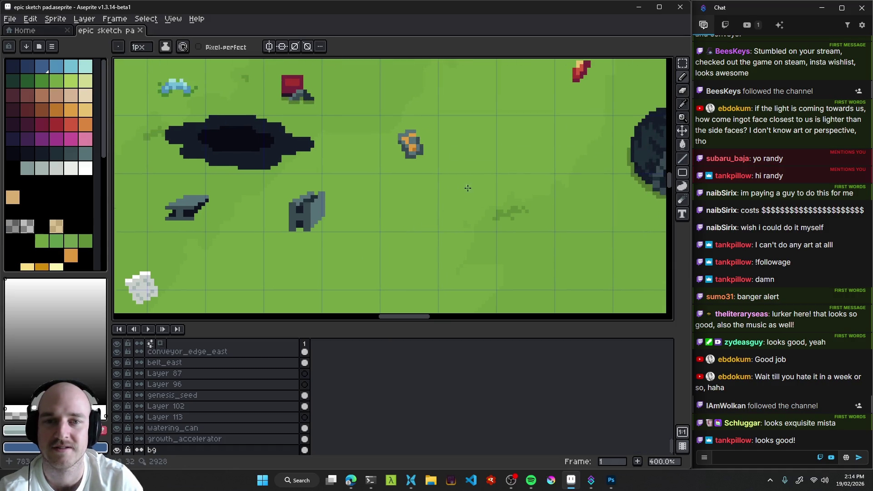
{"action": "mouse_move", "coordinate": [458, 179]}
{"action": "left_mouse_down"}
{"action": "mouse_move", "coordinate": [420, 187]}
{"action": "mouse_move", "coordinate": [405, 261]}
{"action": "left_mouse_up"}
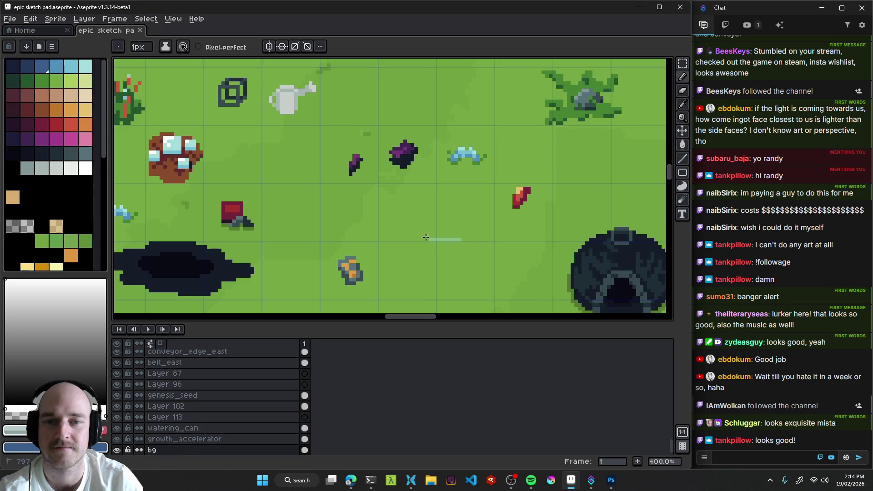
{"action": "mouse_move", "coordinate": [458, 248]}
{"action": "left_mouse_down"}
{"action": "mouse_move", "coordinate": [354, 201]}
{"action": "mouse_move", "coordinate": [422, 246]}
{"action": "mouse_move", "coordinate": [358, 199]}
{"action": "mouse_move", "coordinate": [392, 255]}
{"action": "mouse_move", "coordinate": [269, 160]}
{"action": "left_mouse_up"}
{"action": "scroll", "coordinate": [354, 201], "scroll_direction": "down", "scroll_amount": 4}
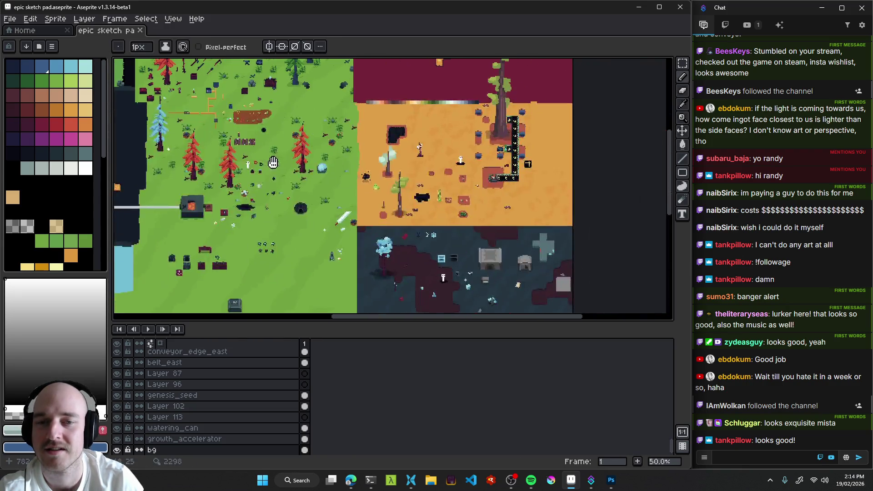
{"action": "left_click_drag", "start_coordinate": [445, 298], "coordinate": [355, 233]}
{"action": "key", "text": "ctrl+s"}
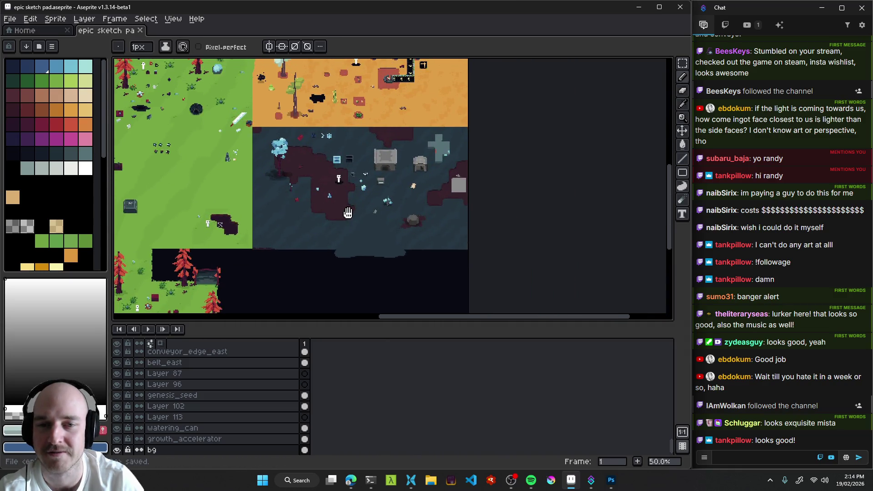
{"action": "scroll", "coordinate": [355, 233], "scroll_direction": "up", "scroll_amount": 2}
{"action": "mouse_move", "coordinate": [295, 177]}
{"action": "left_mouse_down"}
{"action": "mouse_move", "coordinate": [269, 156]}
{"action": "mouse_move", "coordinate": [291, 154]}
{"action": "mouse_move", "coordinate": [318, 191]}
{"action": "mouse_move", "coordinate": [313, 148]}
{"action": "left_mouse_up"}
{"action": "scroll", "coordinate": [269, 156], "scroll_direction": "down", "scroll_amount": 2}
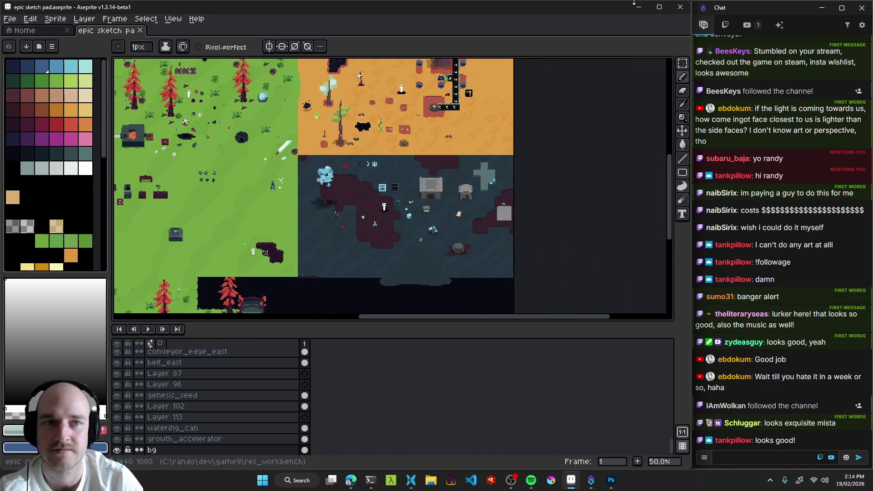
{"action": "key", "text": "alt+Tab"}
{"action": "scroll", "coordinate": [350, 256], "scroll_direction": "down", "scroll_amount": 5}
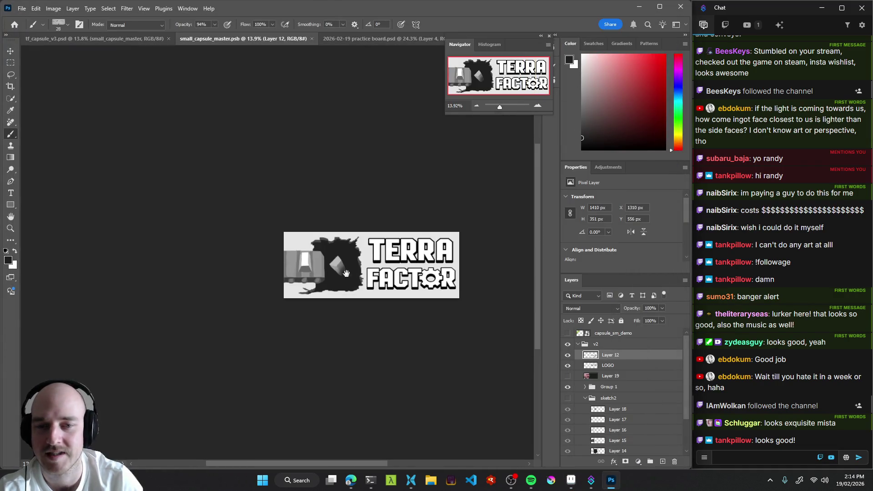
Set light grey as paint colour, select the hole's layer and toggle Layer 28 to compare.
{"action": "left_click_drag", "start_coordinate": [371, 281], "coordinate": [324, 272]}
{"action": "scroll", "coordinate": [309, 257], "scroll_direction": "up", "scroll_amount": 6}
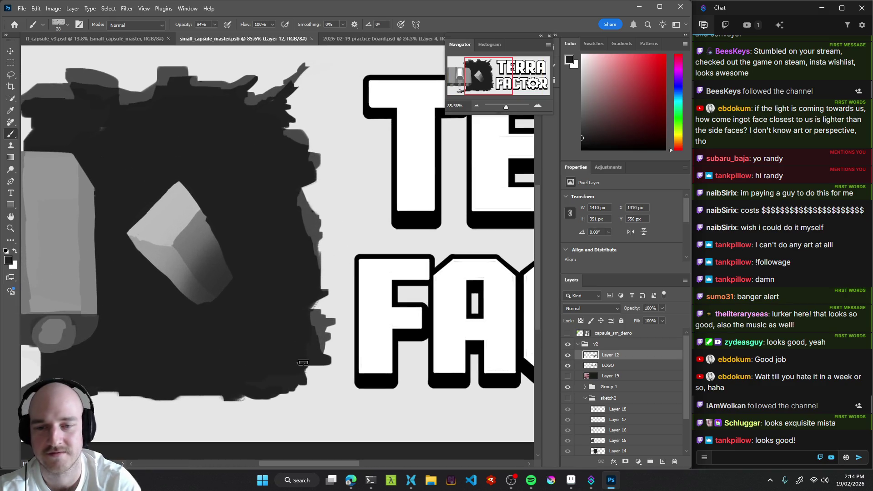
{"action": "left_click", "coordinate": [350, 307], "text": "alt"}
{"action": "left_click_drag", "start_coordinate": [329, 336], "coordinate": [361, 306]}
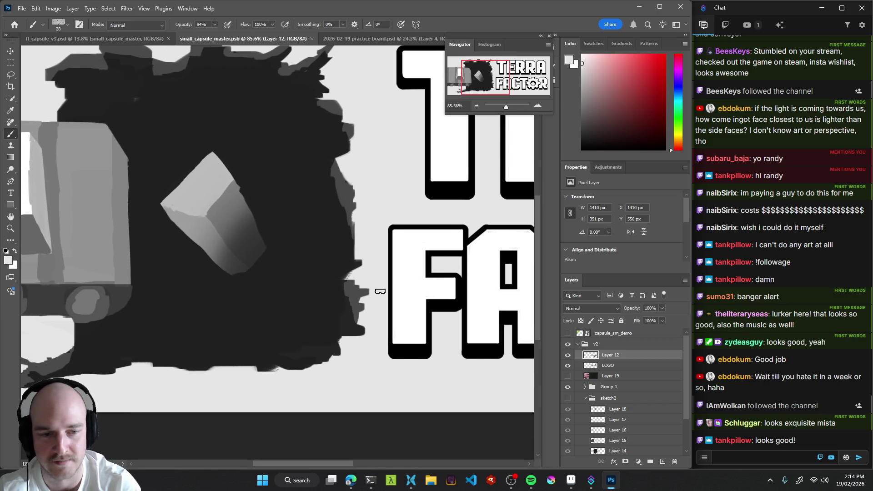
{"action": "key", "text": "v"}
{"action": "left_click", "coordinate": [336, 298]}
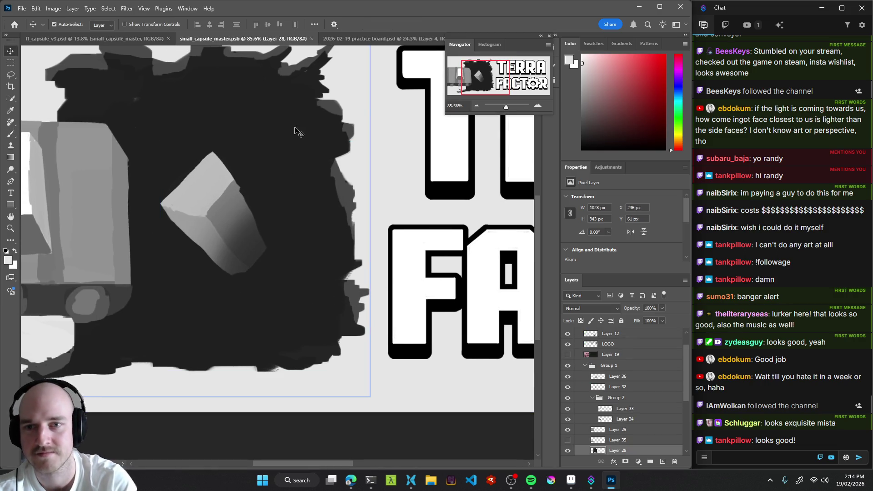
{"action": "left_click", "coordinate": [567, 450]}
{"action": "left_click", "coordinate": [567, 450]}
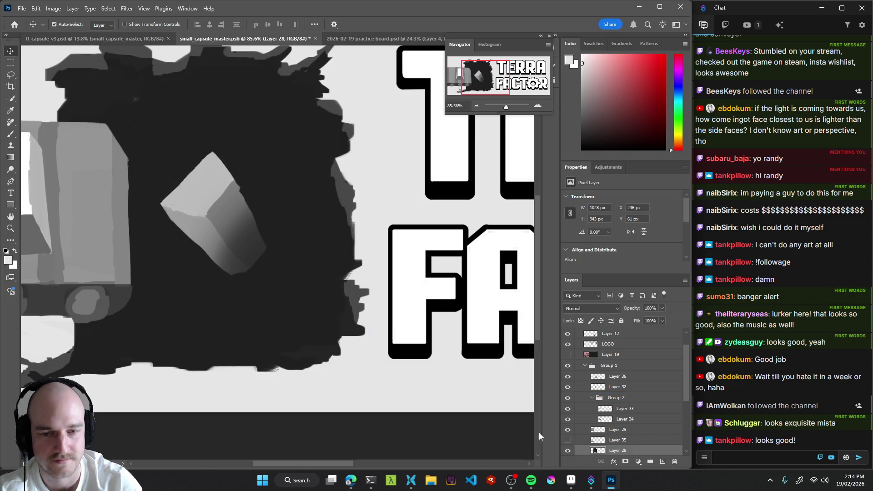
Paint light grey over the hole's right edge, sample near-black back, and save.
{"action": "key", "text": "b"}
{"action": "mouse_move", "coordinate": [370, 263]}
{"action": "left_mouse_down"}
{"action": "mouse_move", "coordinate": [359, 275]}
{"action": "mouse_move", "coordinate": [328, 265]}
{"action": "mouse_move", "coordinate": [359, 246]}
{"action": "mouse_move", "coordinate": [337, 257]}
{"action": "mouse_move", "coordinate": [357, 288]}
{"action": "mouse_move", "coordinate": [346, 289]}
{"action": "mouse_move", "coordinate": [350, 317]}
{"action": "left_mouse_up"}
{"action": "left_click", "coordinate": [357, 289], "text": "alt"}
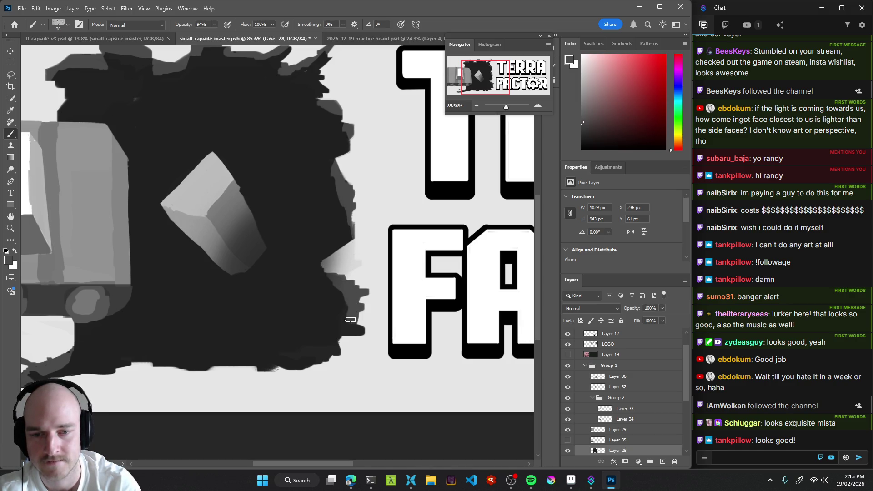
{"action": "scroll", "coordinate": [350, 317], "scroll_direction": "down", "scroll_amount": 10}
{"action": "key", "text": "ctrl+s"}
{"action": "scroll", "coordinate": [367, 360], "scroll_direction": "right", "scroll_amount": 3}
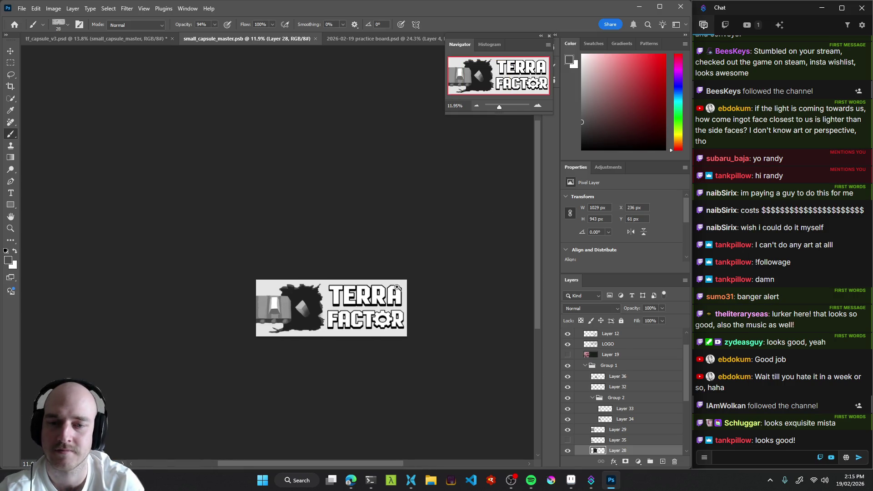
{"action": "scroll", "coordinate": [356, 332], "scroll_direction": "down", "scroll_amount": 3}
{"action": "scroll", "coordinate": [359, 330], "scroll_direction": "up", "scroll_amount": 5}
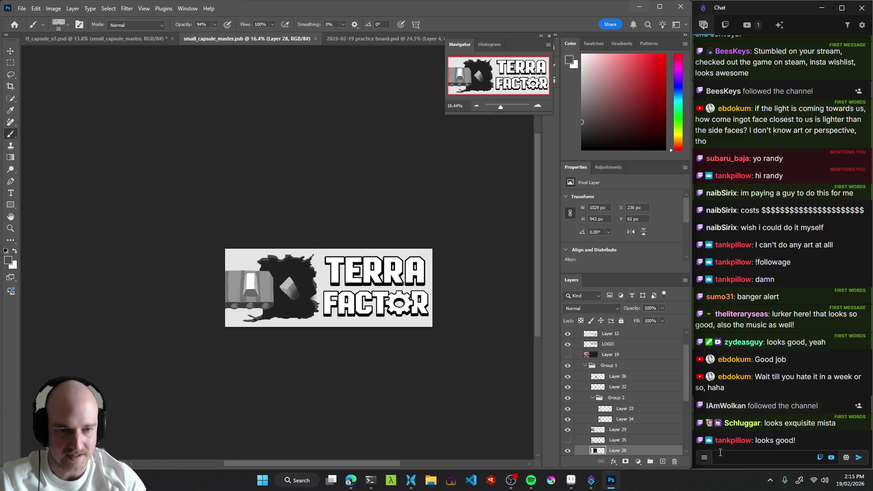
Inspect Layers 35, 29 and 34, toggling Group 2 and Layer 34 visibility to compare.
{"action": "scroll", "coordinate": [605, 408], "scroll_direction": "down", "scroll_amount": 3}
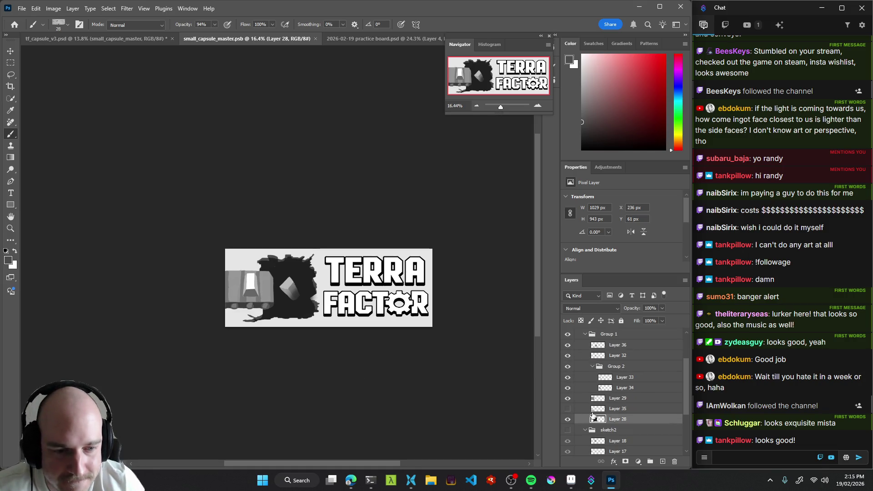
{"action": "left_click", "coordinate": [623, 387]}
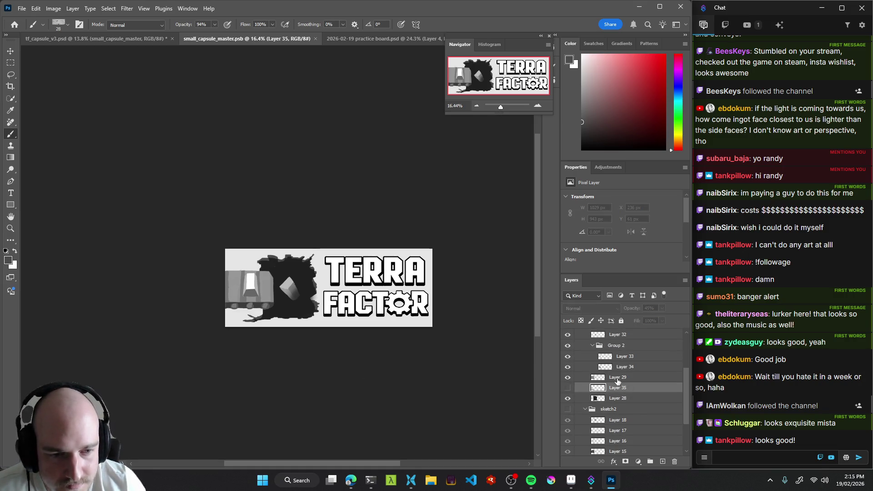
{"action": "left_click", "coordinate": [624, 377]}
{"action": "left_click", "coordinate": [636, 368]}
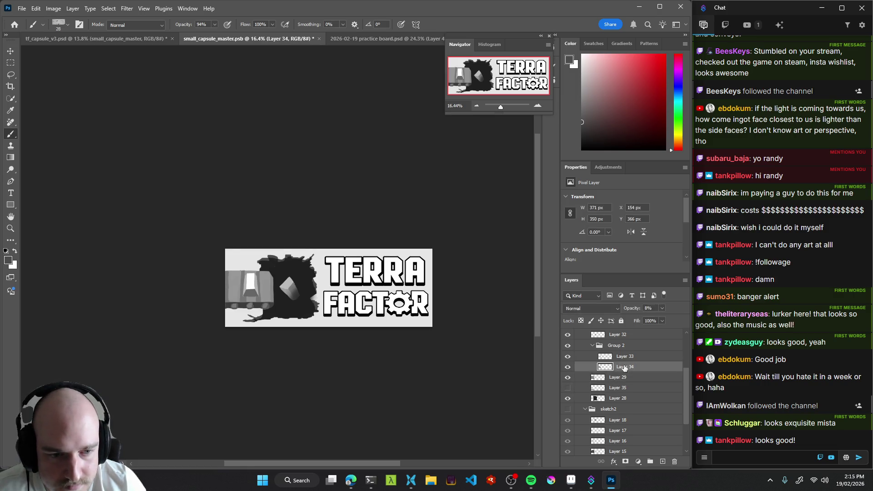
{"action": "scroll", "coordinate": [606, 380], "scroll_direction": "up", "scroll_amount": 1}
{"action": "left_click", "coordinate": [567, 367]}
{"action": "left_click", "coordinate": [568, 367]}
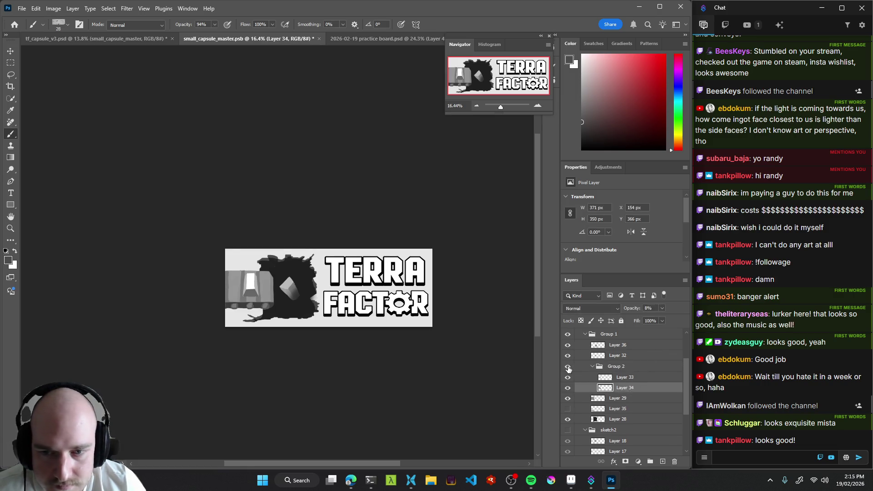
{"action": "left_click", "coordinate": [567, 387]}
{"action": "left_click", "coordinate": [567, 387]}
{"action": "left_click", "coordinate": [568, 387]}
{"action": "left_click", "coordinate": [567, 387]}
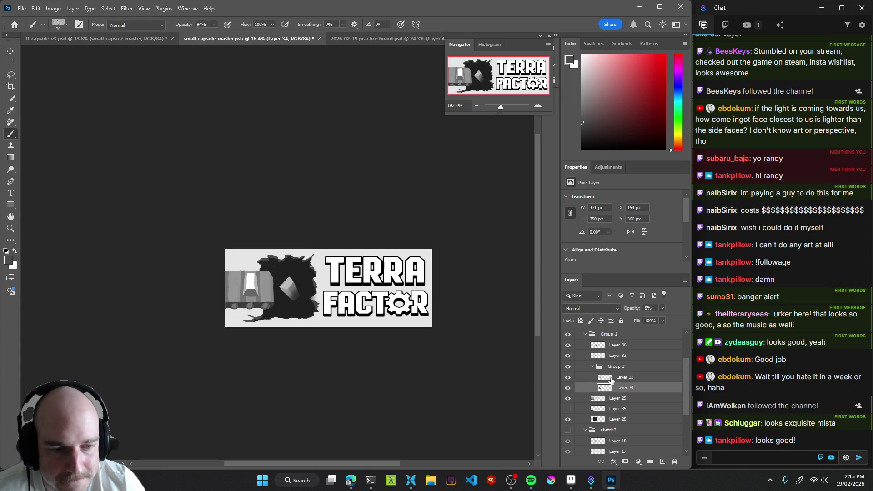
{"action": "scroll", "coordinate": [610, 380], "scroll_direction": "up", "scroll_amount": 2}
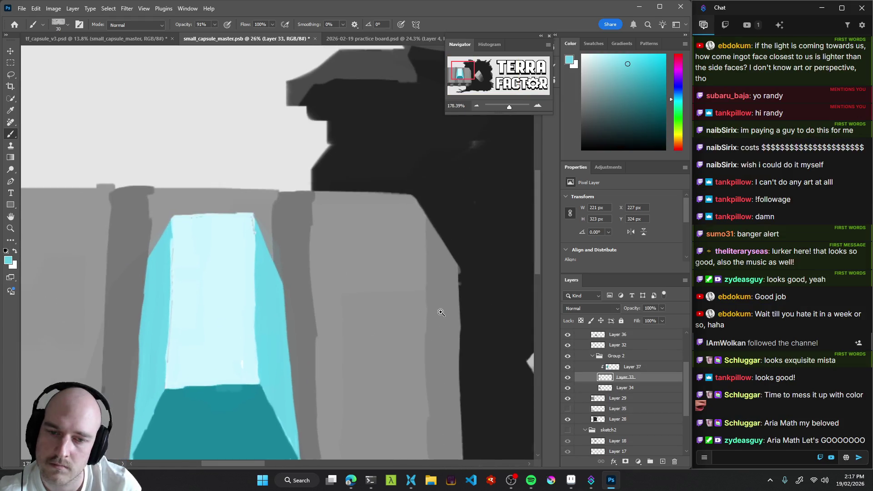
Toggle the brush mode to Clear and back to Normal, then save the capsule document.
{"action": "key", "text": "shift+alt+r"}
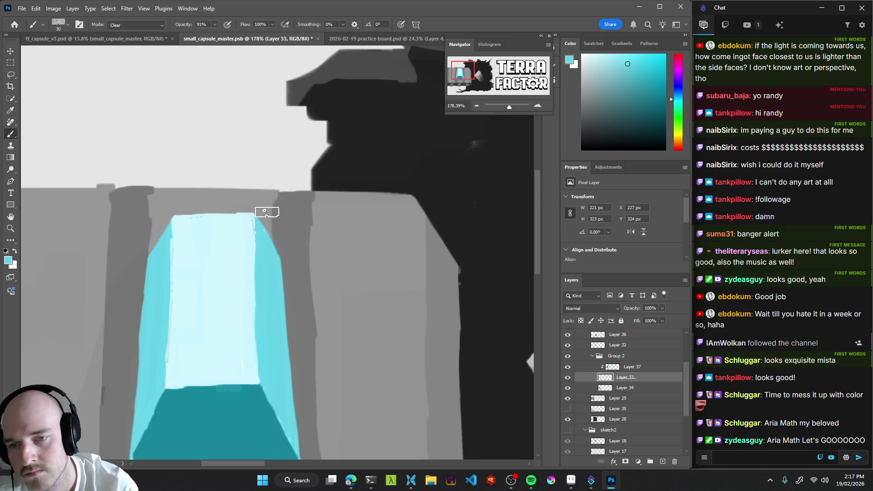
{"action": "key", "text": "shift+alt+n"}
{"action": "scroll", "coordinate": [306, 262], "scroll_direction": "down", "scroll_amount": 5}
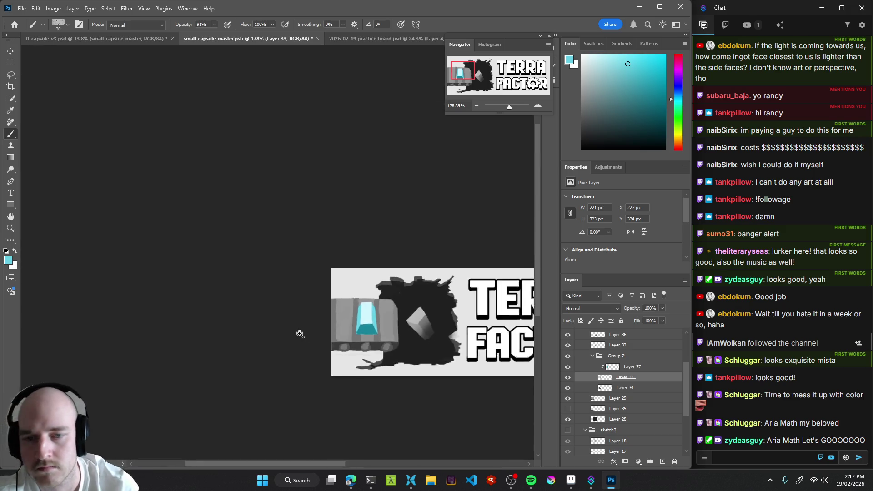
{"action": "scroll", "coordinate": [272, 344], "scroll_direction": "down", "scroll_amount": 2}
{"action": "scroll", "coordinate": [273, 344], "scroll_direction": "down", "scroll_amount": 1}
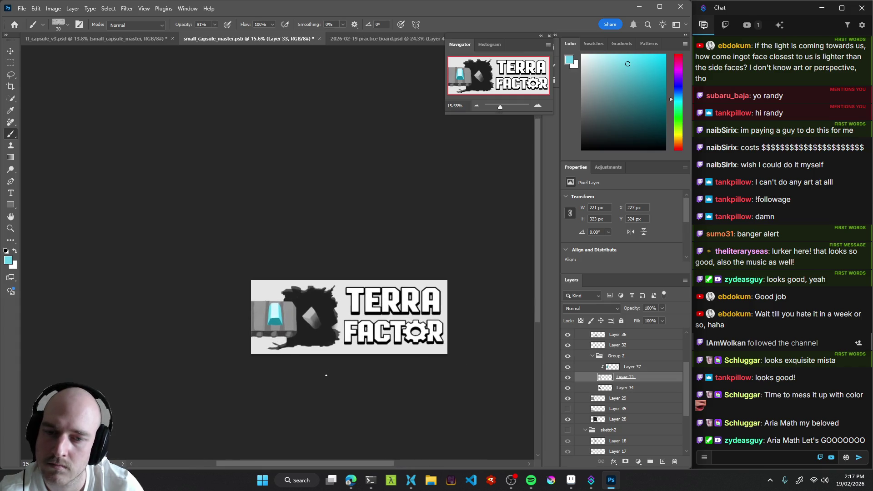
{"action": "scroll", "coordinate": [287, 318], "scroll_direction": "up", "scroll_amount": 3}
{"action": "key", "text": "ctrl+s"}
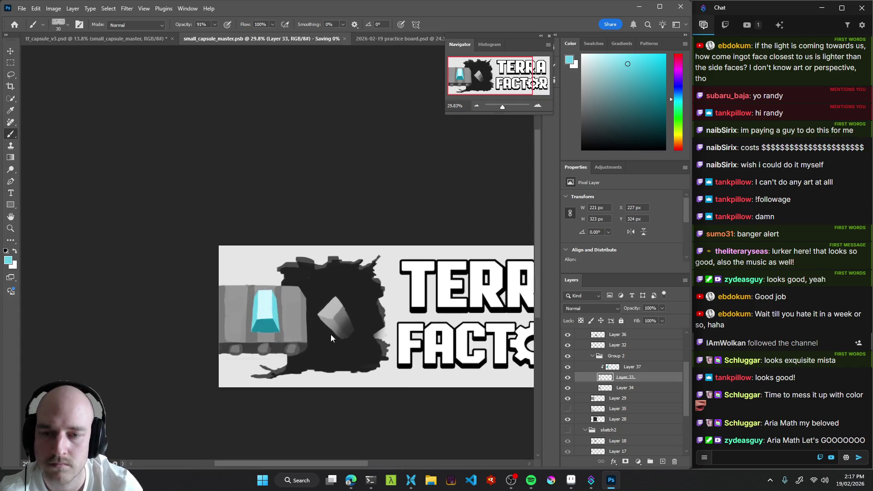
Select Layer 37 and sample the lighter cyan from the ore cube.
{"action": "left_click", "coordinate": [645, 367]}
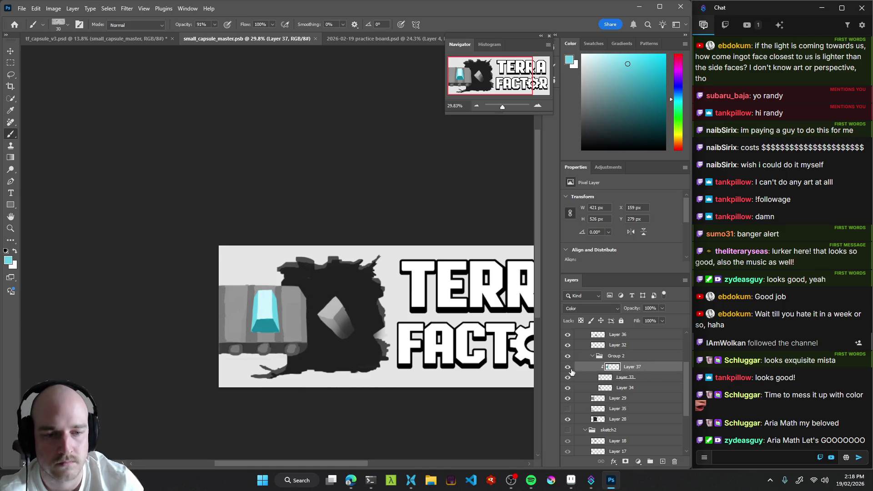
{"action": "left_click_drag", "start_coordinate": [272, 310], "coordinate": [267, 312]}
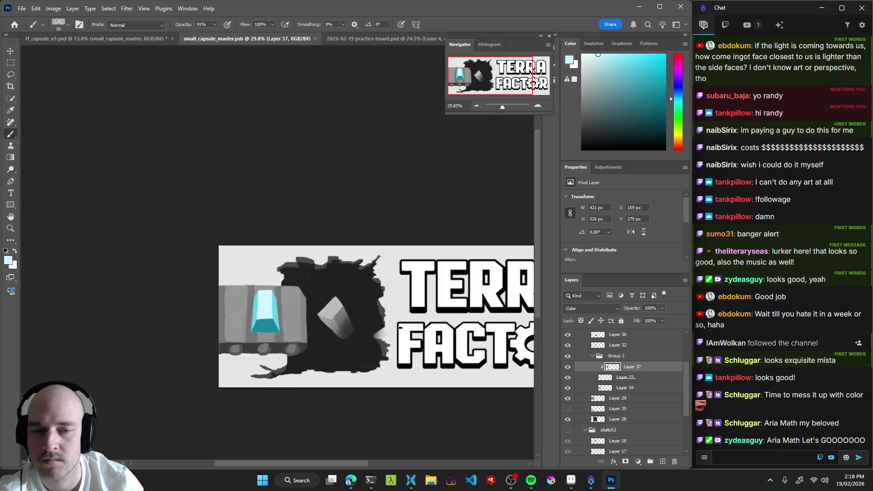
{"action": "key", "text": "v"}
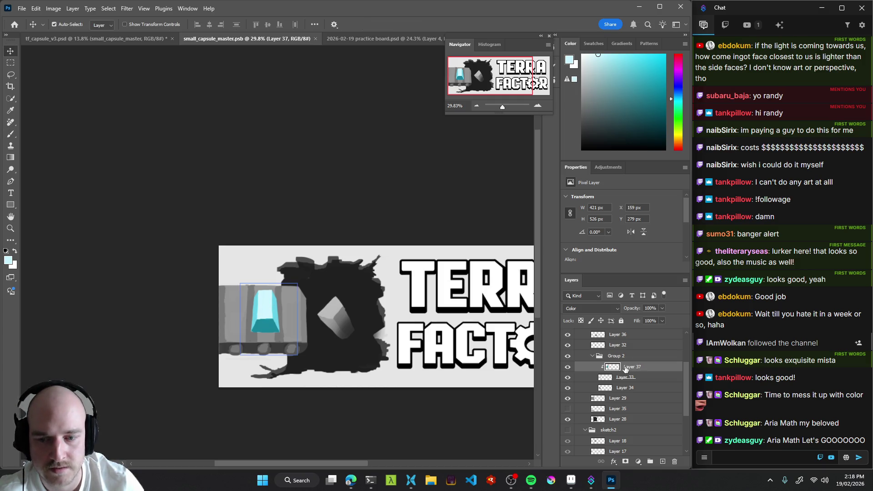
Set the Eyedropper to sample a single point from the current layer only.
{"action": "scroll", "coordinate": [259, 320], "scroll_direction": "up", "scroll_amount": 6}
{"action": "left_click", "coordinate": [569, 367]}
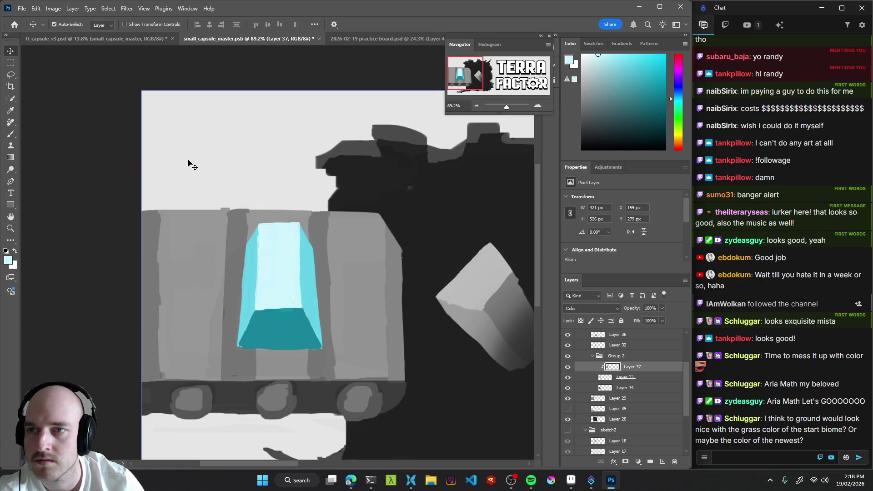
{"action": "key", "text": "b"}
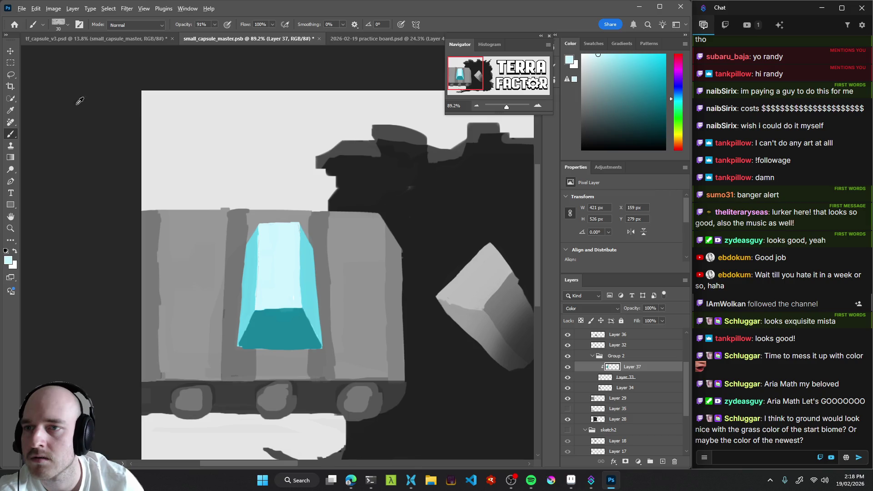
{"action": "left_click", "coordinate": [11, 111]}
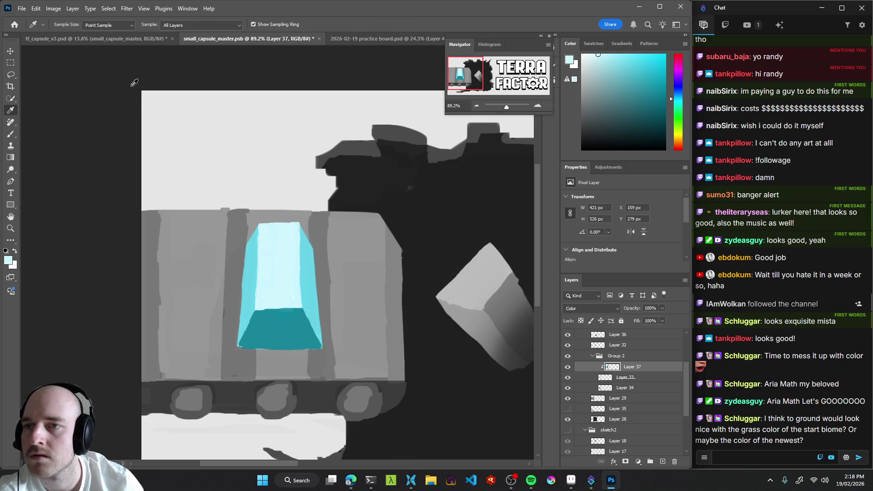
{"action": "left_click", "coordinate": [120, 26]}
{"action": "left_click", "coordinate": [120, 30]}
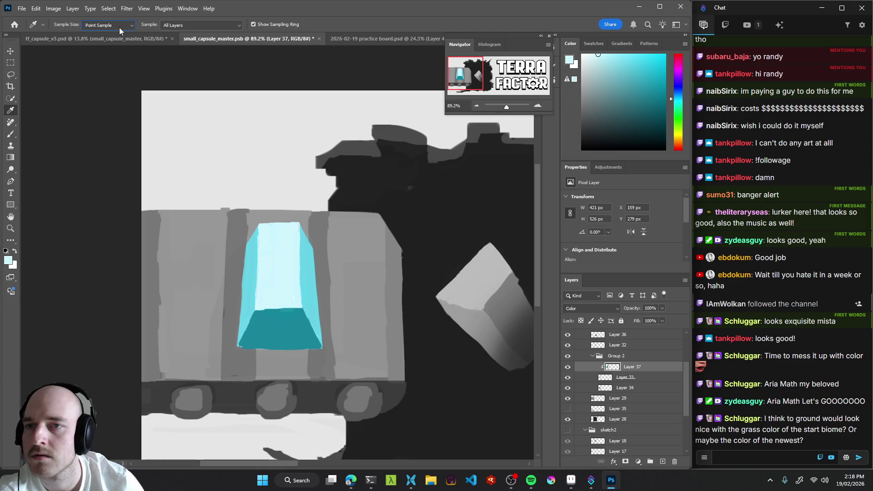
{"action": "left_click", "coordinate": [194, 25]}
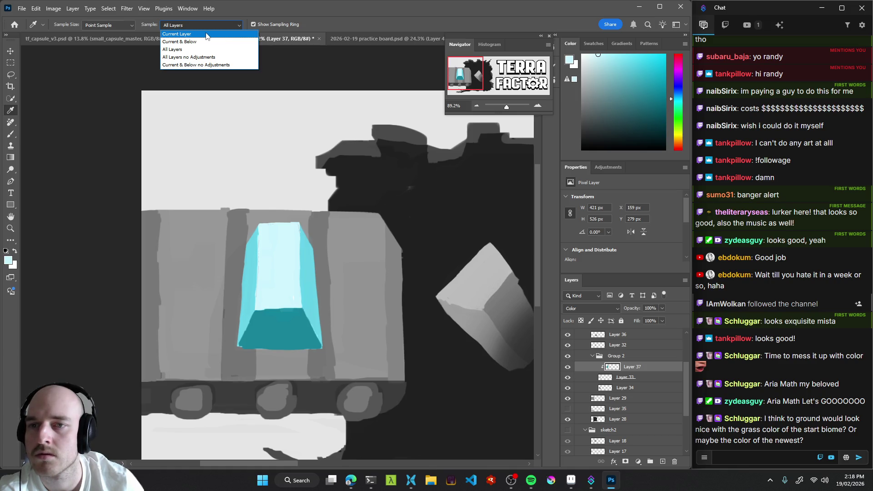
{"action": "left_click", "coordinate": [207, 34]}
Paint ore-cube teal onto Layer 37, enlarge the brush to 266, and move Layer 37 above Group 2.
{"action": "key", "text": "b"}
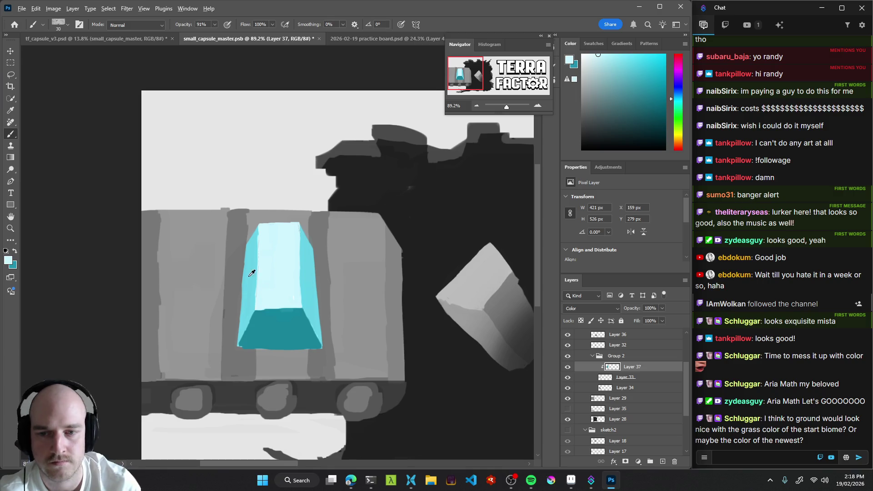
{"action": "left_click", "coordinate": [292, 271], "text": "alt"}
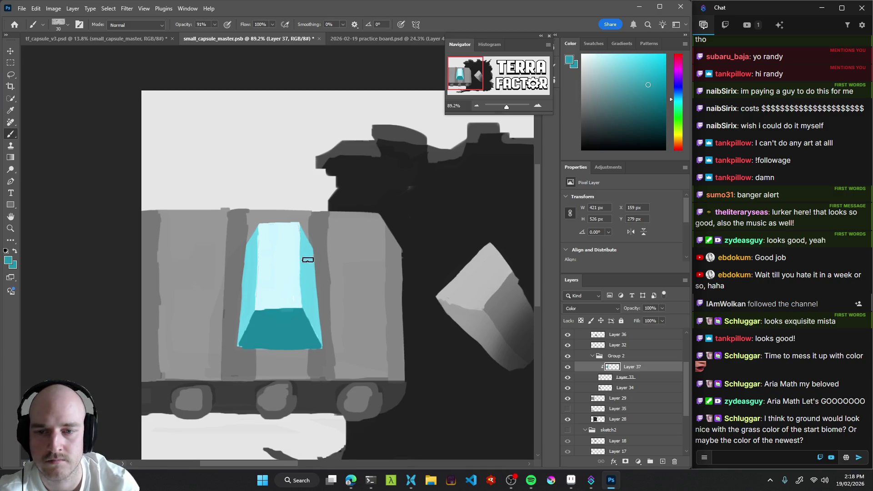
{"action": "left_click_drag", "start_coordinate": [332, 218], "coordinate": [340, 170]}
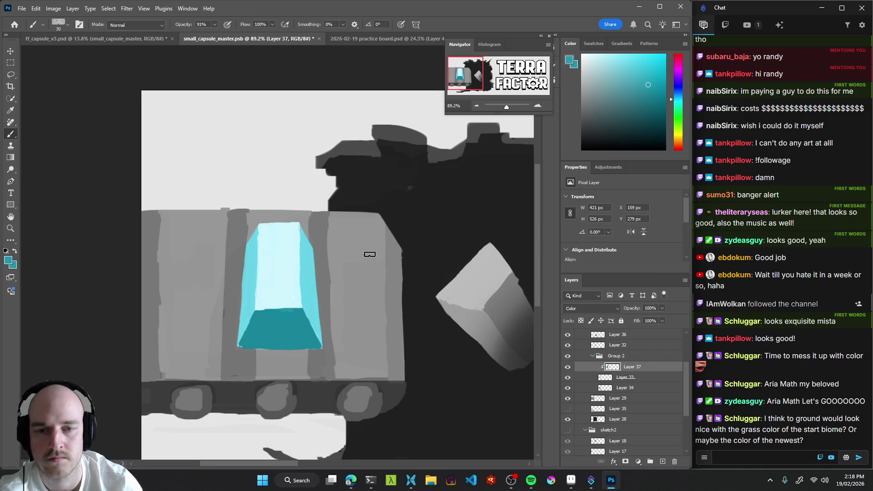
{"action": "mouse_move", "coordinate": [418, 283]}
{"action": "left_mouse_down"}
{"action": "mouse_move", "coordinate": [376, 266]}
{"action": "mouse_move", "coordinate": [422, 259]}
{"action": "left_mouse_up"}
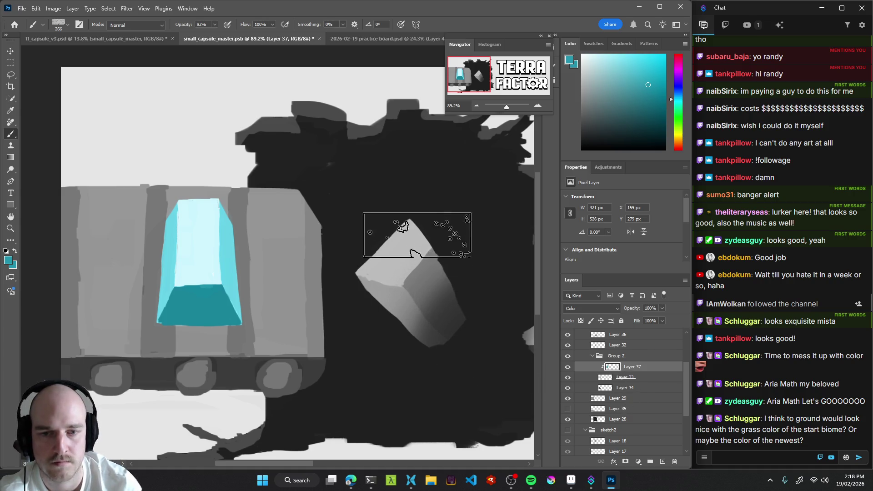
{"action": "mouse_move", "coordinate": [625, 374]}
{"action": "left_mouse_down"}
{"action": "mouse_move", "coordinate": [608, 357]}
{"action": "mouse_move", "coordinate": [617, 350]}
{"action": "left_mouse_up"}
{"action": "mouse_move", "coordinate": [301, 284]}
{"action": "left_mouse_down"}
{"action": "mouse_move", "coordinate": [273, 287]}
{"action": "mouse_move", "coordinate": [293, 289]}
{"action": "left_mouse_up"}
Compare layer visibility, then move Layers 36 and 32 into Group 2.
{"action": "left_click", "coordinate": [568, 366]}
{"action": "left_click", "coordinate": [568, 367]}
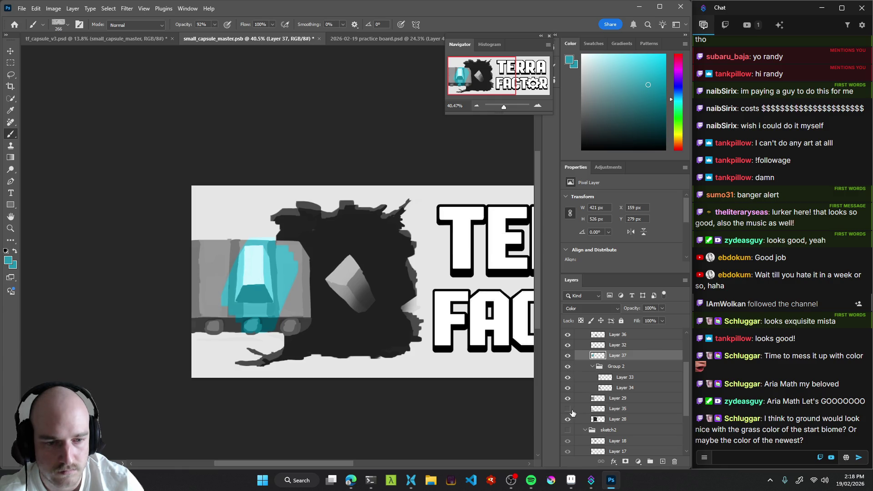
{"action": "scroll", "coordinate": [569, 378], "scroll_direction": "up", "scroll_amount": 1}
{"action": "left_click", "coordinate": [566, 356]}
{"action": "left_click", "coordinate": [567, 356]}
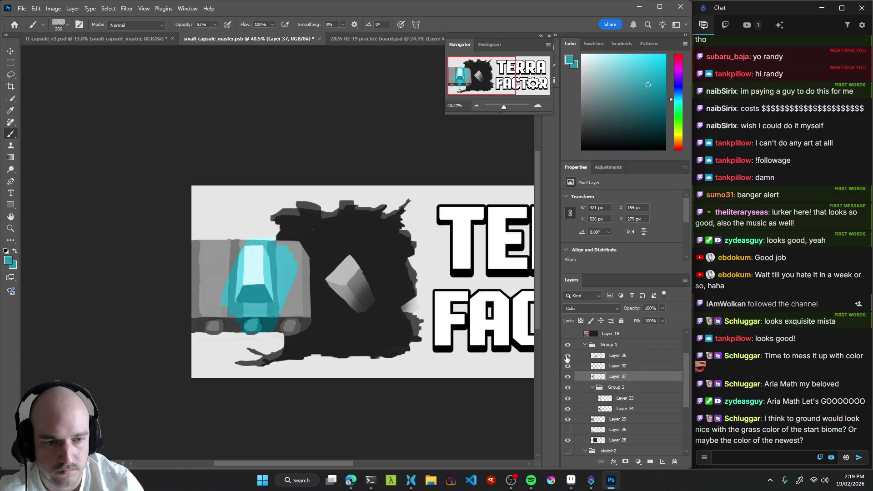
{"action": "left_click", "coordinate": [567, 356]}
{"action": "left_click", "coordinate": [618, 359]}
{"action": "left_click", "coordinate": [567, 355]}
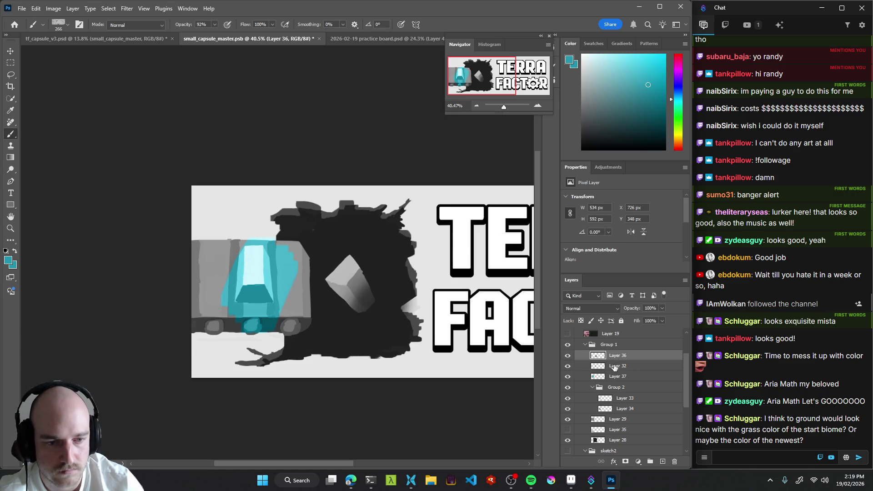
{"action": "left_click", "coordinate": [613, 366], "text": "ctrl"}
{"action": "left_click_drag", "start_coordinate": [611, 359], "coordinate": [631, 395]}
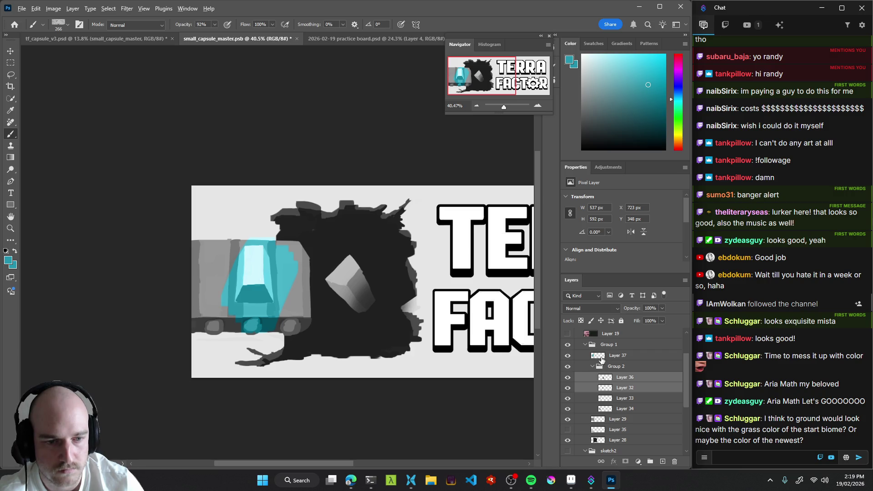
Paint teal over the hole's ore cube on Layer 37 and clip it to Group 2.
{"action": "left_click", "coordinate": [663, 356]}
{"action": "mouse_move", "coordinate": [318, 273]}
{"action": "left_mouse_down"}
{"action": "mouse_move", "coordinate": [331, 264]}
{"action": "mouse_move", "coordinate": [360, 314]}
{"action": "mouse_move", "coordinate": [360, 265]}
{"action": "mouse_move", "coordinate": [432, 295]}
{"action": "left_mouse_up"}
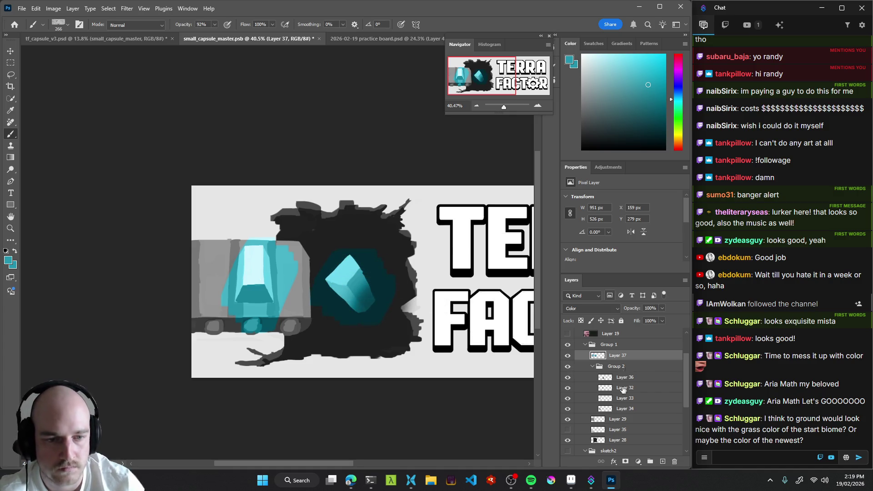
{"action": "left_click", "coordinate": [602, 356], "text": "alt"}
{"action": "mouse_move", "coordinate": [601, 356]}
{"action": "left_mouse_down"}
{"action": "mouse_move", "coordinate": [380, 306]}
{"action": "mouse_move", "coordinate": [422, 321]}
{"action": "mouse_move", "coordinate": [394, 348]}
{"action": "mouse_move", "coordinate": [418, 273]}
{"action": "mouse_move", "coordinate": [412, 313]}
{"action": "left_mouse_up"}
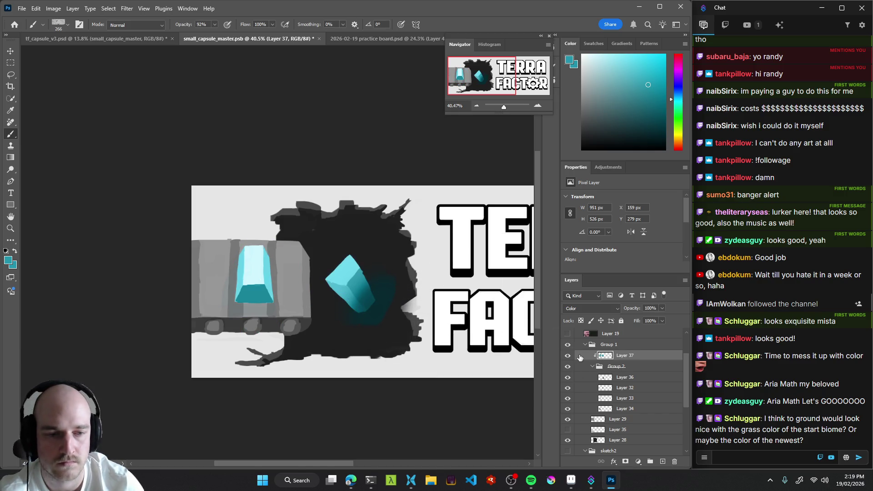
Check the crystal without Layers 33, 32 and 36, then clip, release and remove Layer 36.
{"action": "left_click", "coordinate": [567, 400]}
{"action": "left_click", "coordinate": [568, 399]}
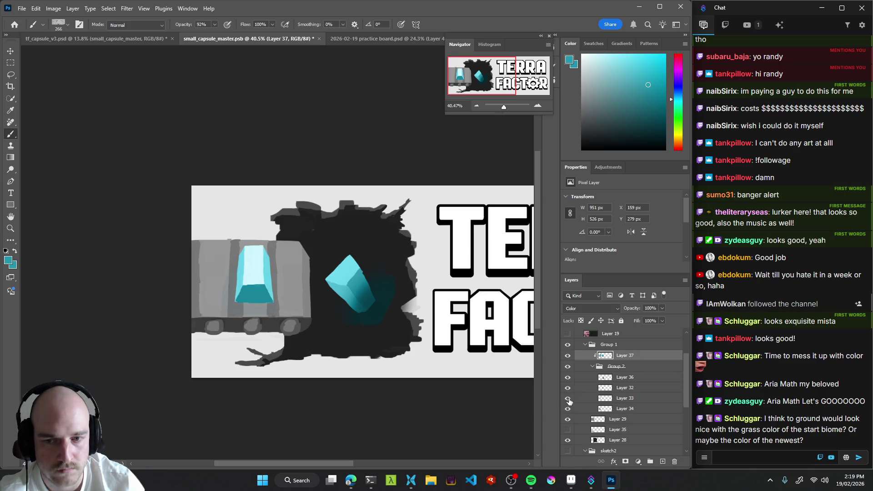
{"action": "left_click", "coordinate": [567, 388]}
{"action": "left_click", "coordinate": [567, 387]}
{"action": "left_click", "coordinate": [568, 377]}
{"action": "left_click", "coordinate": [567, 377]}
{"action": "left_click", "coordinate": [633, 380]}
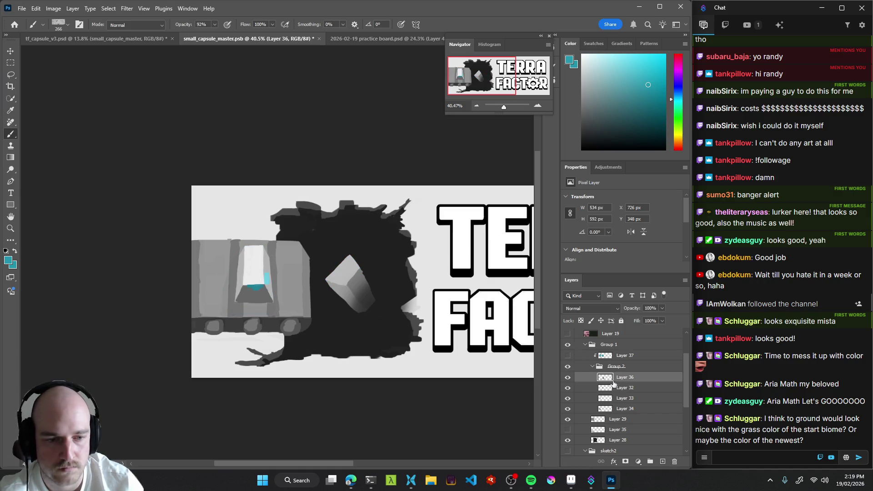
{"action": "left_click", "coordinate": [603, 381], "text": "alt"}
{"action": "left_click", "coordinate": [649, 381], "text": "alt"}
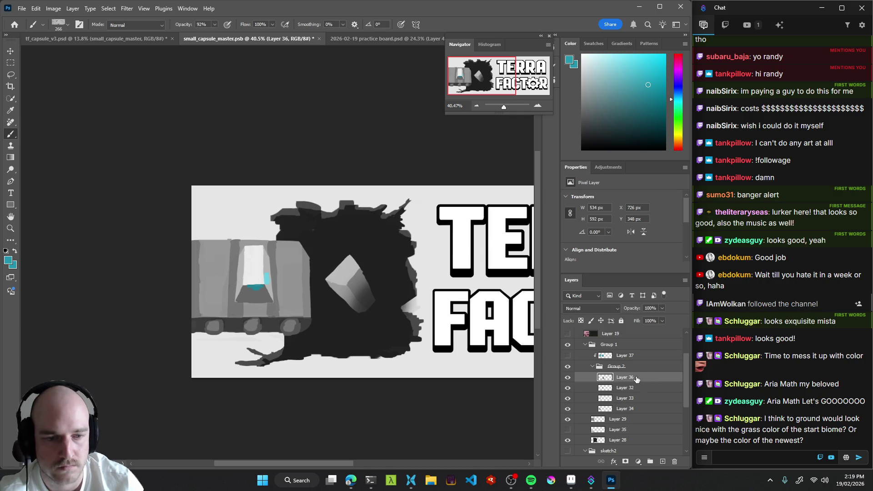
{"action": "key", "text": "ctrl+e"}
Bring Layer 36 back above Layer 32 and clip it to Layer 32 with Ctrl+Alt+G.
{"action": "left_click", "coordinate": [570, 377]}
{"action": "left_click", "coordinate": [570, 377]}
{"action": "left_click", "coordinate": [570, 377]}
{"action": "left_click", "coordinate": [570, 378]}
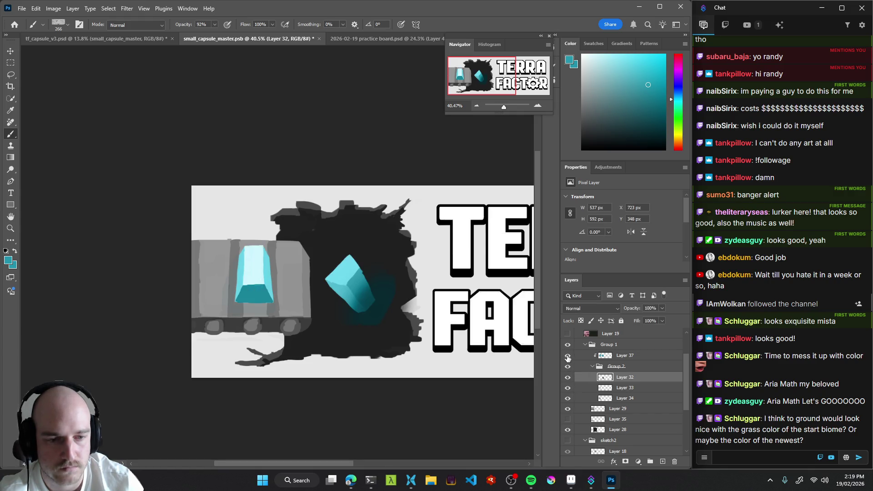
{"action": "left_click", "coordinate": [567, 356]}
{"action": "key", "text": "ctrl+comma"}
{"action": "key", "text": "ctrl+comma"}
{"action": "key", "text": "ctrl+comma"}
{"action": "key", "text": "ctrl+comma"}
{"action": "key", "text": "ctrl+j"}
{"action": "left_click", "coordinate": [572, 379]}
{"action": "left_click", "coordinate": [572, 380]}
{"action": "key", "text": "ctrl+alt+g"}
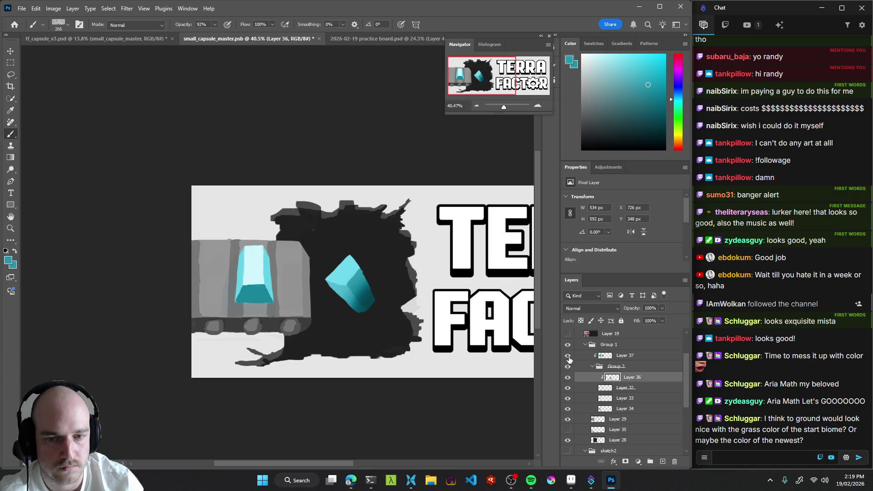
{"action": "left_click_drag", "start_coordinate": [375, 285], "coordinate": [405, 286]}
{"action": "scroll", "coordinate": [394, 275], "scroll_direction": "down", "scroll_amount": 6}
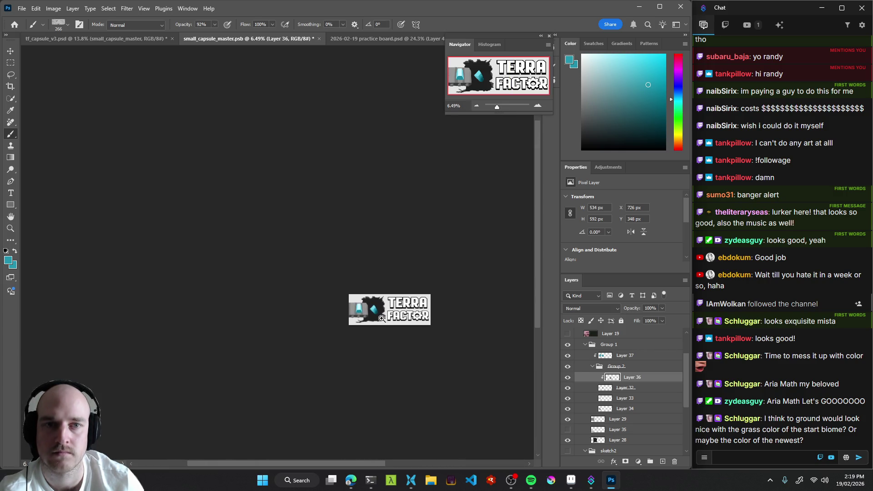
Zoom out to the whole banner and select background Layer 27 with the Move tool.
{"action": "scroll", "coordinate": [384, 320], "scroll_direction": "up", "scroll_amount": 2}
{"action": "scroll", "coordinate": [395, 319], "scroll_direction": "up", "scroll_amount": 4}
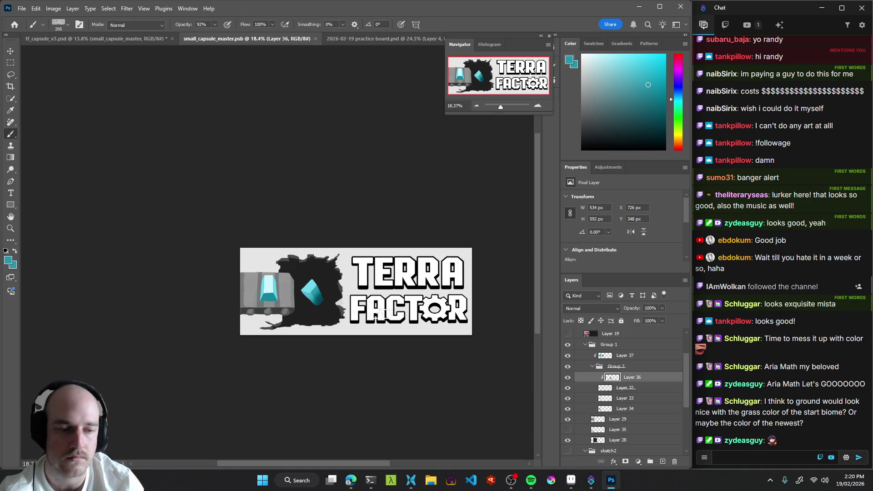
{"action": "left_click_drag", "start_coordinate": [348, 297], "coordinate": [356, 295]}
{"action": "scroll", "coordinate": [348, 289], "scroll_direction": "up", "scroll_amount": 1}
{"action": "key", "text": "v"}
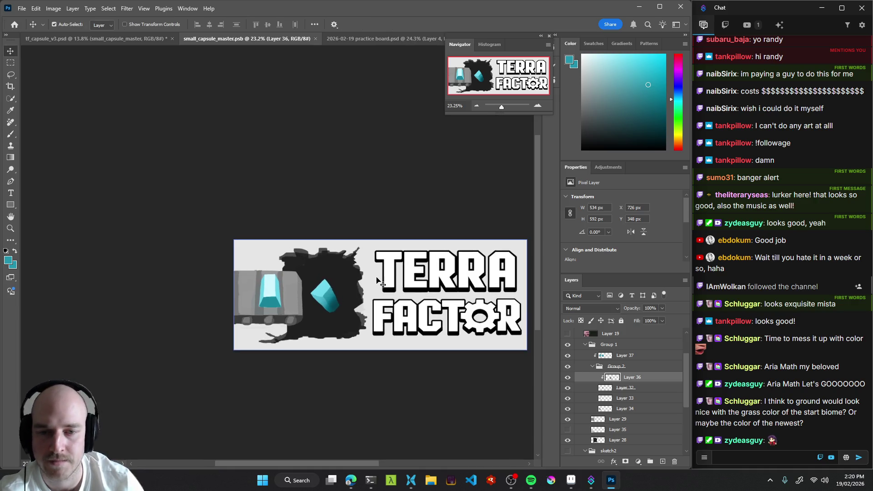
{"action": "left_click", "coordinate": [377, 281]}
{"action": "scroll", "coordinate": [613, 418], "scroll_direction": "down", "scroll_amount": 1}
{"action": "left_click", "coordinate": [568, 439]}
{"action": "left_click", "coordinate": [567, 439]}
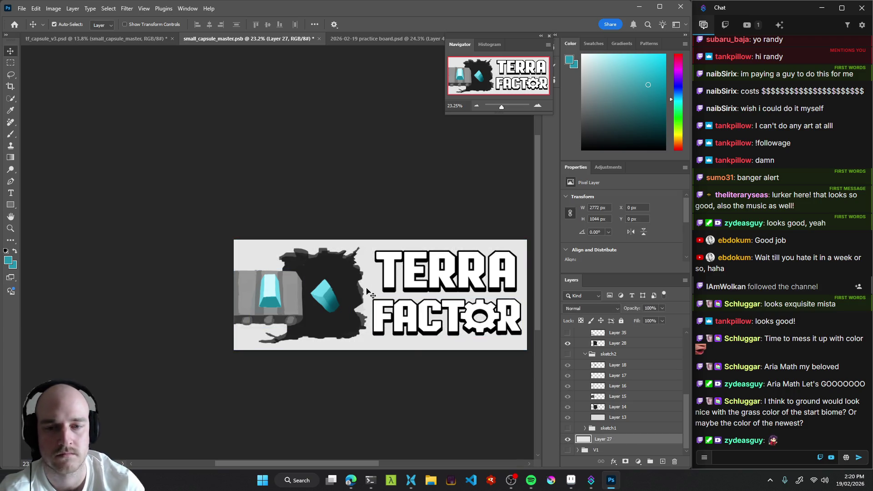
{"action": "left_click_drag", "start_coordinate": [378, 267], "coordinate": [383, 267]}
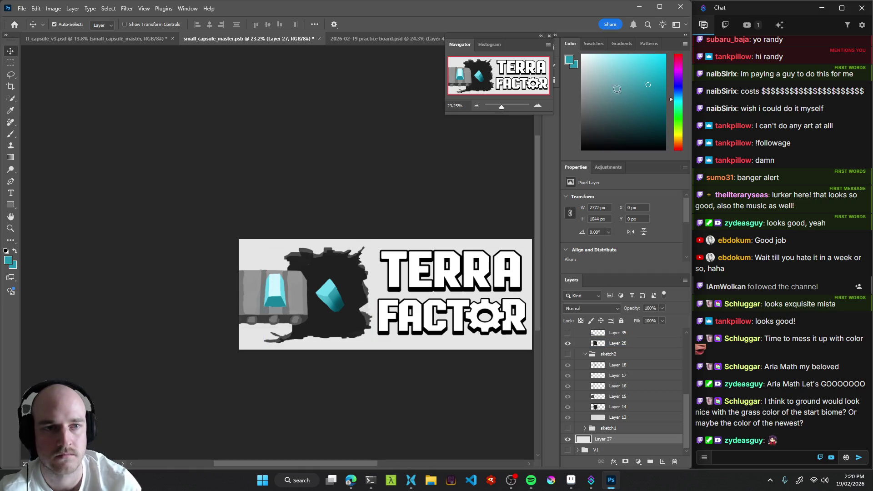
Paint-bucket the background bright green, then refill it with progressively paler greens.
{"action": "left_click", "coordinate": [679, 116]}
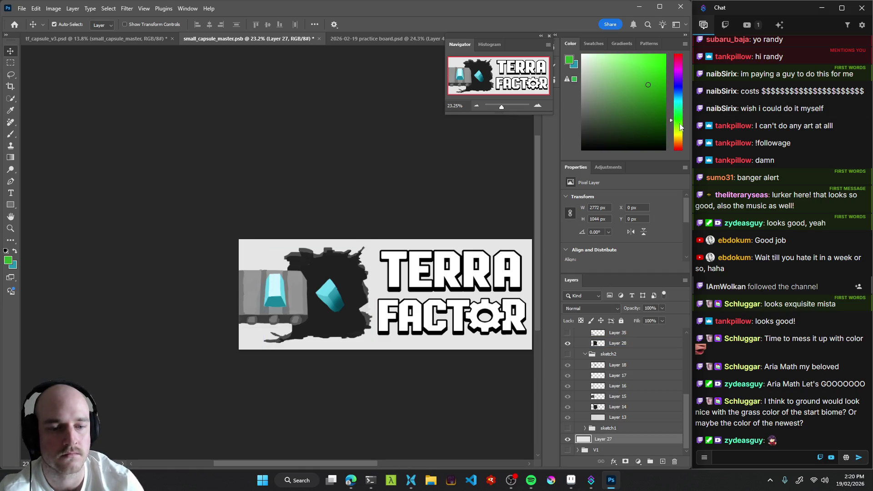
{"action": "left_click", "coordinate": [632, 66]}
{"action": "key", "text": "g"}
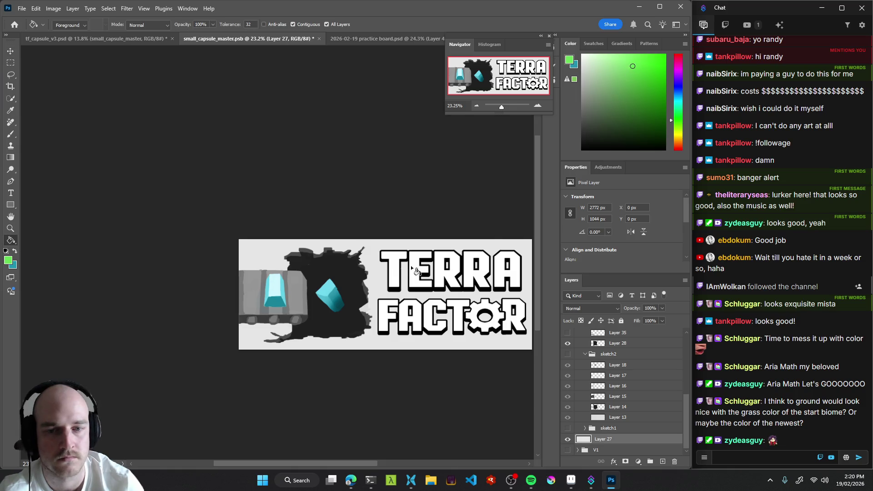
{"action": "left_click", "coordinate": [370, 258]}
{"action": "left_click", "coordinate": [616, 75]}
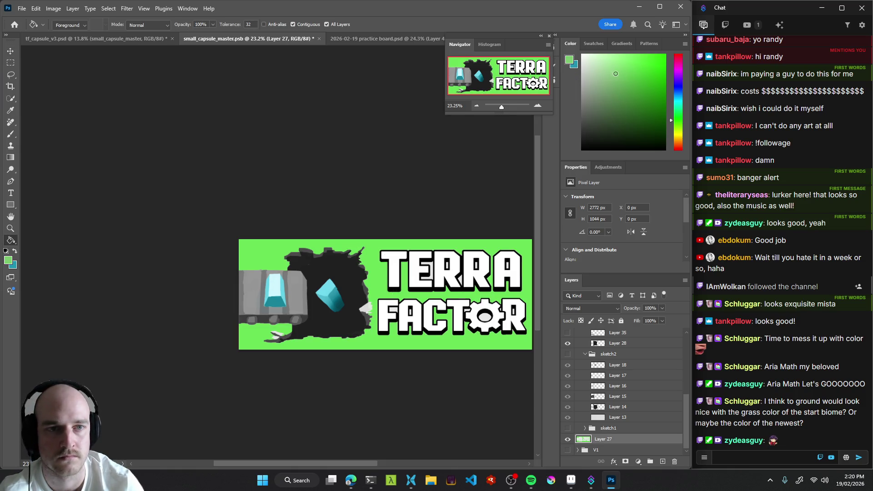
{"action": "left_click_drag", "start_coordinate": [613, 75], "coordinate": [600, 81]}
{"action": "left_click", "coordinate": [379, 284]}
{"action": "left_click", "coordinate": [596, 65]}
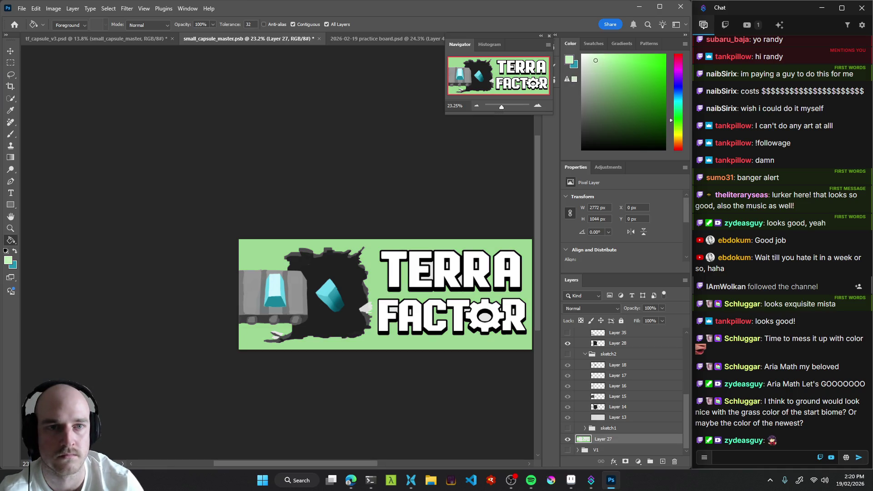
{"action": "left_click", "coordinate": [381, 274]}
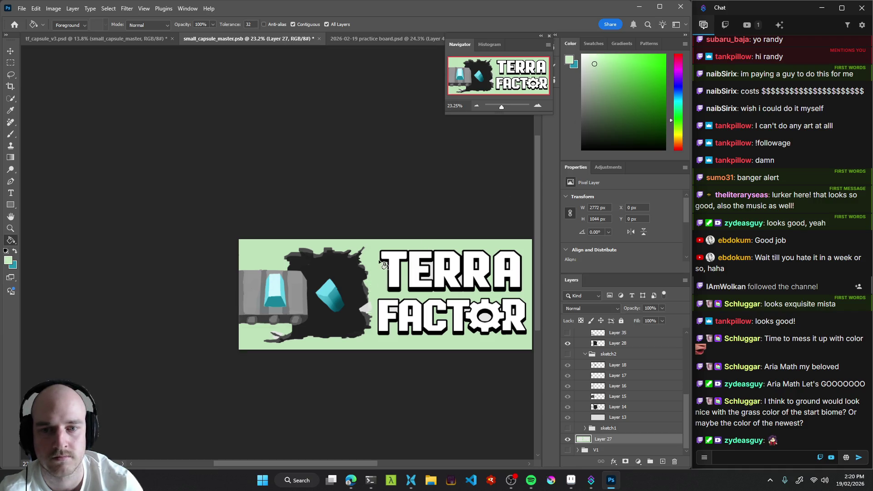
Try yellow, orange and greyish hues, undo the grey fill, and settle on a light peach background.
{"action": "scroll", "coordinate": [403, 292], "scroll_direction": "down", "scroll_amount": 5}
{"action": "scroll", "coordinate": [403, 292], "scroll_direction": "up", "scroll_amount": 5}
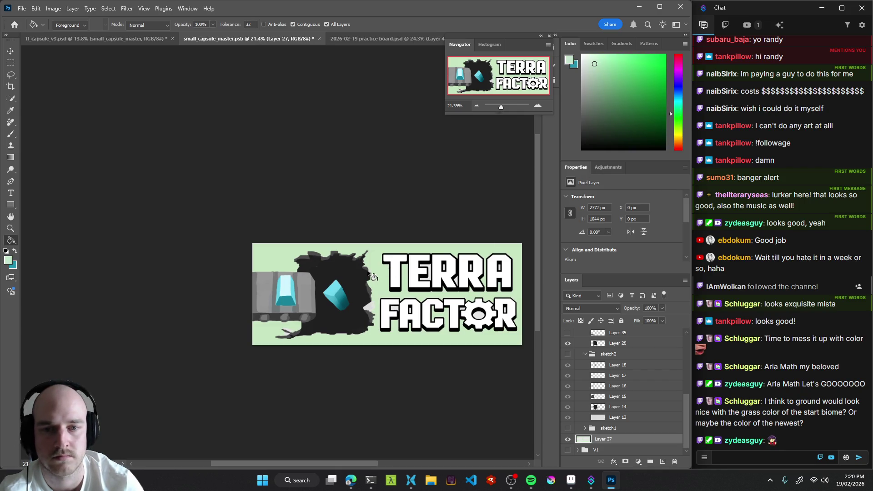
{"action": "left_click", "coordinate": [676, 126]}
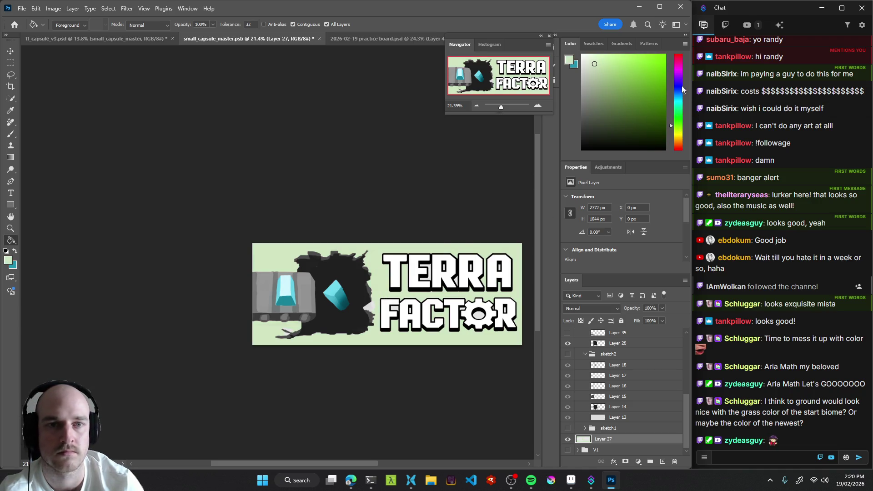
{"action": "left_click", "coordinate": [680, 137]}
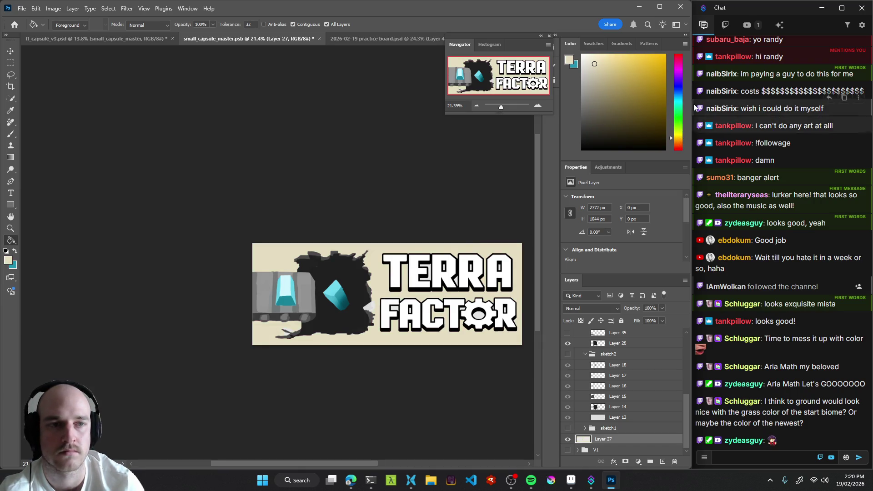
{"action": "left_click", "coordinate": [677, 143]}
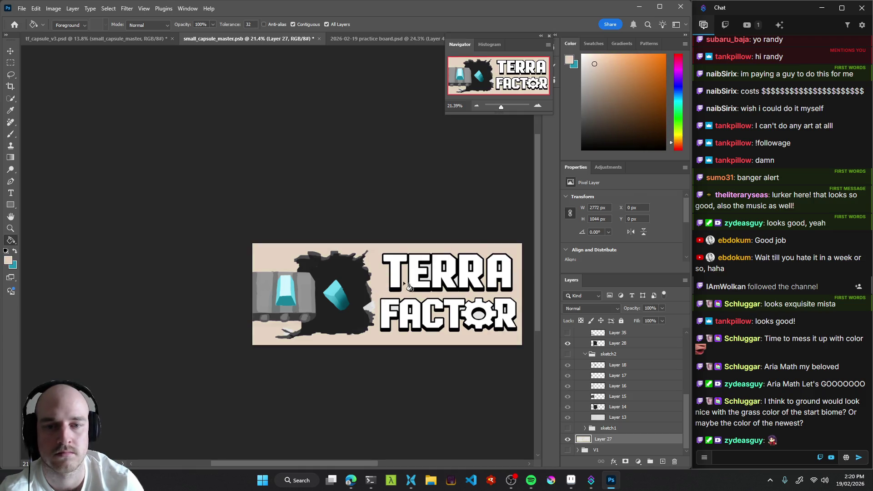
{"action": "left_click", "coordinate": [596, 100]}
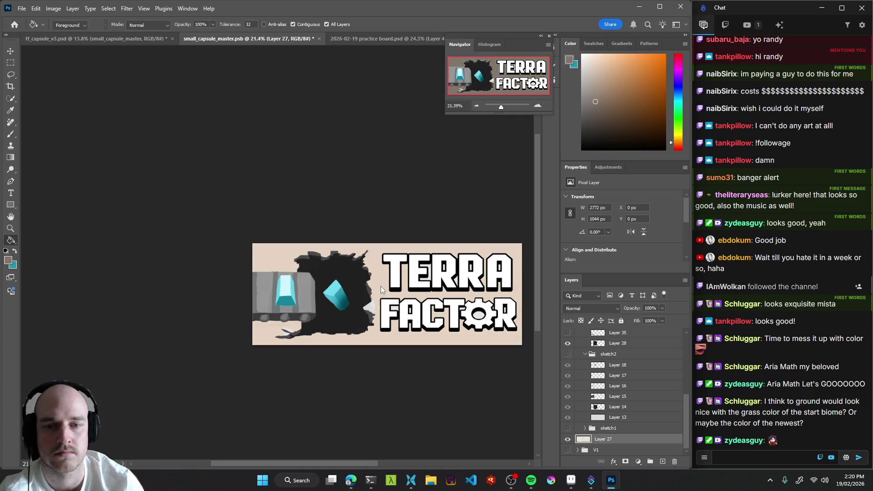
{"action": "left_click", "coordinate": [394, 296]}
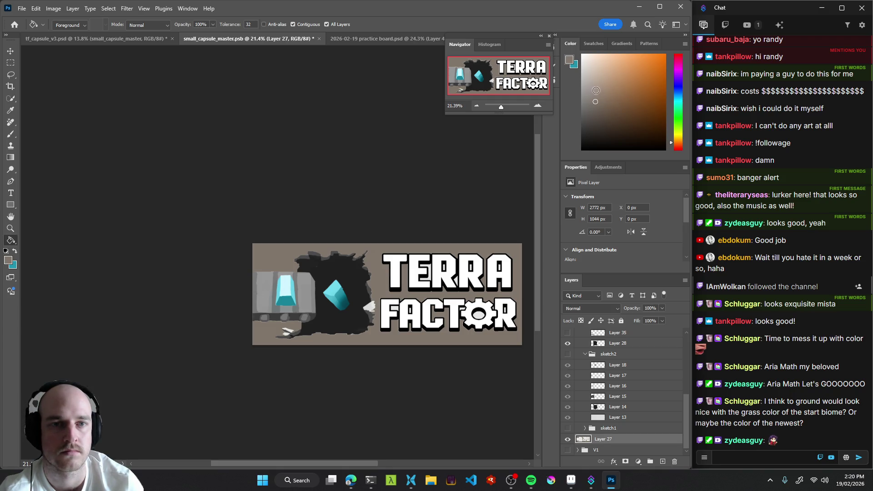
{"action": "key", "text": "ctrl+z"}
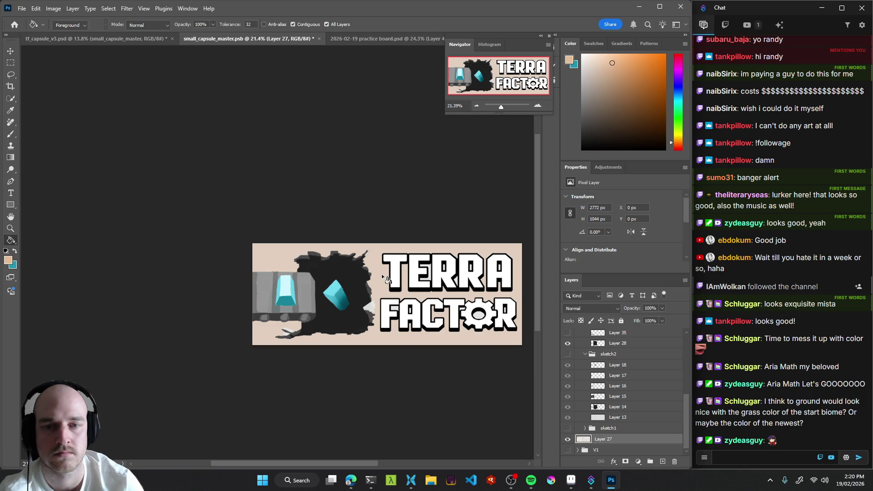
{"action": "left_click", "coordinate": [435, 250]}
{"action": "left_click", "coordinate": [611, 77]}
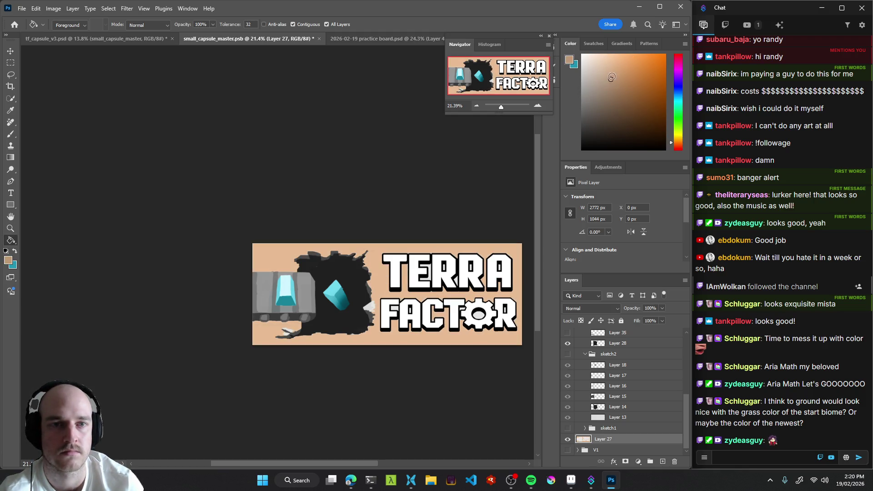
{"action": "left_click", "coordinate": [606, 63]}
{"action": "mouse_move", "coordinate": [395, 314]}
{"action": "left_mouse_down"}
{"action": "mouse_move", "coordinate": [321, 327]}
{"action": "mouse_move", "coordinate": [369, 351]}
{"action": "mouse_move", "coordinate": [394, 340]}
{"action": "mouse_move", "coordinate": [399, 314]}
{"action": "mouse_move", "coordinate": [432, 300]}
{"action": "mouse_move", "coordinate": [383, 313]}
{"action": "left_mouse_up"}
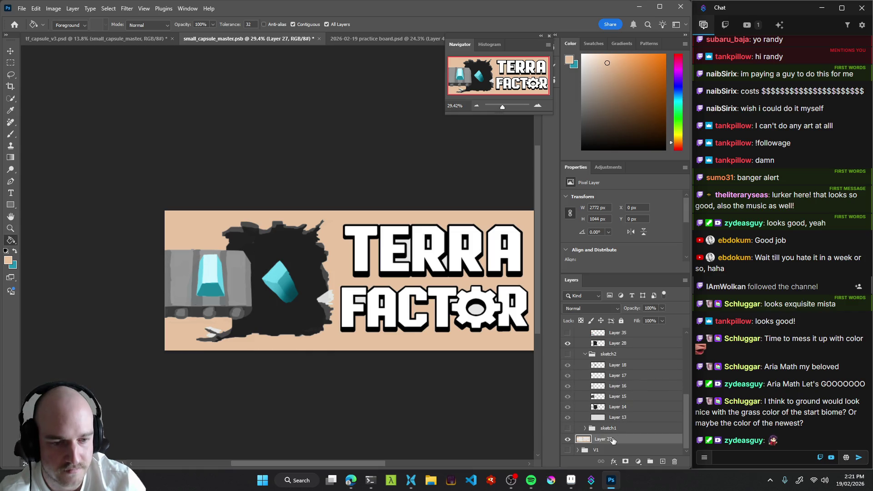
Enlarge the brush to 2517, zoom in on the hole's right edge, and select Layer 28.
{"action": "key", "text": "b"}
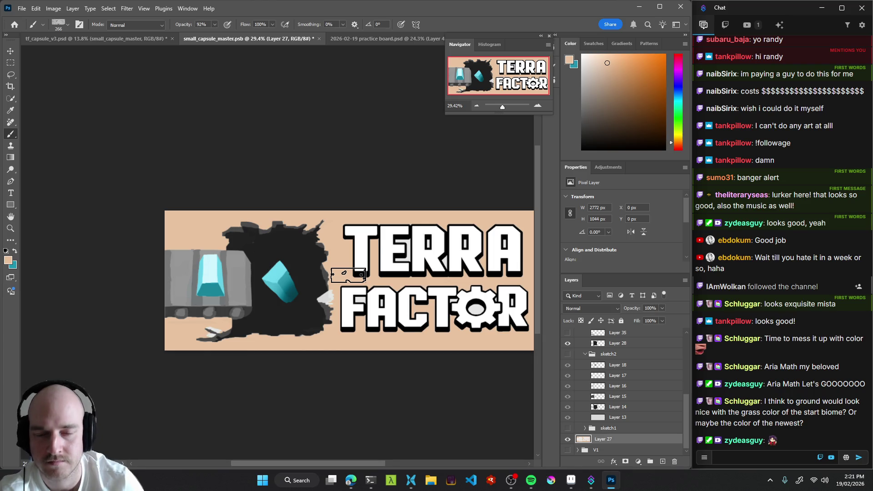
{"action": "mouse_move", "coordinate": [348, 275]}
{"action": "left_mouse_down"}
{"action": "mouse_move", "coordinate": [412, 285]}
{"action": "mouse_move", "coordinate": [387, 289]}
{"action": "left_mouse_up"}
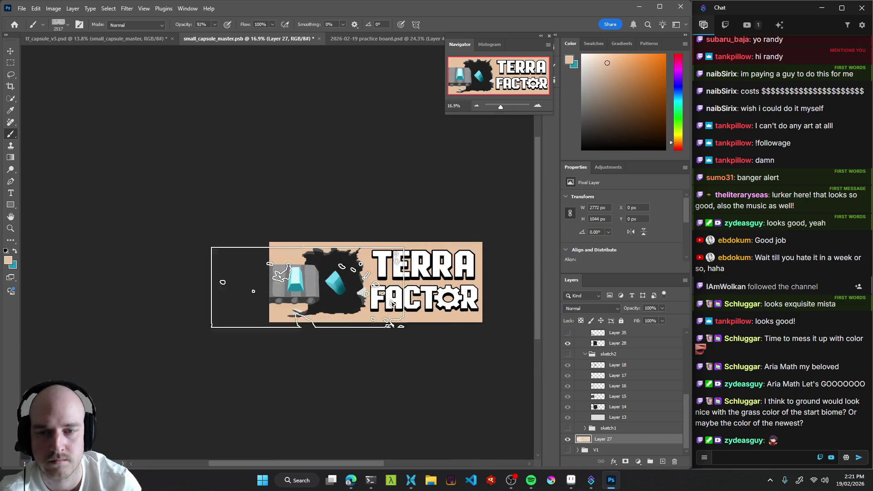
{"action": "left_click_drag", "start_coordinate": [347, 306], "coordinate": [450, 300]}
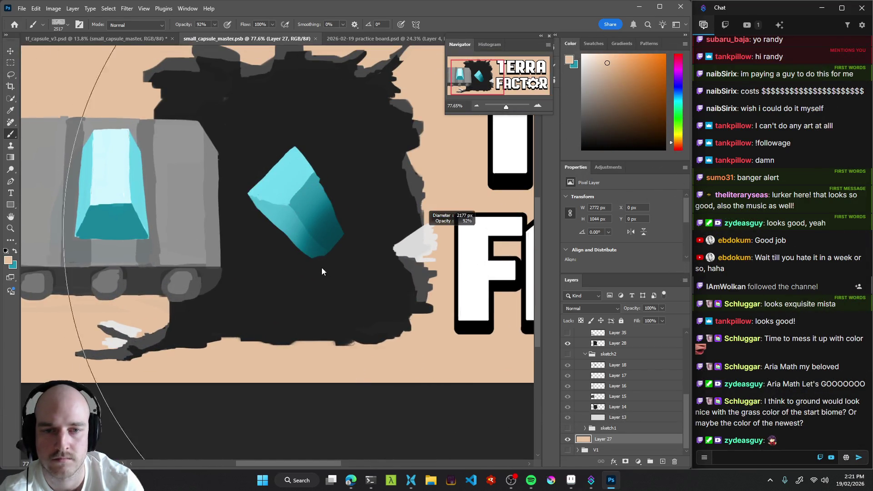
{"action": "key", "text": "v"}
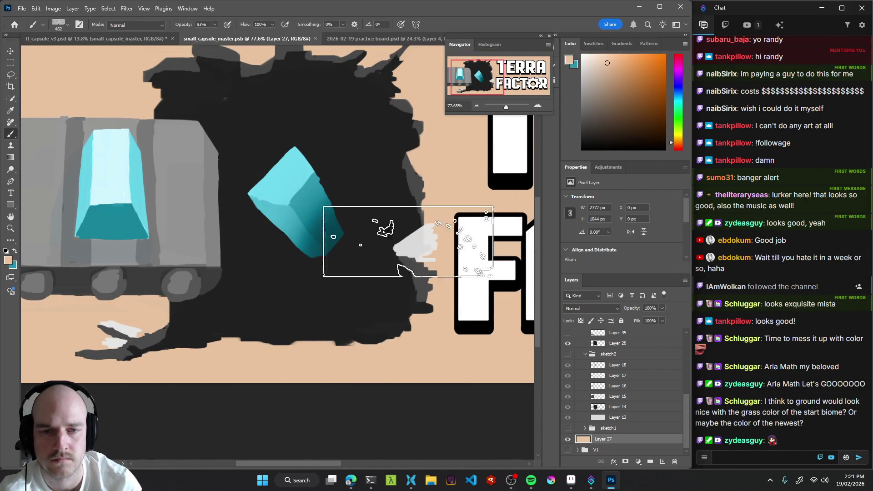
{"action": "left_click", "coordinate": [419, 249]}
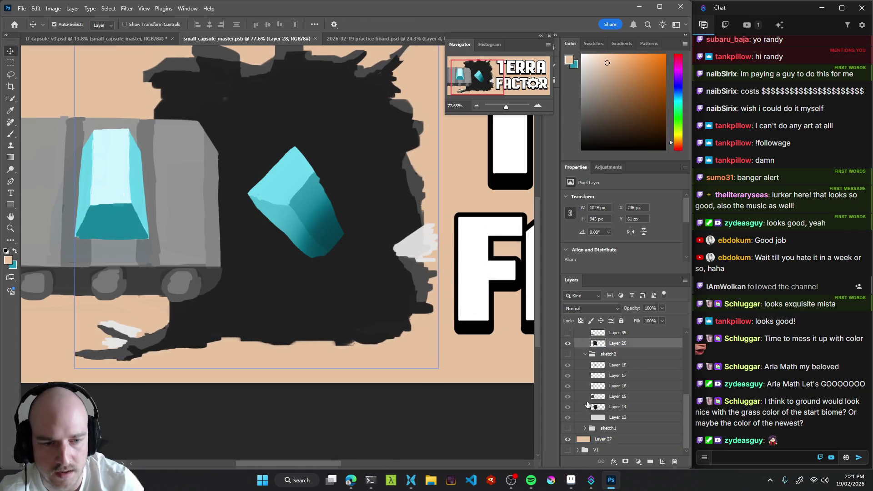
{"action": "left_click", "coordinate": [424, 246]}
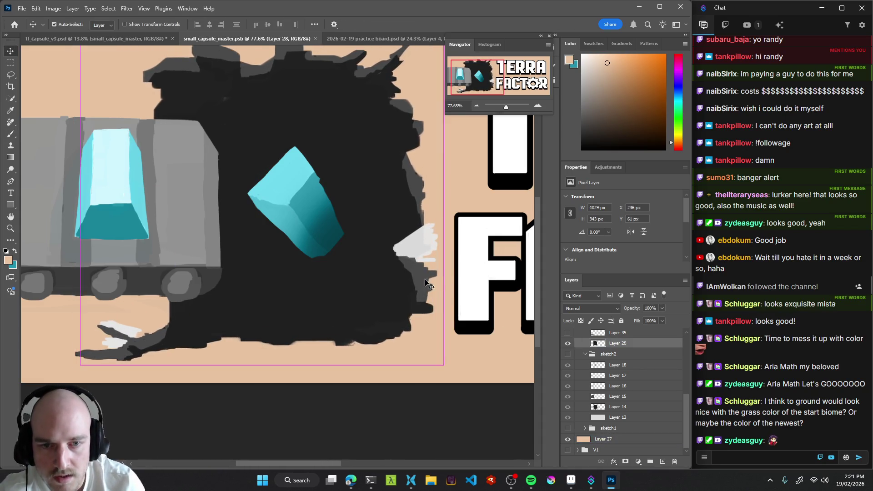
{"action": "scroll", "coordinate": [429, 252], "scroll_direction": "up", "scroll_amount": 3}
Erase the light-grey and white patches around the hole and conveyor, then restore Normal brush mode.
{"action": "key", "text": "b"}
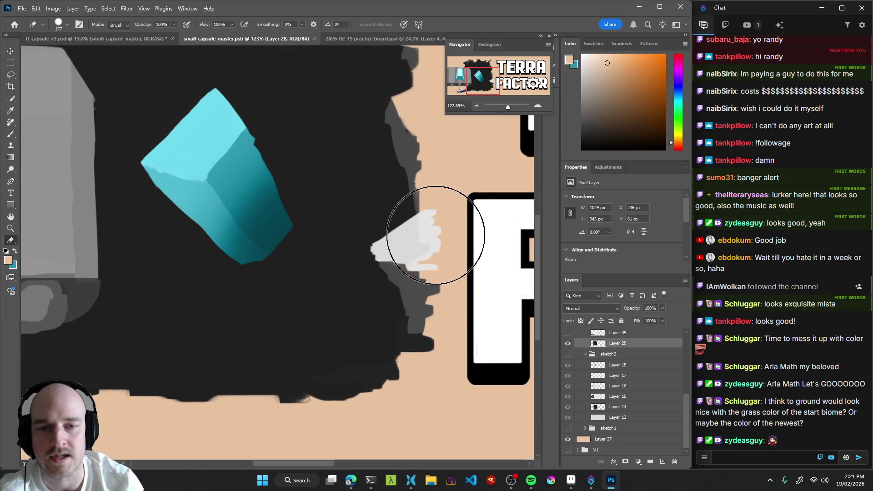
{"action": "key", "text": "bracketleft"}
{"action": "key", "text": "bracketleft"}
{"action": "key", "text": "bracketleft"}
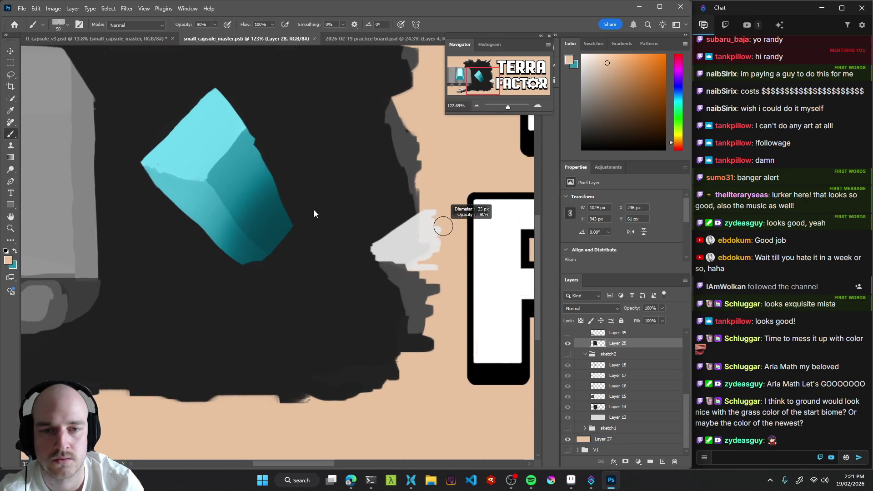
{"action": "key", "text": "9"}
{"action": "key", "text": "d"}
{"action": "key", "text": "q"}
{"action": "key", "text": "q"}
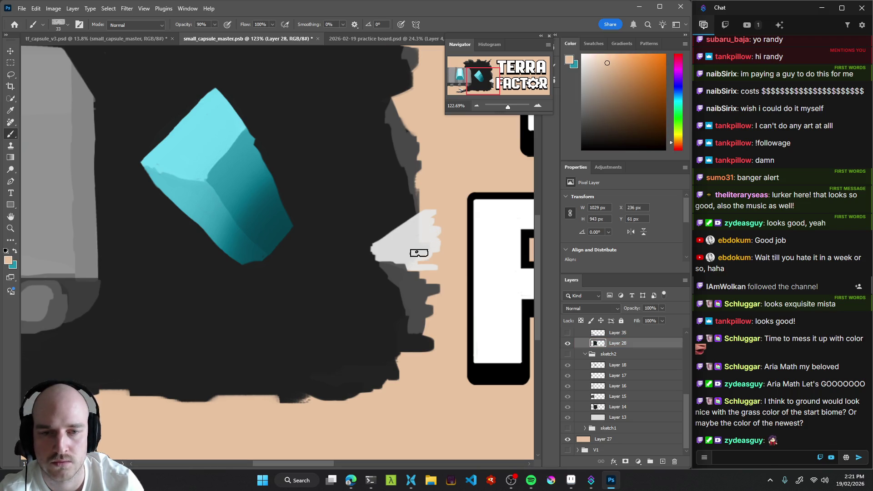
{"action": "mouse_move", "coordinate": [439, 223]}
{"action": "left_mouse_down"}
{"action": "mouse_move", "coordinate": [425, 217]}
{"action": "mouse_move", "coordinate": [419, 245]}
{"action": "mouse_move", "coordinate": [435, 263]}
{"action": "mouse_move", "coordinate": [417, 267]}
{"action": "mouse_move", "coordinate": [378, 248]}
{"action": "mouse_move", "coordinate": [432, 206]}
{"action": "mouse_move", "coordinate": [409, 242]}
{"action": "mouse_move", "coordinate": [424, 257]}
{"action": "mouse_move", "coordinate": [327, 300]}
{"action": "mouse_move", "coordinate": [297, 326]}
{"action": "mouse_move", "coordinate": [345, 296]}
{"action": "left_mouse_up"}
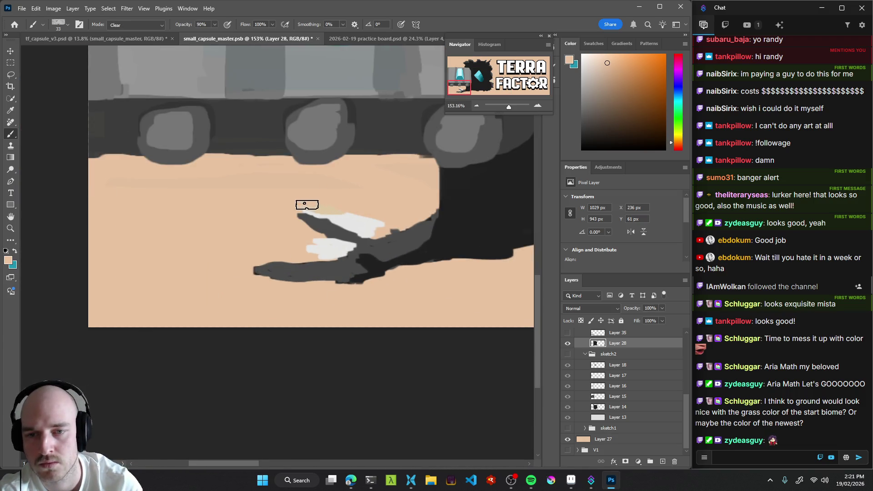
{"action": "mouse_move", "coordinate": [317, 210]}
{"action": "left_mouse_down"}
{"action": "mouse_move", "coordinate": [364, 231]}
{"action": "mouse_move", "coordinate": [349, 210]}
{"action": "mouse_move", "coordinate": [384, 227]}
{"action": "left_mouse_up"}
{"action": "mouse_move", "coordinate": [330, 244]}
{"action": "left_mouse_down"}
{"action": "mouse_move", "coordinate": [312, 241]}
{"action": "mouse_move", "coordinate": [338, 251]}
{"action": "mouse_move", "coordinate": [328, 253]}
{"action": "mouse_move", "coordinate": [341, 244]}
{"action": "mouse_move", "coordinate": [310, 250]}
{"action": "mouse_move", "coordinate": [325, 249]}
{"action": "left_mouse_up"}
{"action": "key", "text": "shift+alt+n"}
{"action": "left_click_drag", "start_coordinate": [432, 271], "coordinate": [307, 290]}
{"action": "scroll", "coordinate": [382, 273], "scroll_direction": "down", "scroll_amount": 2}
Save the capsule document and toggle Layer 28 to compare the view without the hole.
{"action": "key", "text": "ctrl+s"}
{"action": "left_click", "coordinate": [567, 343]}
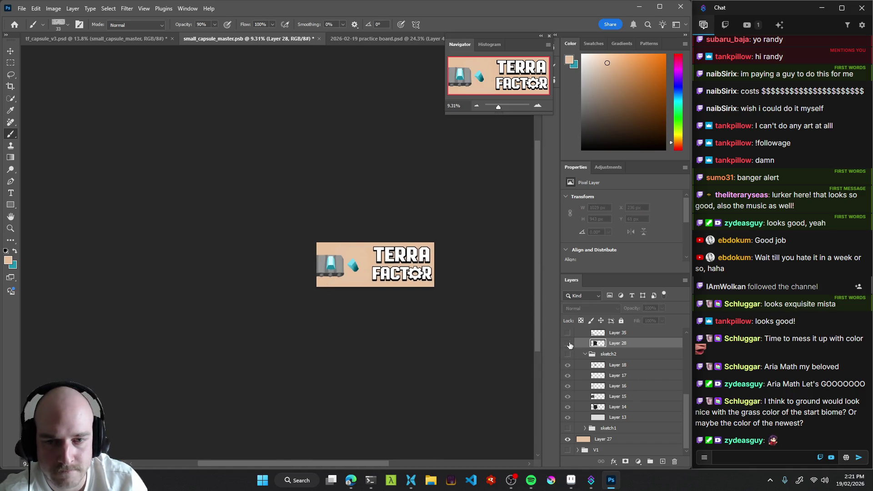
{"action": "left_click", "coordinate": [568, 343]}
{"action": "scroll", "coordinate": [355, 299], "scroll_direction": "down", "scroll_amount": 3}
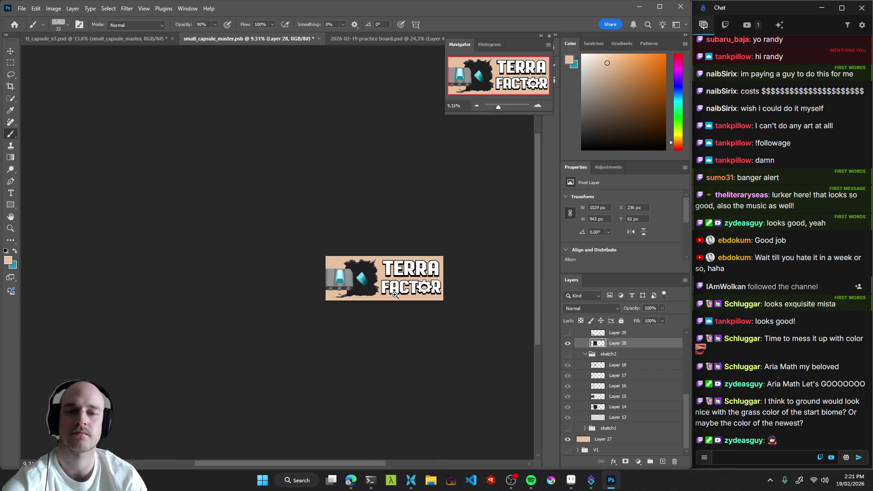
{"action": "scroll", "coordinate": [355, 298], "scroll_direction": "down", "scroll_amount": 2}
{"action": "scroll", "coordinate": [399, 299], "scroll_direction": "up", "scroll_amount": 3}
{"action": "scroll", "coordinate": [403, 299], "scroll_direction": "down", "scroll_amount": 4}
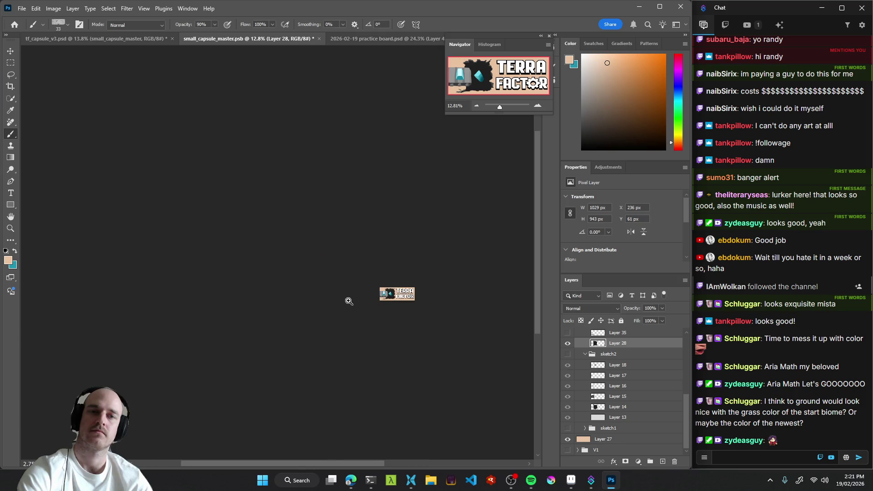
{"action": "scroll", "coordinate": [401, 303], "scroll_direction": "up", "scroll_amount": 3}
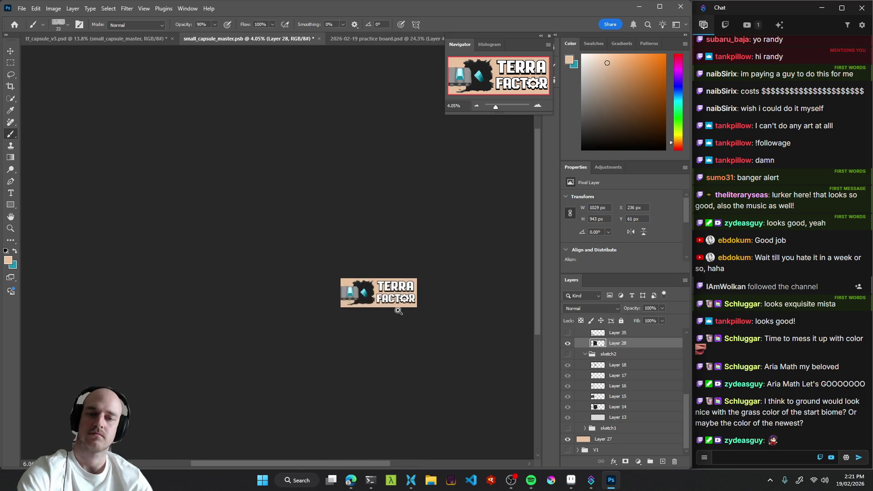
Apply Hue/Saturation to Layer 27: Hue -180, Saturation -73, Lightness -30.
{"action": "left_click", "coordinate": [605, 439]}
{"action": "key", "text": "ctrl+u"}
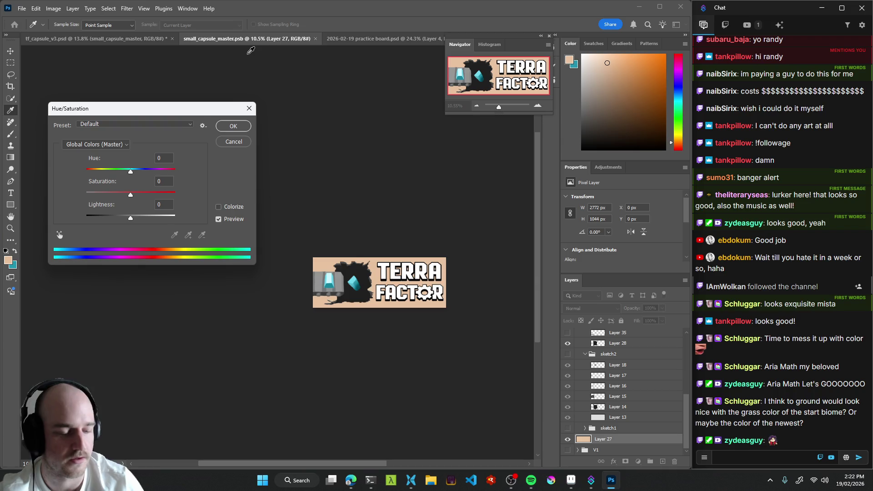
{"action": "mouse_move", "coordinate": [130, 174]}
{"action": "left_mouse_down"}
{"action": "mouse_move", "coordinate": [139, 174]}
{"action": "mouse_move", "coordinate": [76, 176]}
{"action": "mouse_move", "coordinate": [188, 171]}
{"action": "left_mouse_up"}
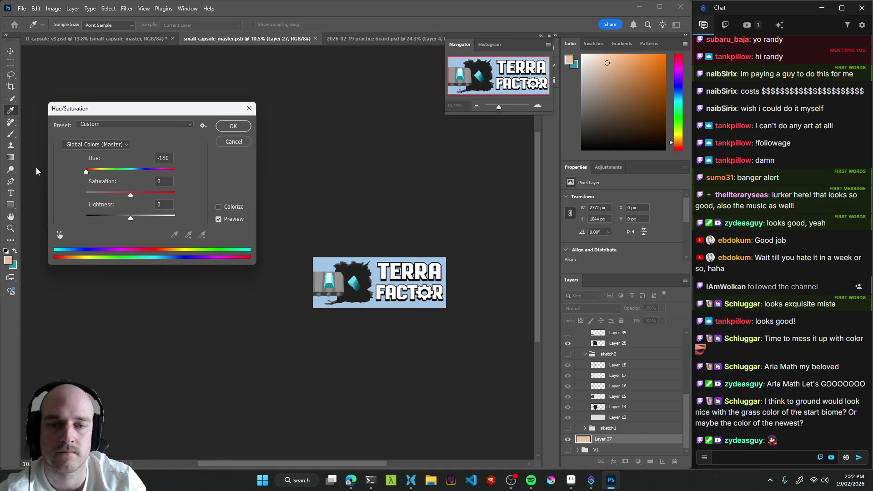
{"action": "mouse_move", "coordinate": [123, 196]}
{"action": "left_mouse_down"}
{"action": "mouse_move", "coordinate": [98, 193]}
{"action": "mouse_move", "coordinate": [137, 218]}
{"action": "mouse_move", "coordinate": [110, 220]}
{"action": "left_mouse_up"}
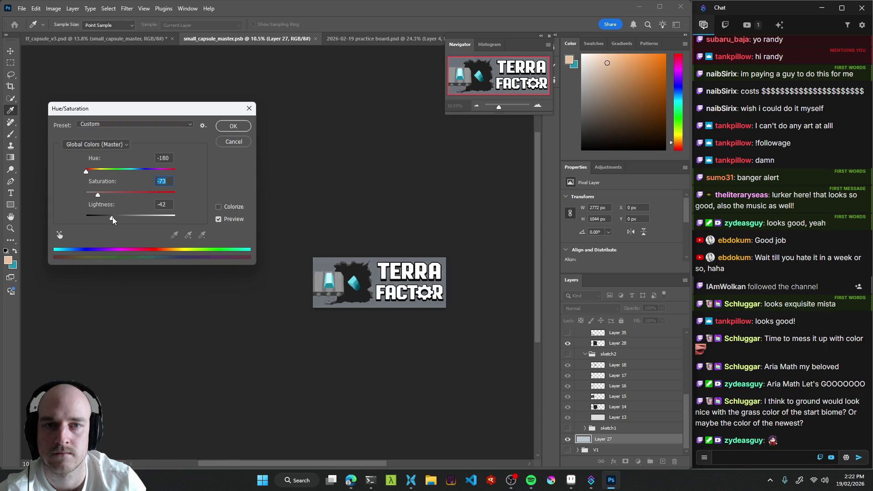
{"action": "mouse_move", "coordinate": [111, 216]}
{"action": "left_mouse_down"}
{"action": "mouse_move", "coordinate": [129, 215]}
{"action": "mouse_move", "coordinate": [119, 216]}
{"action": "left_mouse_up"}
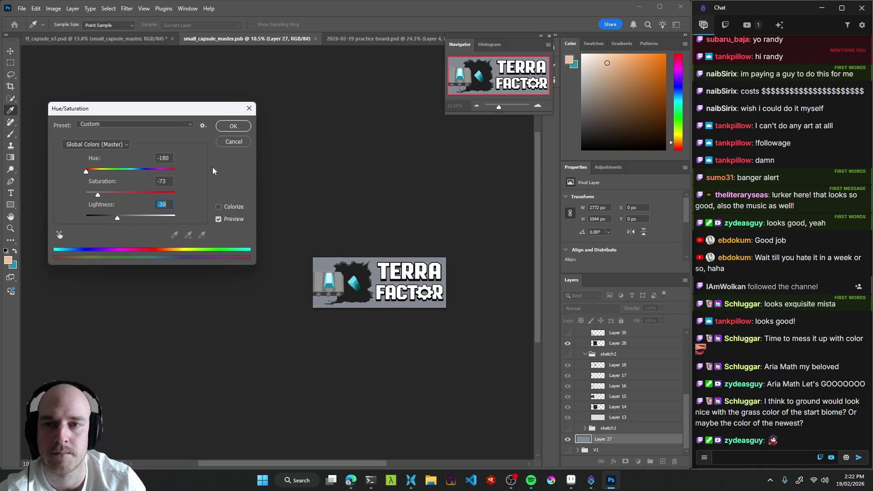
{"action": "left_click", "coordinate": [233, 126]}
{"action": "key", "text": "ctrl+z"}
{"action": "key", "text": "ctrl+shift+z"}
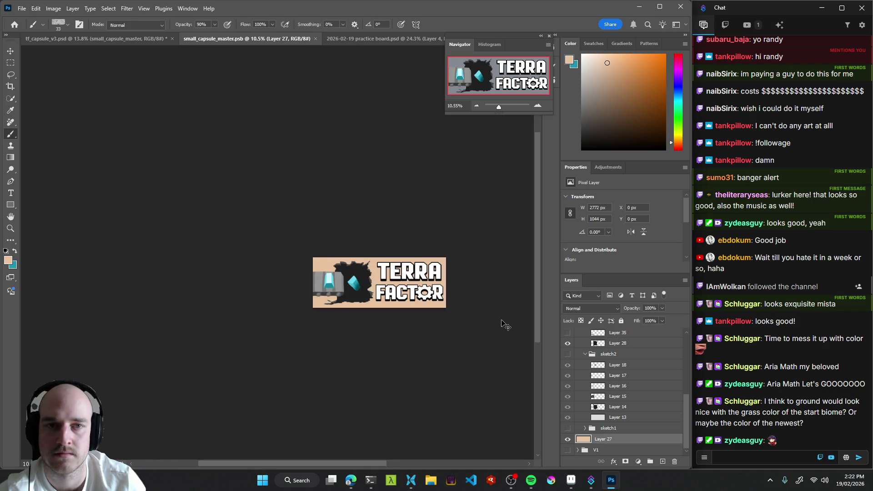
Reposition the capsule in view and switch to the tf_capsule_v3.psd document.
{"action": "scroll", "coordinate": [455, 306], "scroll_direction": "down", "scroll_amount": 3, "text": "alt"}
{"action": "scroll", "coordinate": [455, 306], "scroll_direction": "up", "scroll_amount": 3, "text": "alt"}
{"action": "left_click_drag", "start_coordinate": [450, 309], "coordinate": [418, 312]}
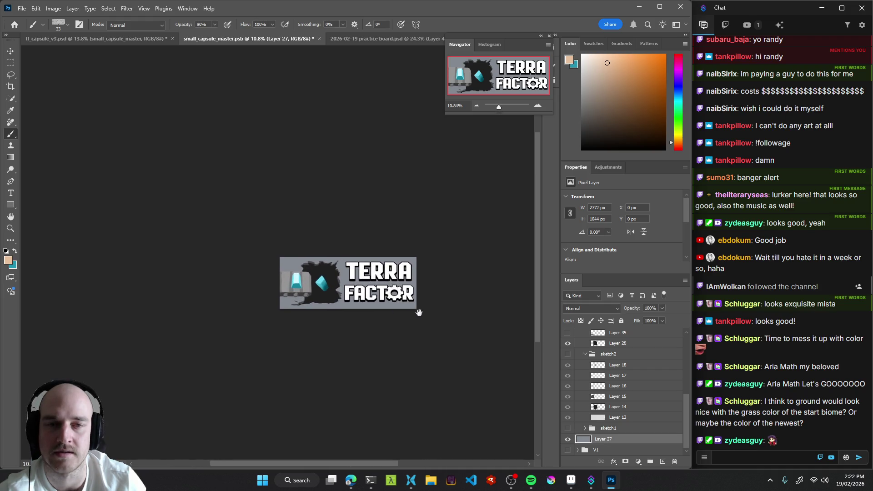
{"action": "left_click", "coordinate": [91, 39]}
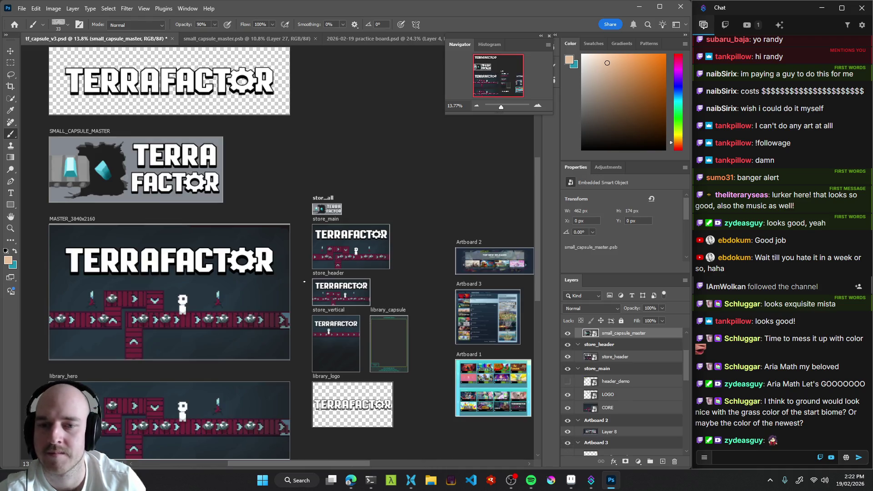
Look over the store artboards in the practice board, then return to the capsule master.
{"action": "mouse_move", "coordinate": [435, 324]}
{"action": "left_mouse_down"}
{"action": "mouse_move", "coordinate": [368, 282]}
{"action": "mouse_move", "coordinate": [312, 197]}
{"action": "mouse_move", "coordinate": [345, 200]}
{"action": "mouse_move", "coordinate": [348, 254]}
{"action": "left_mouse_up"}
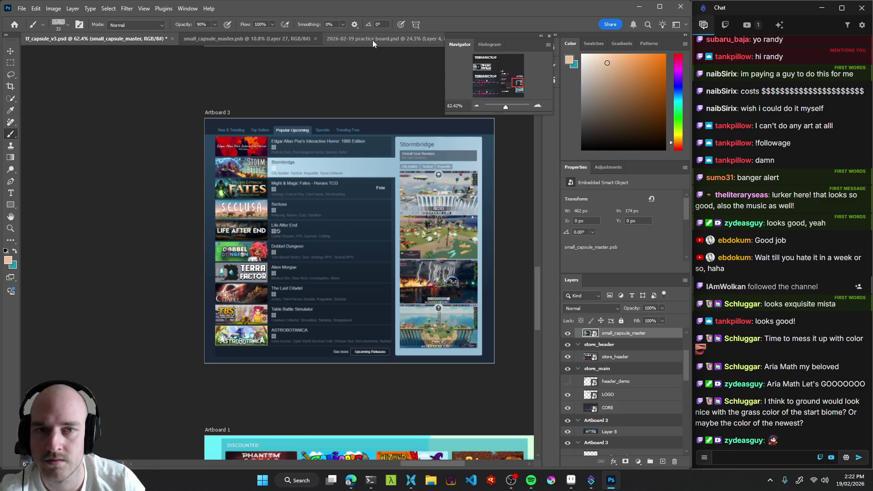
{"action": "left_click", "coordinate": [372, 40]}
{"action": "left_click", "coordinate": [265, 40]}
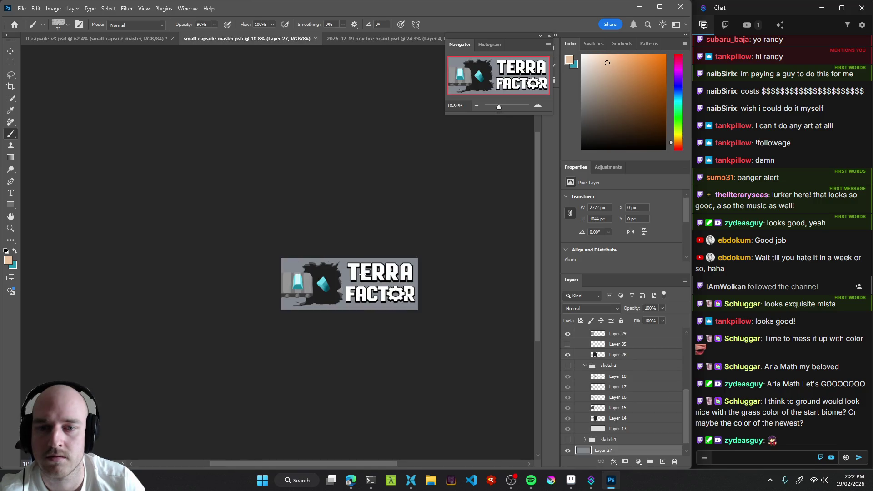
Raise the background's Hue/Saturation Lightness to +82 and save the capsule document.
{"action": "key", "text": "ctrl+u"}
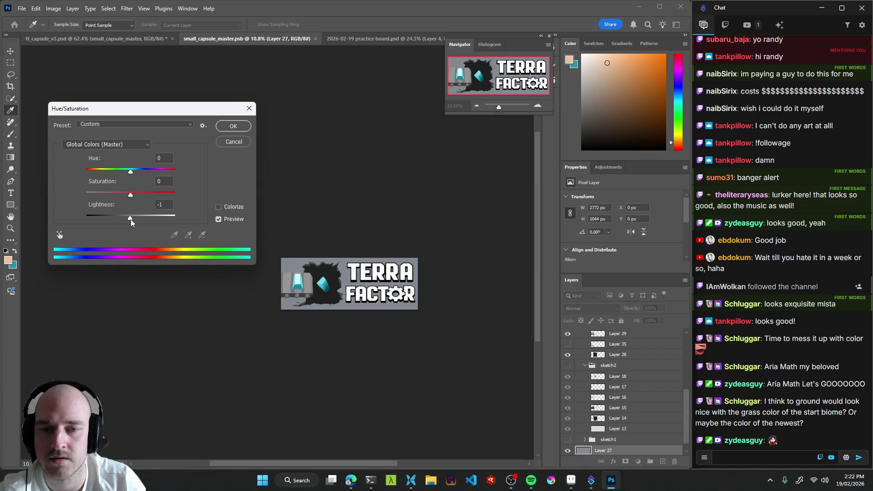
{"action": "mouse_move", "coordinate": [135, 222]}
{"action": "left_mouse_down"}
{"action": "mouse_move", "coordinate": [174, 223]}
{"action": "mouse_move", "coordinate": [136, 220]}
{"action": "mouse_move", "coordinate": [165, 220]}
{"action": "left_mouse_up"}
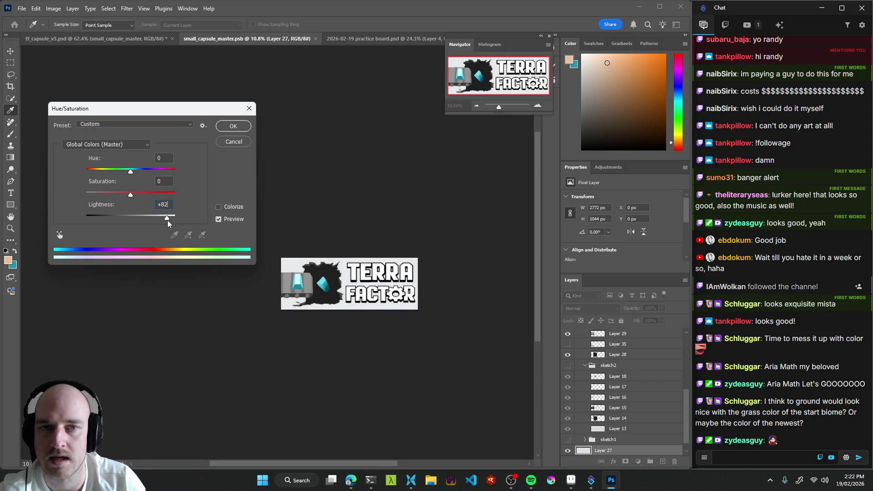
{"action": "left_click", "coordinate": [225, 129]}
{"action": "key", "text": "ctrl+s"}
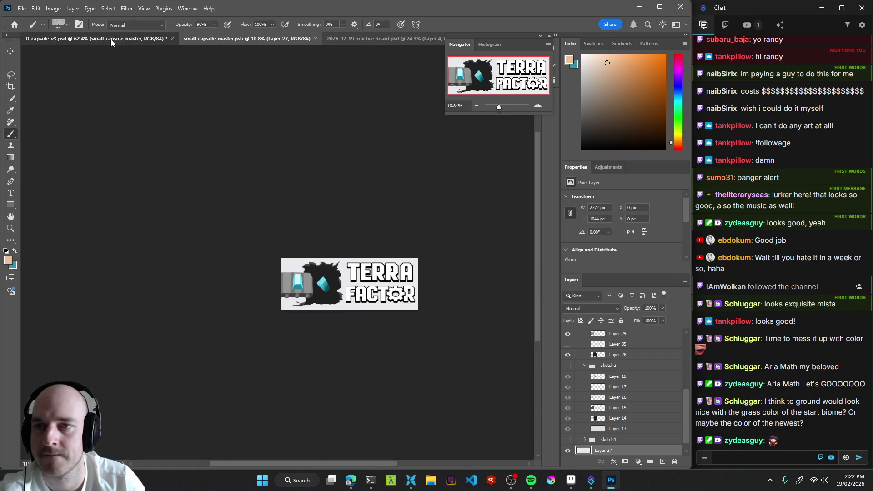
Check the lightened capsule in the store mock-up, then return to the capsule master.
{"action": "left_click", "coordinate": [110, 39]}
{"action": "scroll", "coordinate": [273, 313], "scroll_direction": "up", "scroll_amount": 4}
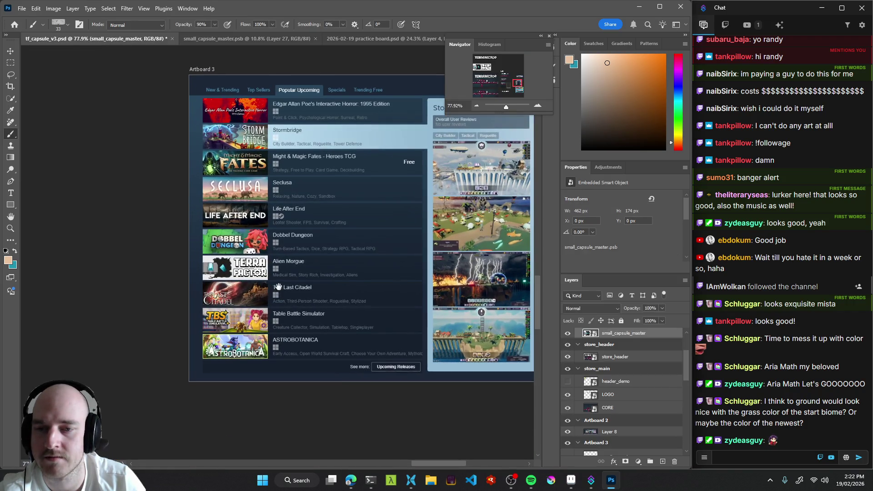
{"action": "scroll", "coordinate": [260, 324], "scroll_direction": "down", "scroll_amount": 1}
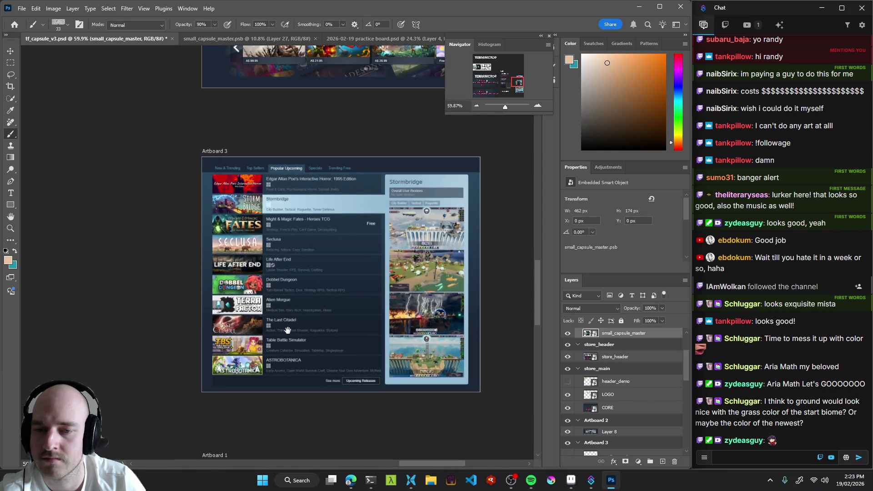
{"action": "scroll", "coordinate": [269, 320], "scroll_direction": "up", "scroll_amount": 2}
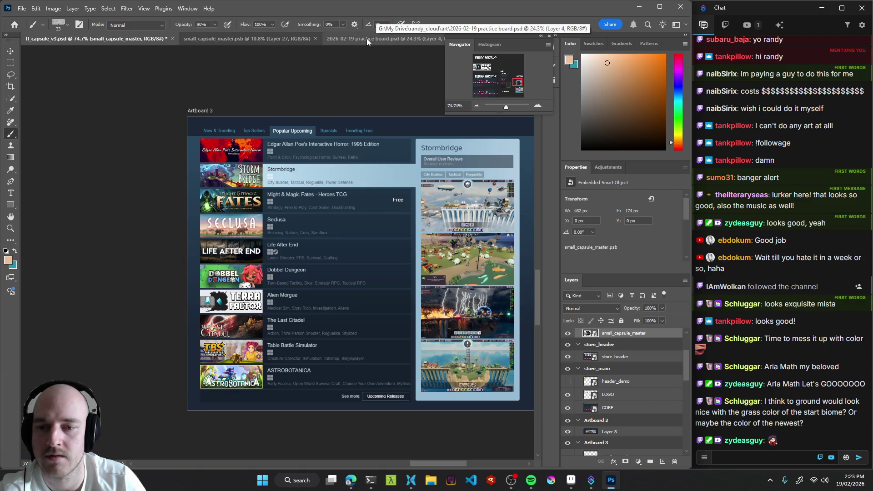
{"action": "left_click", "coordinate": [238, 39]}
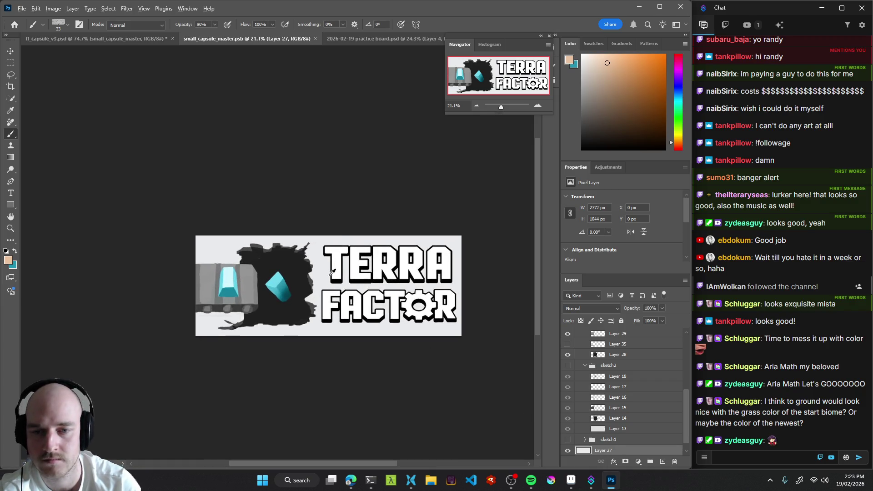
Paint light grey behind the FA letters and load a soft airbrush of about 825 px.
{"action": "left_click_drag", "start_coordinate": [325, 266], "coordinate": [325, 275]}
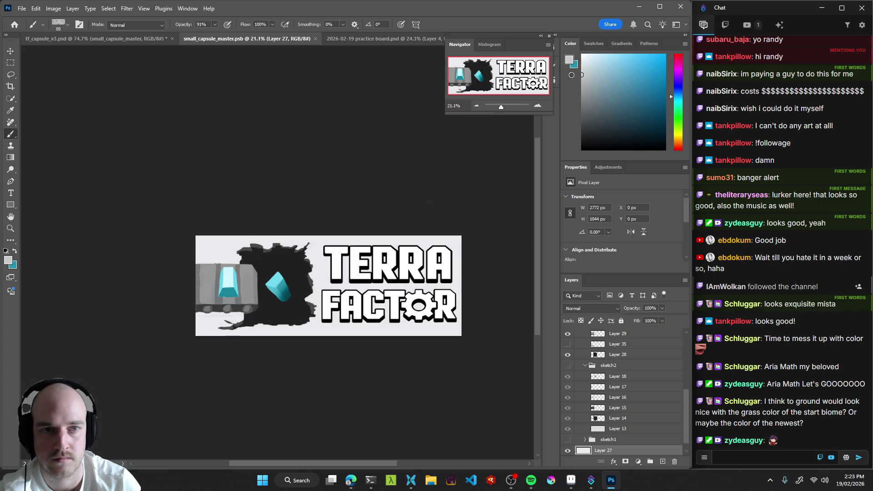
{"action": "mouse_move", "coordinate": [320, 291]}
{"action": "left_mouse_down"}
{"action": "mouse_move", "coordinate": [345, 291]}
{"action": "mouse_move", "coordinate": [339, 313]}
{"action": "mouse_move", "coordinate": [334, 300]}
{"action": "mouse_move", "coordinate": [359, 241]}
{"action": "mouse_move", "coordinate": [377, 227]}
{"action": "mouse_move", "coordinate": [409, 236]}
{"action": "mouse_move", "coordinate": [372, 374]}
{"action": "left_mouse_up"}
{"action": "mouse_move", "coordinate": [466, 309]}
{"action": "left_mouse_down"}
{"action": "mouse_move", "coordinate": [362, 348]}
{"action": "mouse_move", "coordinate": [361, 300]}
{"action": "left_mouse_up"}
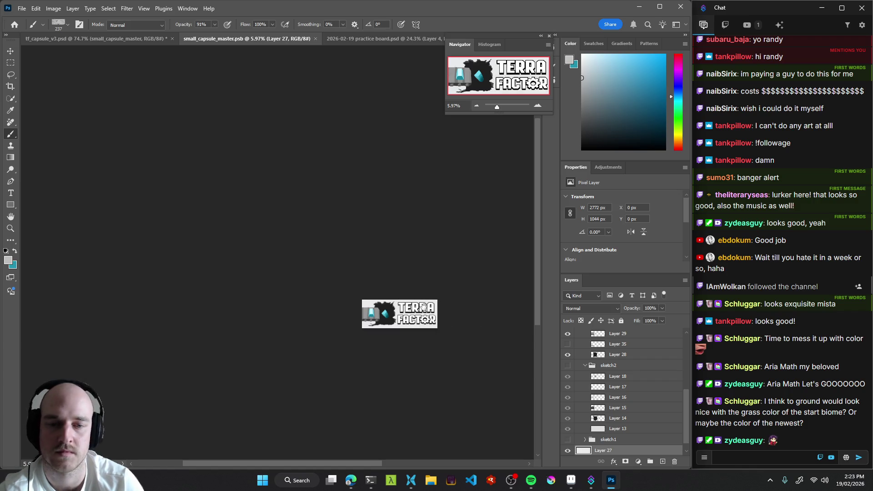
{"action": "scroll", "coordinate": [415, 323], "scroll_direction": "up", "scroll_amount": 3}
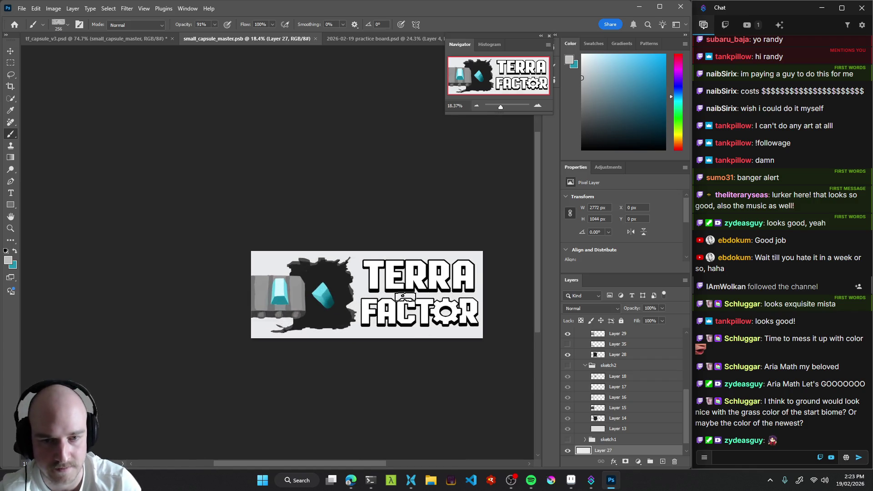
{"action": "right_click", "coordinate": [406, 295]}
{"action": "left_click", "coordinate": [455, 365]}
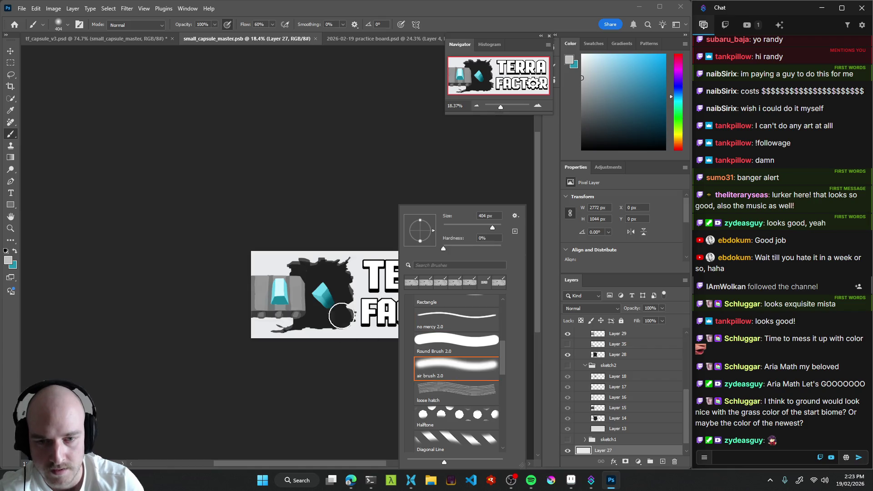
{"action": "left_click_drag", "start_coordinate": [405, 275], "coordinate": [432, 275]}
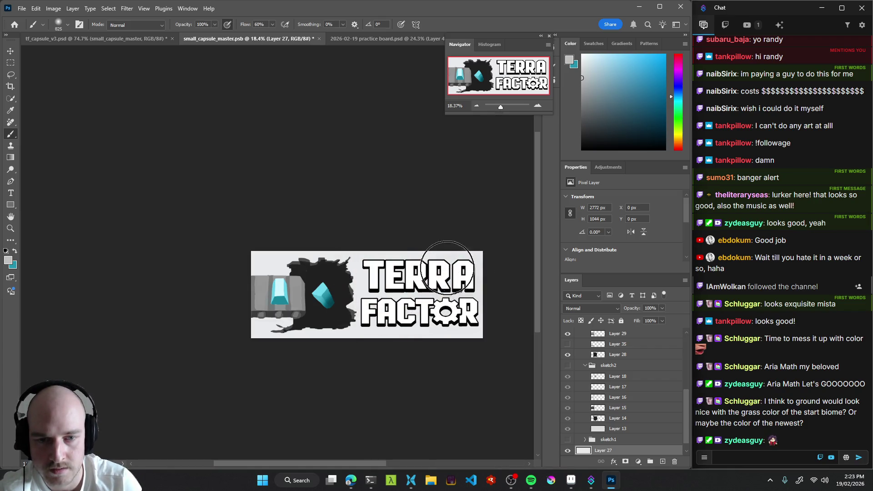
{"action": "left_click", "coordinate": [352, 273], "text": "alt"}
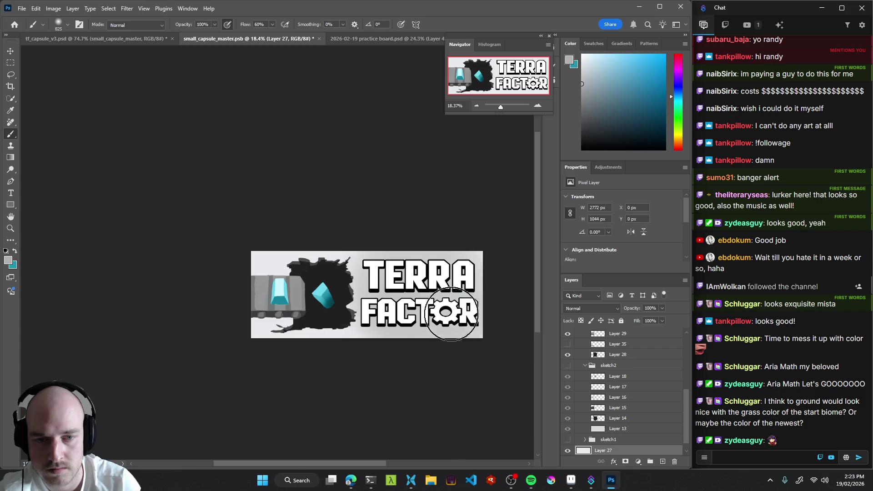
{"action": "mouse_move", "coordinate": [361, 274]}
{"action": "left_mouse_down"}
{"action": "mouse_move", "coordinate": [330, 268]}
{"action": "mouse_move", "coordinate": [291, 295]}
{"action": "left_mouse_up"}
{"action": "key", "text": "ctrl+z"}
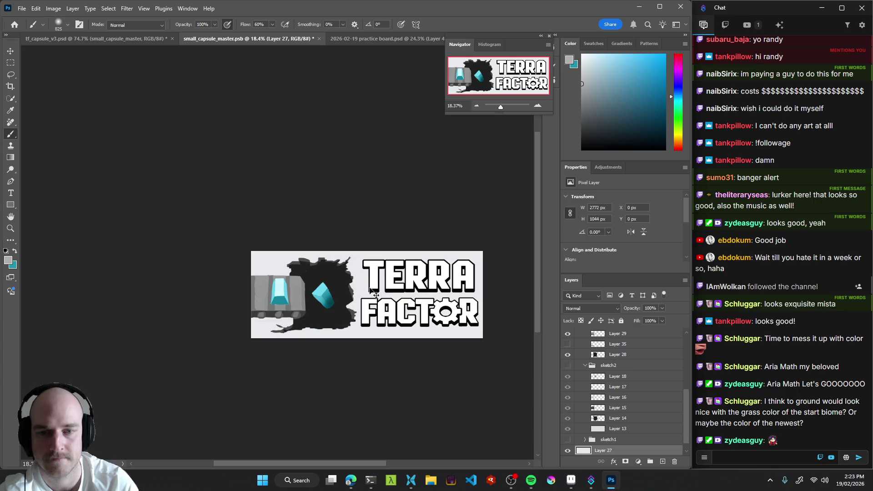
With a ~607 px soft brush, shade faintly around TERRA, the RA letters and gear, and FACTOR.
{"action": "scroll", "coordinate": [364, 279], "scroll_direction": "up", "scroll_amount": 3}
{"action": "left_click", "coordinate": [350, 272], "text": "alt"}
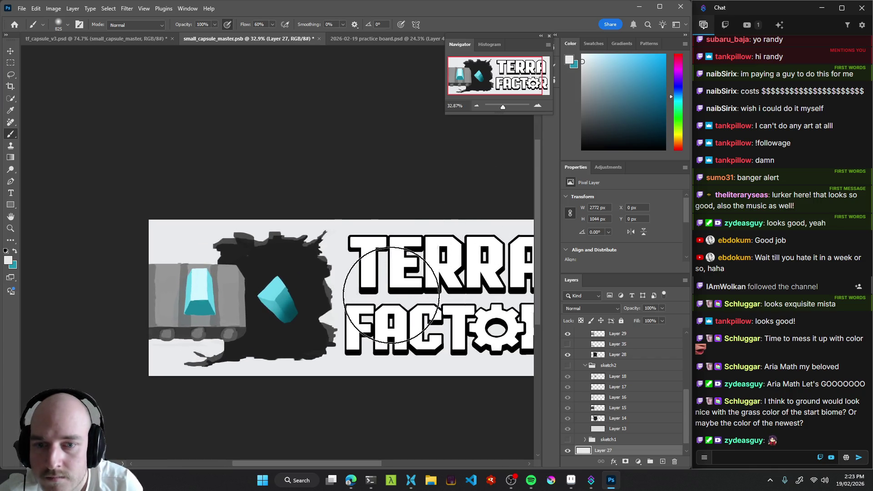
{"action": "left_click_drag", "start_coordinate": [391, 272], "coordinate": [372, 271]}
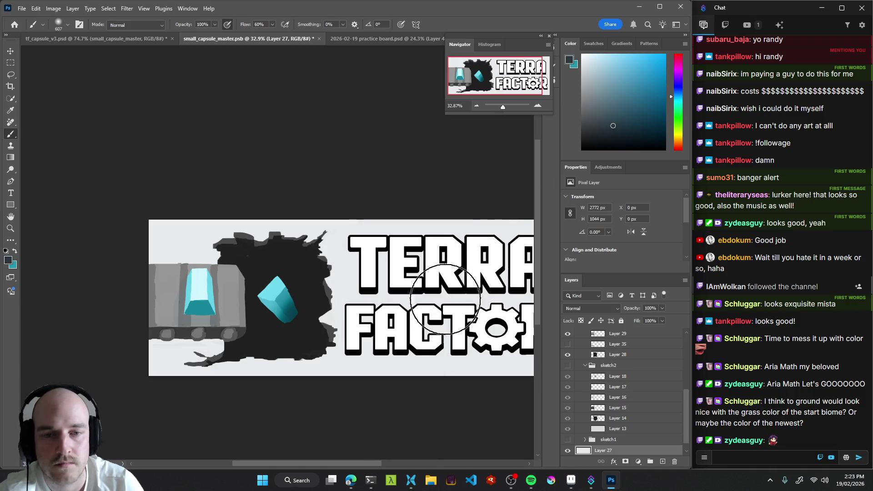
{"action": "scroll", "coordinate": [411, 318], "scroll_direction": "down", "scroll_amount": 5}
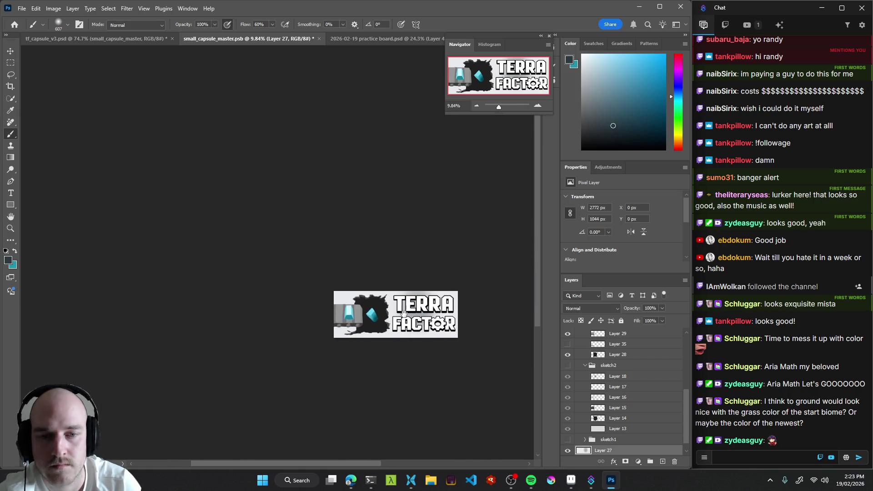
{"action": "scroll", "coordinate": [403, 313], "scroll_direction": "up", "scroll_amount": 3}
{"action": "mouse_move", "coordinate": [400, 289]}
{"action": "left_mouse_down"}
{"action": "mouse_move", "coordinate": [435, 307]}
{"action": "mouse_move", "coordinate": [498, 300]}
{"action": "mouse_move", "coordinate": [487, 350]}
{"action": "mouse_move", "coordinate": [415, 326]}
{"action": "mouse_move", "coordinate": [387, 341]}
{"action": "mouse_move", "coordinate": [393, 344]}
{"action": "left_mouse_up"}
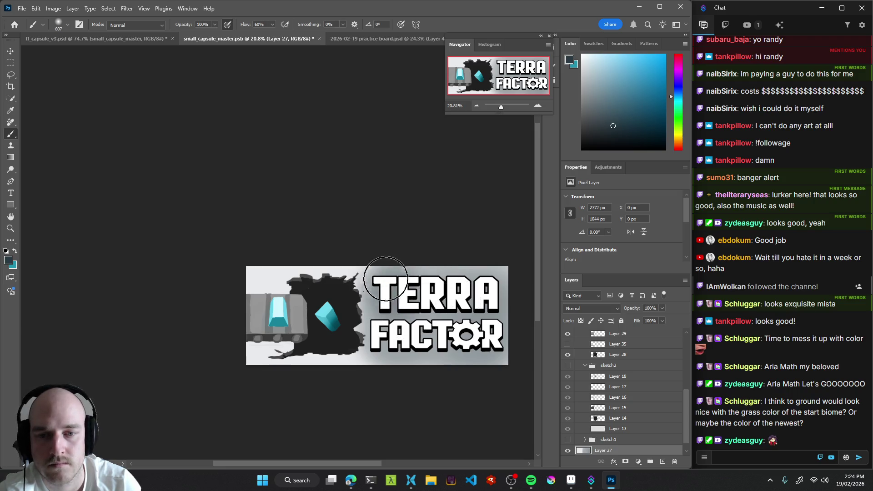
{"action": "left_click_drag", "start_coordinate": [457, 289], "coordinate": [479, 287]}
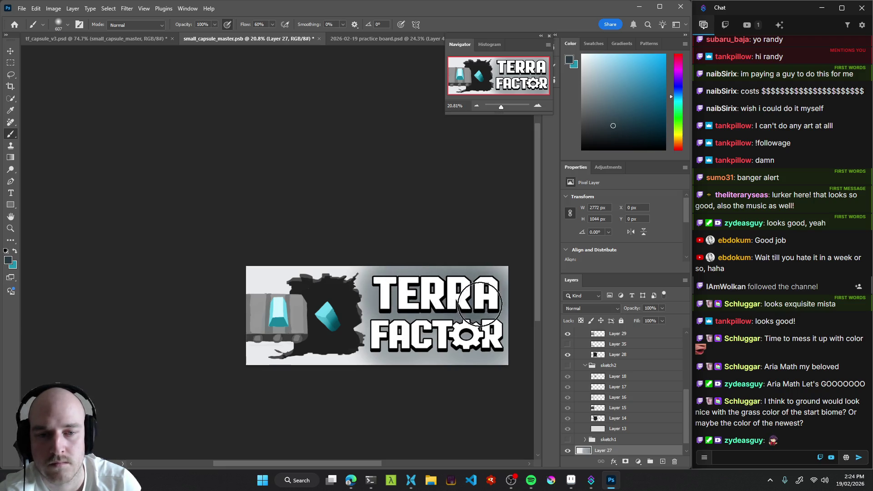
{"action": "mouse_move", "coordinate": [463, 321]}
{"action": "left_mouse_down"}
{"action": "mouse_move", "coordinate": [479, 337]}
{"action": "mouse_move", "coordinate": [409, 313]}
{"action": "left_mouse_up"}
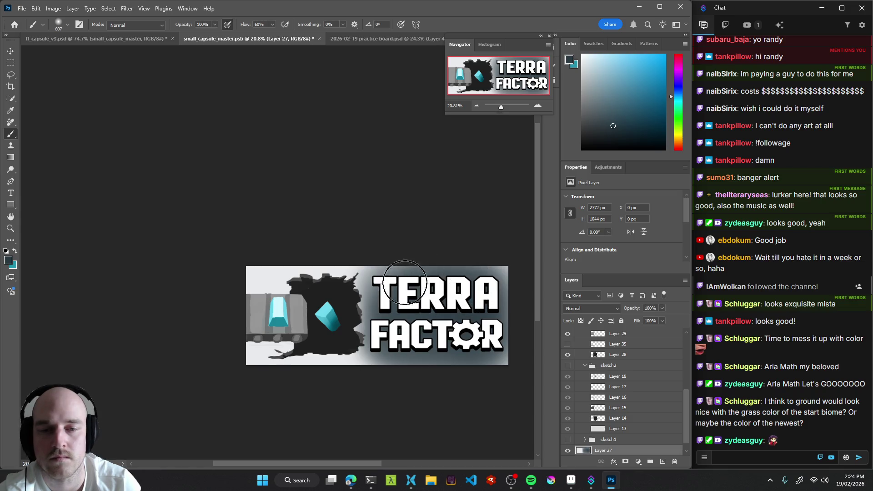
Lighten the banner's top, bottom, right edges and the area beside the hole with sampled light grey.
{"action": "left_click", "coordinate": [357, 267], "text": "alt"}
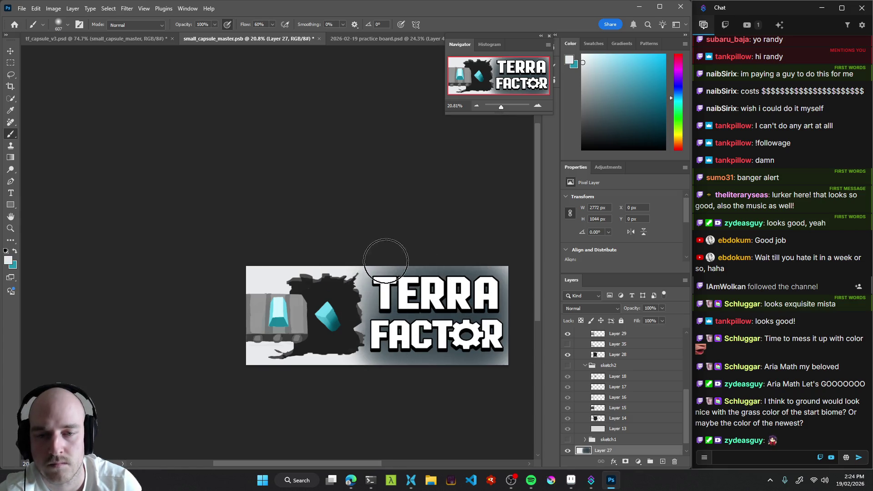
{"action": "mouse_move", "coordinate": [387, 376]}
{"action": "left_mouse_down"}
{"action": "mouse_move", "coordinate": [454, 347]}
{"action": "mouse_move", "coordinate": [481, 364]}
{"action": "mouse_move", "coordinate": [487, 389]}
{"action": "left_mouse_up"}
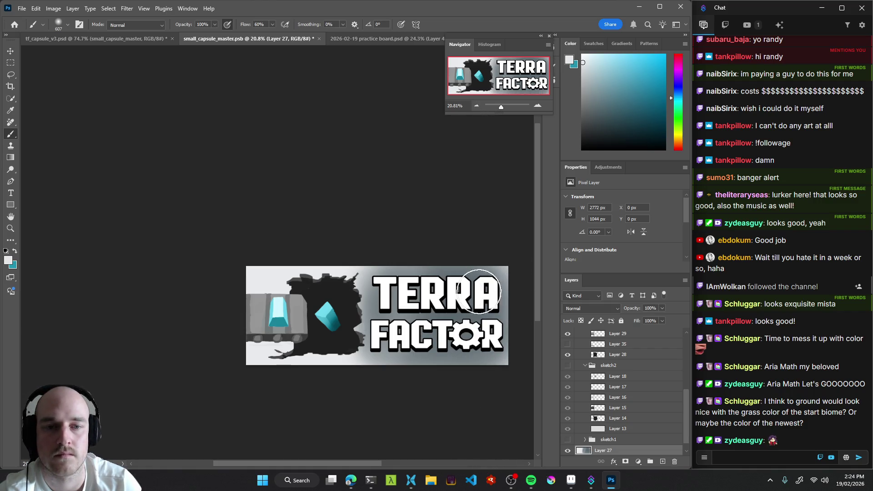
{"action": "mouse_move", "coordinate": [457, 266]}
{"action": "left_mouse_down"}
{"action": "mouse_move", "coordinate": [444, 253]}
{"action": "mouse_move", "coordinate": [361, 255]}
{"action": "mouse_move", "coordinate": [445, 326]}
{"action": "left_mouse_up"}
{"action": "mouse_move", "coordinate": [366, 365]}
{"action": "left_mouse_down"}
{"action": "mouse_move", "coordinate": [516, 364]}
{"action": "mouse_move", "coordinate": [370, 366]}
{"action": "mouse_move", "coordinate": [483, 350]}
{"action": "mouse_move", "coordinate": [474, 377]}
{"action": "left_mouse_up"}
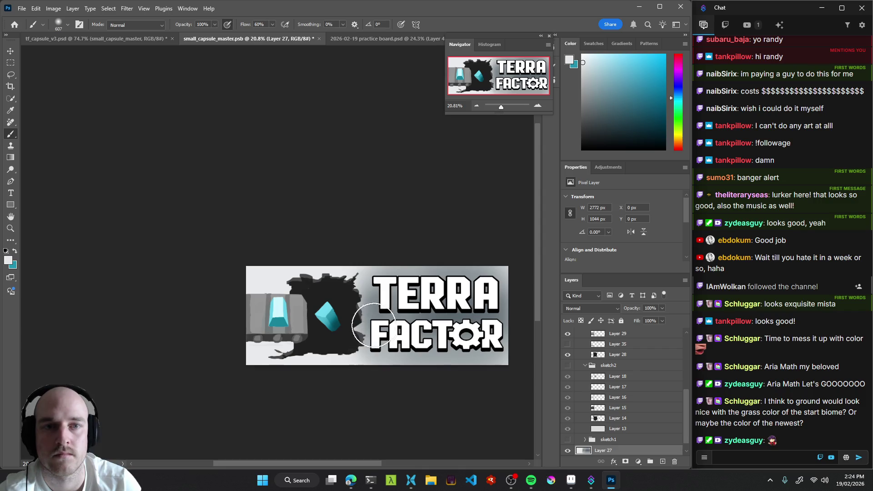
{"action": "mouse_move", "coordinate": [360, 296]}
{"action": "left_mouse_down"}
{"action": "mouse_move", "coordinate": [358, 335]}
{"action": "mouse_move", "coordinate": [376, 244]}
{"action": "left_mouse_up"}
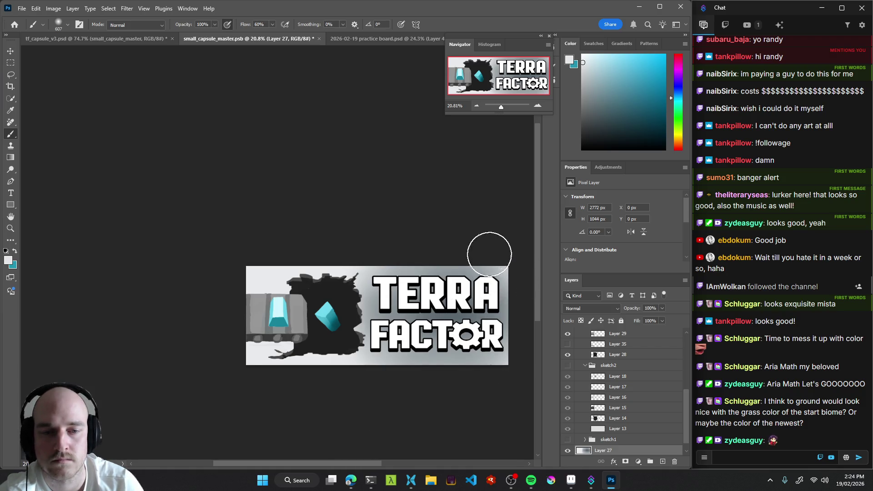
{"action": "left_click_drag", "start_coordinate": [503, 252], "coordinate": [506, 268]}
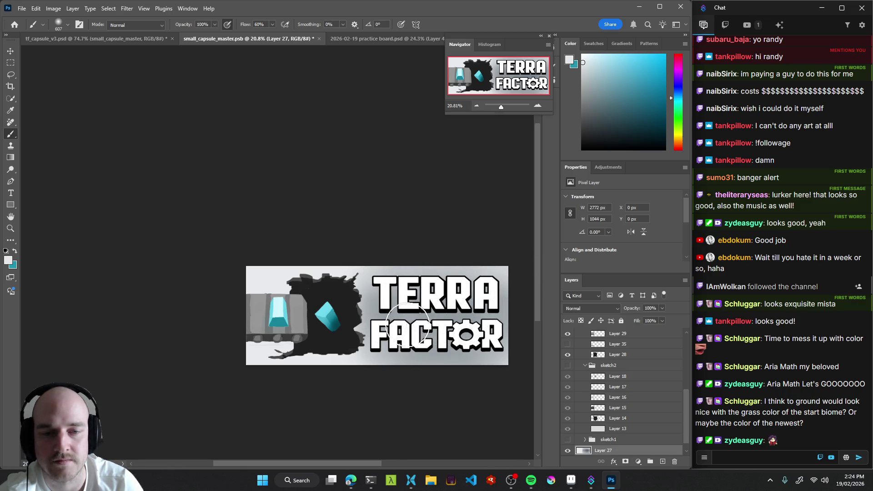
Zoom out and back in to judge the banner at thumbnail size.
{"action": "mouse_move", "coordinate": [445, 397]}
{"action": "left_mouse_down"}
{"action": "mouse_move", "coordinate": [372, 365]}
{"action": "mouse_move", "coordinate": [406, 372]}
{"action": "mouse_move", "coordinate": [458, 362]}
{"action": "left_mouse_up"}
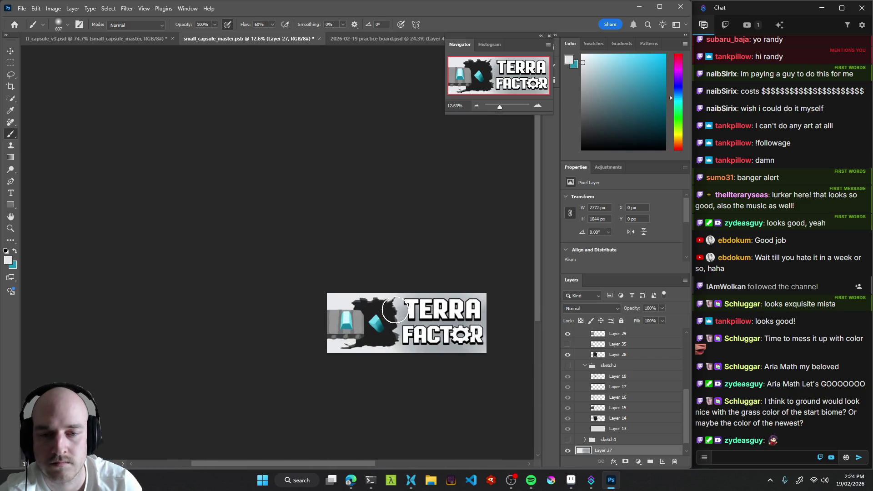
{"action": "mouse_move", "coordinate": [407, 389]}
{"action": "left_mouse_down"}
{"action": "mouse_move", "coordinate": [358, 381]}
{"action": "mouse_move", "coordinate": [379, 385]}
{"action": "left_mouse_up"}
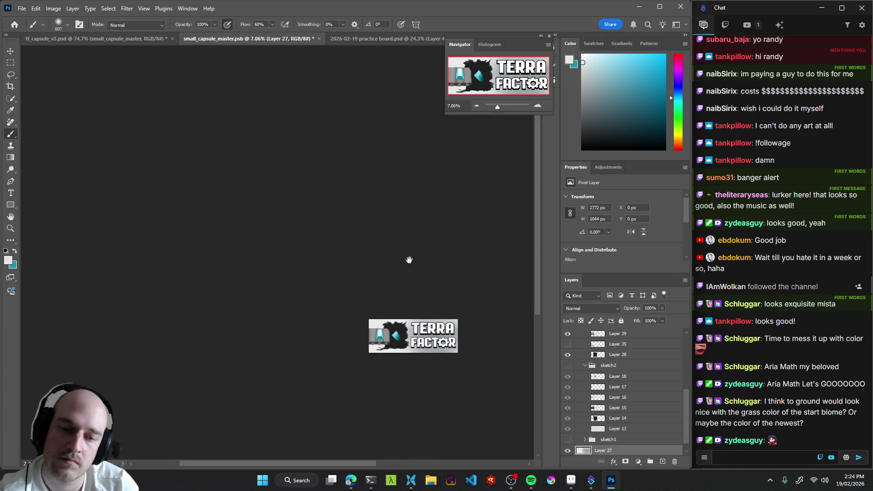
{"action": "left_click_drag", "start_coordinate": [434, 370], "coordinate": [463, 341]}
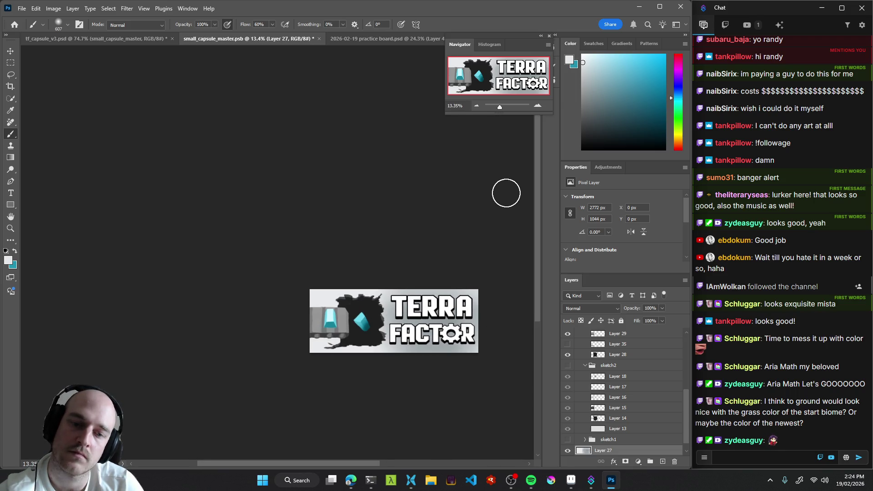
{"action": "mouse_move", "coordinate": [451, 292]}
{"action": "left_mouse_down"}
{"action": "mouse_move", "coordinate": [415, 345]}
{"action": "mouse_move", "coordinate": [422, 349]}
{"action": "left_mouse_up"}
{"action": "mouse_move", "coordinate": [458, 373]}
{"action": "left_mouse_down"}
{"action": "mouse_move", "coordinate": [473, 364]}
{"action": "mouse_move", "coordinate": [447, 350]}
{"action": "mouse_move", "coordinate": [421, 357]}
{"action": "left_mouse_up"}
Save, then paint grey bands along the ground top and sky with the no mercy 2.0 brush at 149 px.
{"action": "key", "text": "ctrl+s"}
{"action": "mouse_move", "coordinate": [463, 312]}
{"action": "left_mouse_down"}
{"action": "mouse_move", "coordinate": [438, 346]}
{"action": "mouse_move", "coordinate": [436, 318]}
{"action": "left_mouse_up"}
{"action": "left_click_drag", "start_coordinate": [377, 316], "coordinate": [436, 313]}
{"action": "left_click_drag", "start_coordinate": [319, 341], "coordinate": [399, 291]}
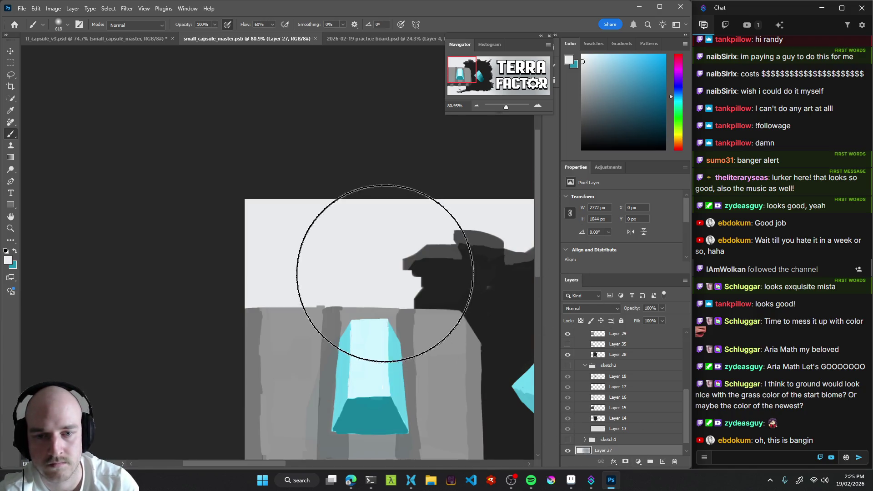
{"action": "right_click", "coordinate": [383, 275]}
{"action": "left_click", "coordinate": [418, 324]}
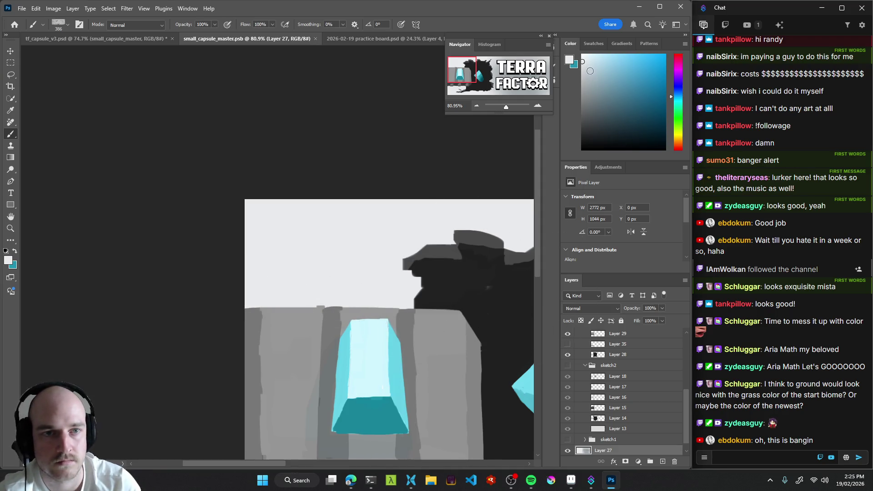
{"action": "mouse_move", "coordinate": [390, 285]}
{"action": "left_mouse_down"}
{"action": "mouse_move", "coordinate": [382, 284]}
{"action": "mouse_move", "coordinate": [400, 286]}
{"action": "mouse_move", "coordinate": [309, 270]}
{"action": "left_mouse_up"}
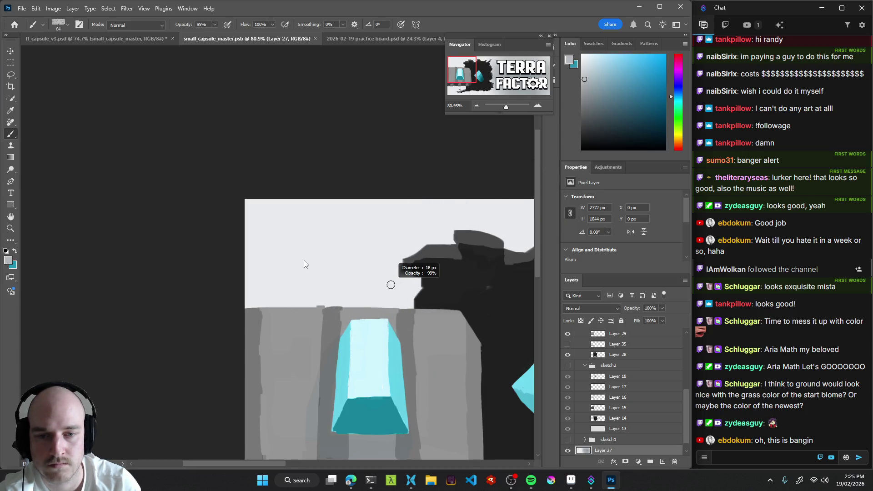
{"action": "mouse_move", "coordinate": [407, 278]}
{"action": "left_mouse_down"}
{"action": "mouse_move", "coordinate": [431, 291]}
{"action": "mouse_move", "coordinate": [420, 287]}
{"action": "left_mouse_up"}
{"action": "left_click_drag", "start_coordinate": [248, 306], "coordinate": [391, 309]}
{"action": "mouse_move", "coordinate": [244, 288]}
{"action": "left_mouse_down"}
{"action": "mouse_move", "coordinate": [253, 303]}
{"action": "mouse_move", "coordinate": [405, 316]}
{"action": "mouse_move", "coordinate": [372, 268]}
{"action": "mouse_move", "coordinate": [218, 273]}
{"action": "left_mouse_up"}
{"action": "left_click_drag", "start_coordinate": [434, 306], "coordinate": [339, 333]}
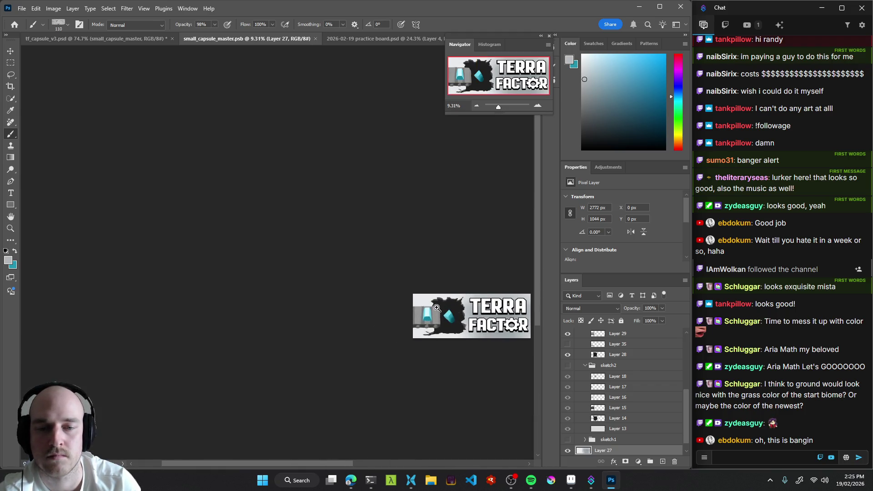
On Layer 29, try a 61 px light stroke along the conveyor's top edge, then undo it.
{"action": "left_click_drag", "start_coordinate": [434, 308], "coordinate": [511, 306]}
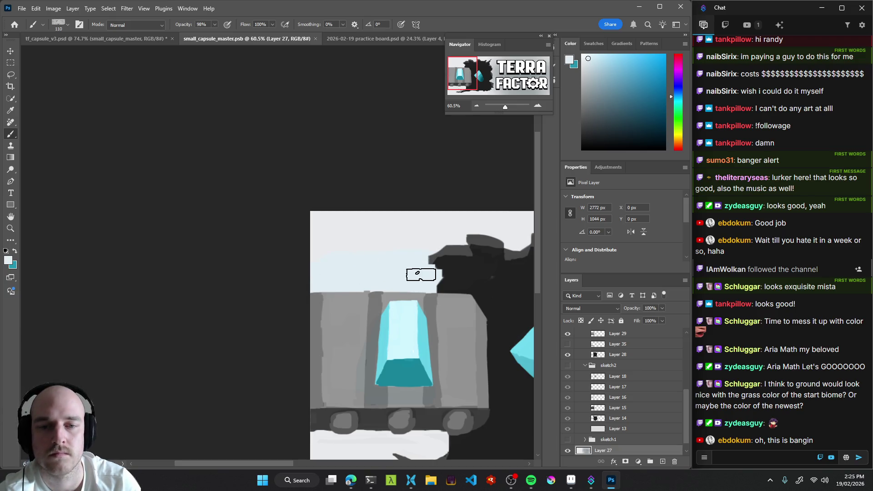
{"action": "scroll", "coordinate": [506, 279], "scroll_direction": "up", "scroll_amount": 2}
{"action": "scroll", "coordinate": [382, 334], "scroll_direction": "down", "scroll_amount": 5}
{"action": "left_click_drag", "start_coordinate": [415, 353], "coordinate": [343, 339]}
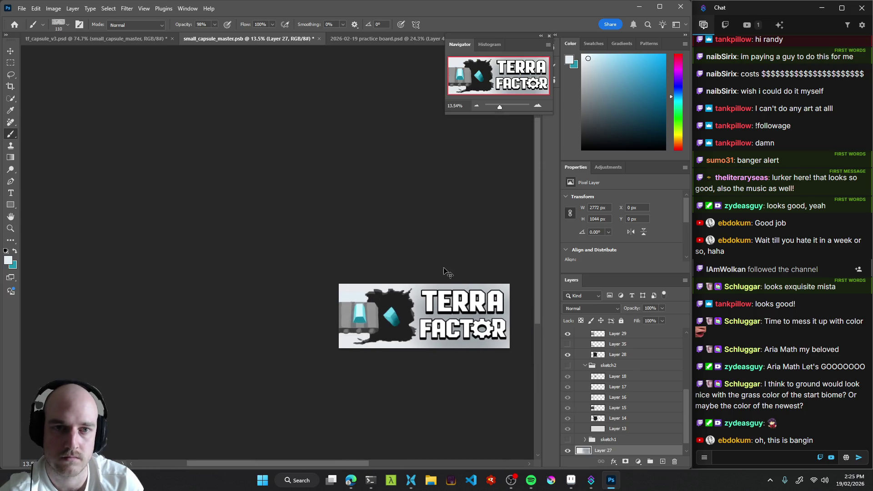
{"action": "scroll", "coordinate": [378, 305], "scroll_direction": "up", "scroll_amount": 5}
{"action": "left_click", "coordinate": [280, 349], "text": "ctrl"}
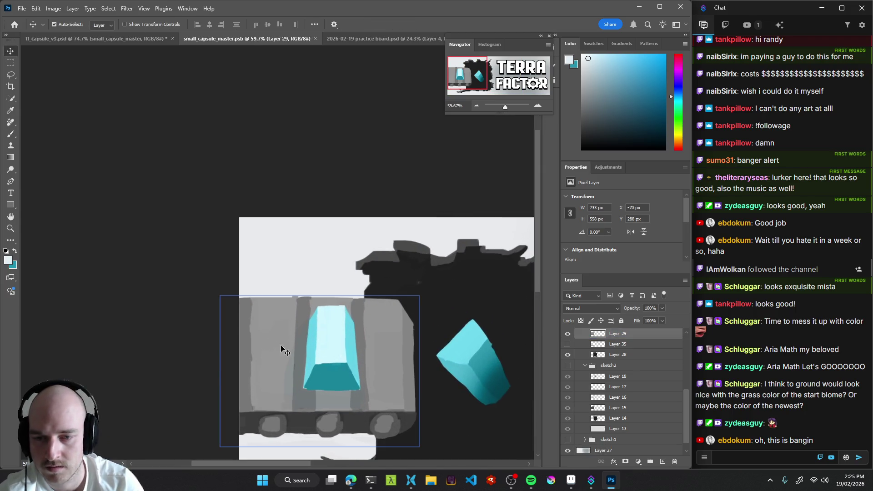
{"action": "scroll", "coordinate": [352, 328], "scroll_direction": "up", "scroll_amount": 3}
{"action": "key", "text": "b"}
{"action": "left_click", "coordinate": [200, 268], "text": "alt"}
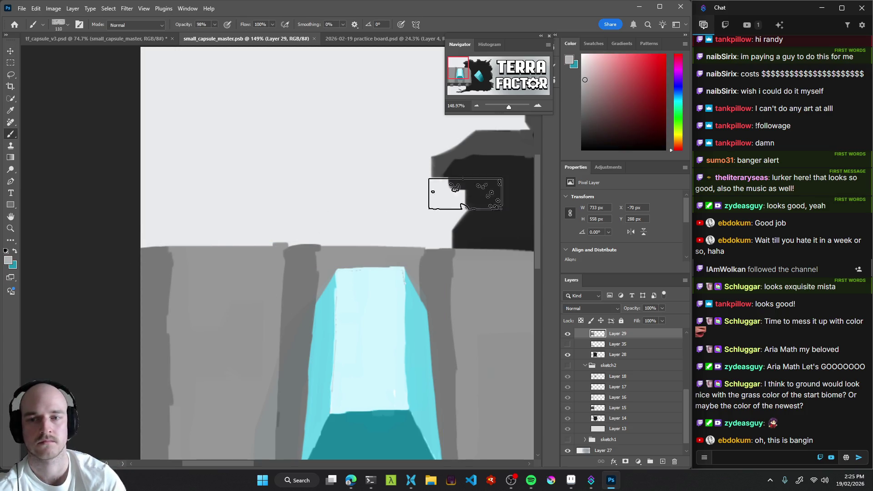
{"action": "left_click_drag", "start_coordinate": [288, 259], "coordinate": [274, 261]}
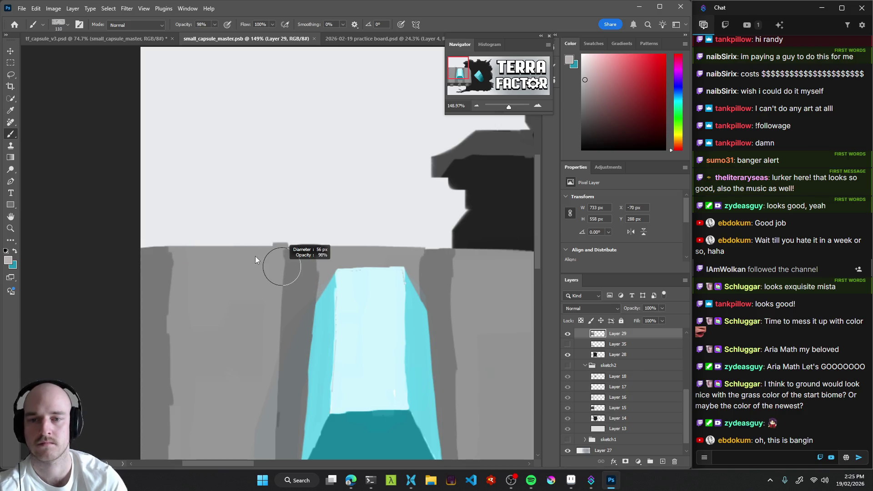
{"action": "left_click_drag", "start_coordinate": [170, 248], "coordinate": [473, 250]}
{"action": "key", "text": "ctrl+space"}
{"action": "mouse_move", "coordinate": [334, 265]}
{"action": "left_mouse_down"}
{"action": "mouse_move", "coordinate": [380, 261]}
{"action": "mouse_move", "coordinate": [382, 221]}
{"action": "left_mouse_up"}
{"action": "key", "text": "ctrl+z"}
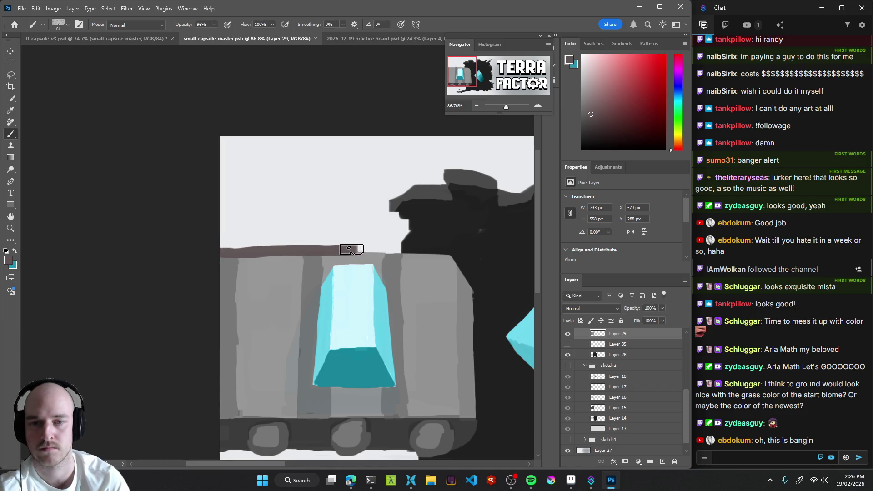
Add a dark stroke along the capsule's top edge and cover the ground's edge line with lighter grey.
{"action": "left_click_drag", "start_coordinate": [349, 250], "coordinate": [409, 249]}
{"action": "scroll", "coordinate": [368, 310], "scroll_direction": "down", "scroll_amount": 5}
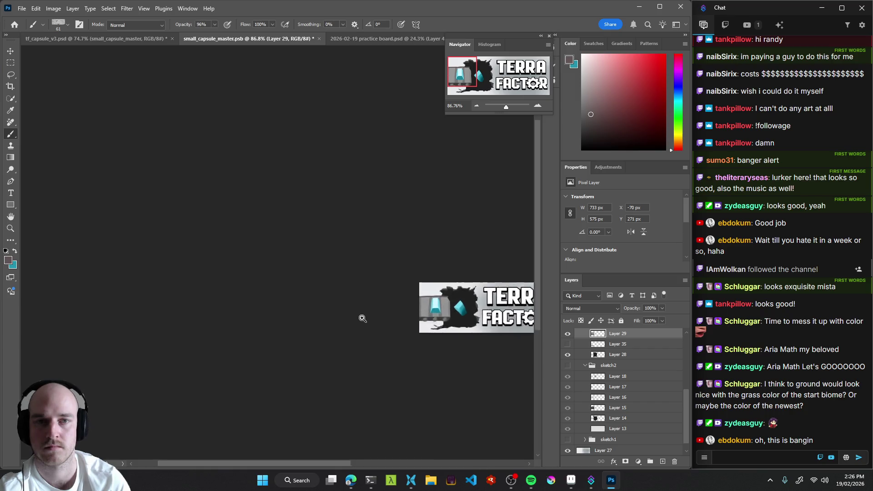
{"action": "scroll", "coordinate": [455, 271], "scroll_direction": "up", "scroll_amount": 5}
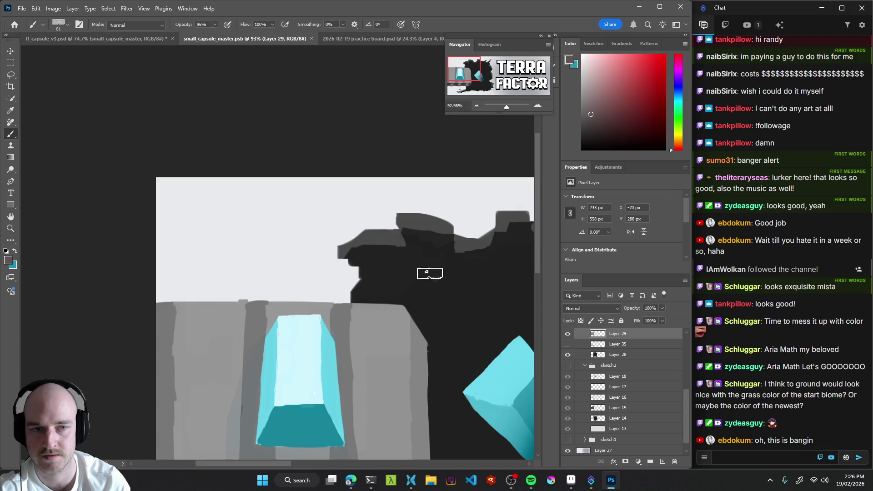
{"action": "left_click_drag", "start_coordinate": [680, 109], "coordinate": [678, 92]}
{"action": "left_click_drag", "start_coordinate": [364, 303], "coordinate": [128, 300]}
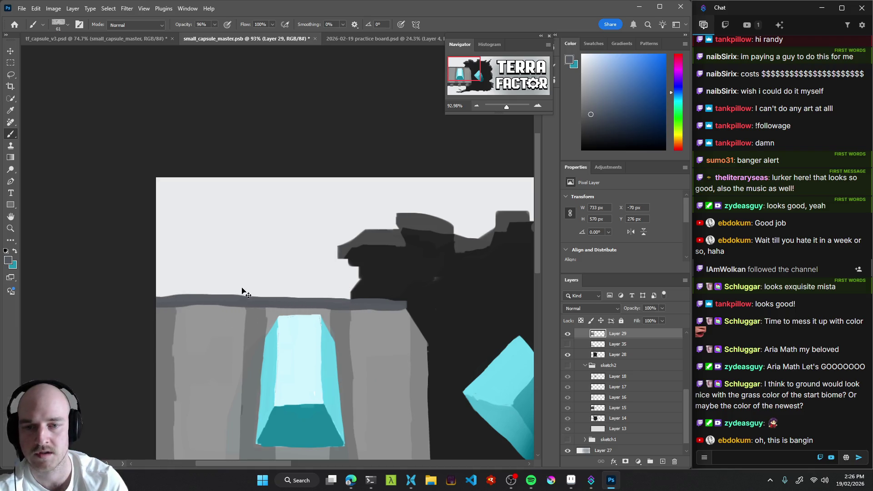
{"action": "key", "text": "ctrl+z"}
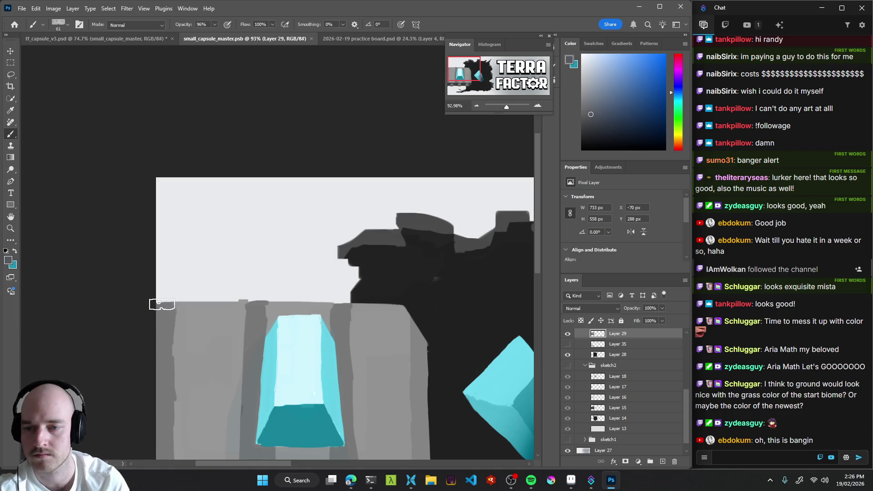
{"action": "mouse_move", "coordinate": [295, 300]}
{"action": "left_mouse_down"}
{"action": "mouse_move", "coordinate": [168, 298]}
{"action": "mouse_move", "coordinate": [157, 308]}
{"action": "left_mouse_up"}
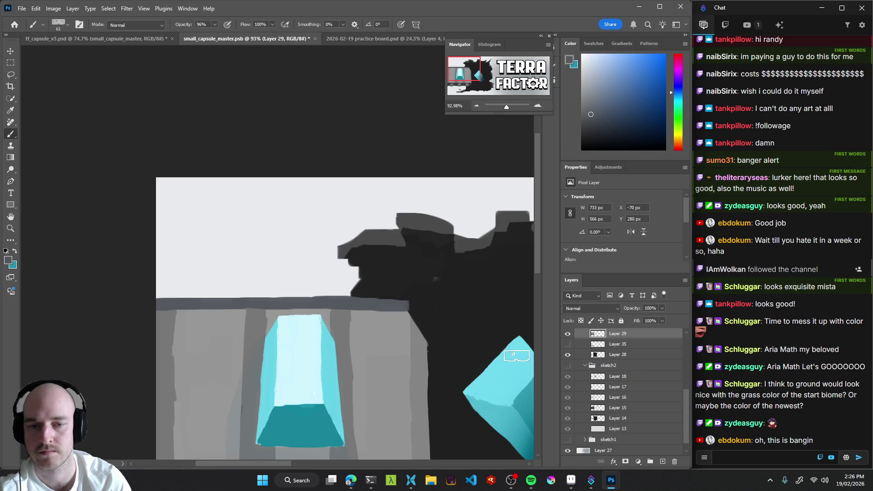
With a 22 px brush, paint a dark stroke along the conveyor rail's lower edge.
{"action": "left_click_drag", "start_coordinate": [397, 290], "coordinate": [409, 308]}
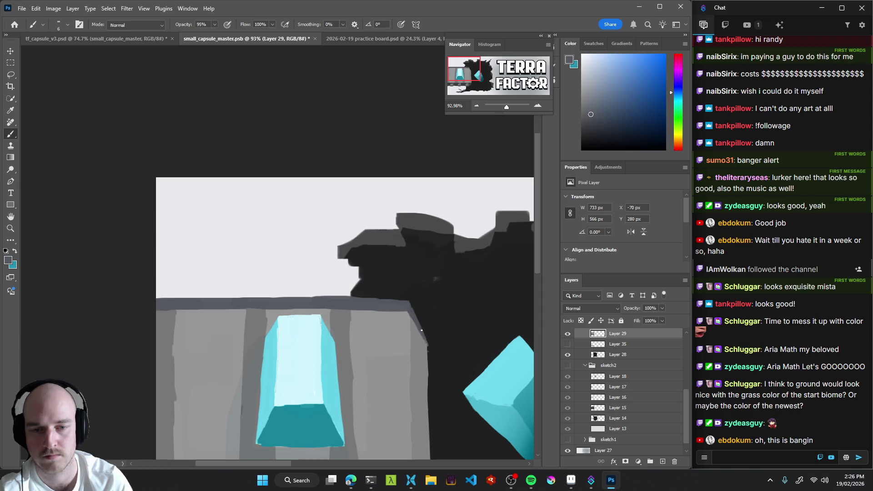
{"action": "scroll", "coordinate": [422, 334], "scroll_direction": "down", "scroll_amount": 5}
{"action": "left_click_drag", "start_coordinate": [415, 368], "coordinate": [405, 349]}
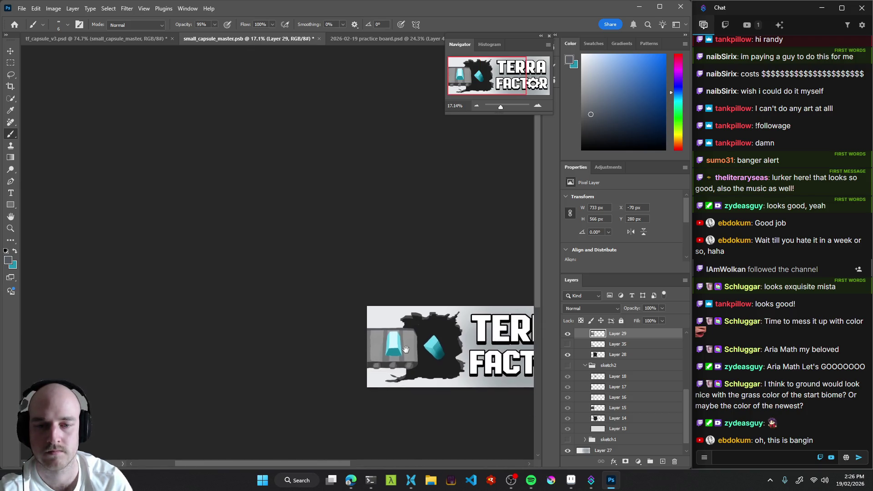
{"action": "scroll", "coordinate": [405, 349], "scroll_direction": "up", "scroll_amount": 5}
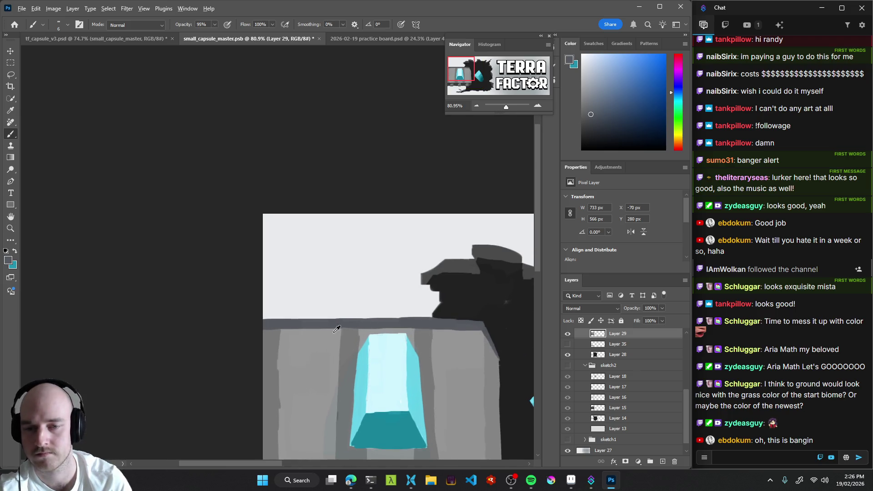
{"action": "scroll", "coordinate": [335, 341], "scroll_direction": "up", "scroll_amount": 2}
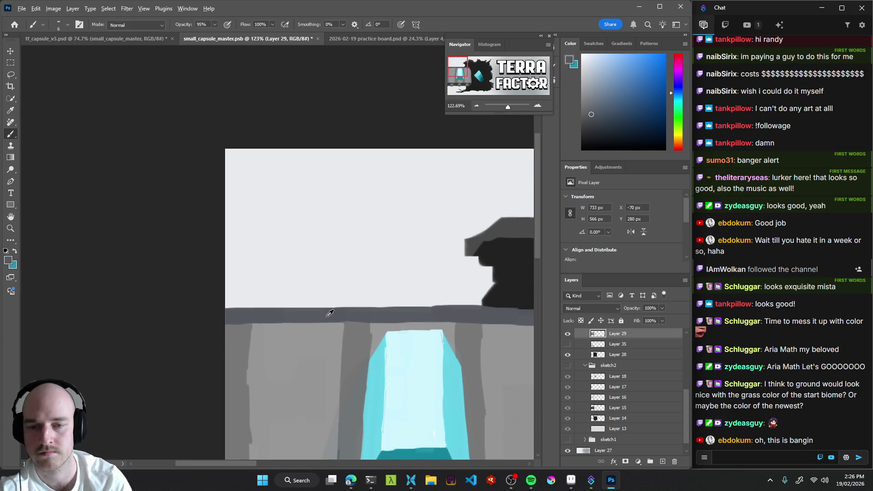
{"action": "key", "text": "bracketright"}
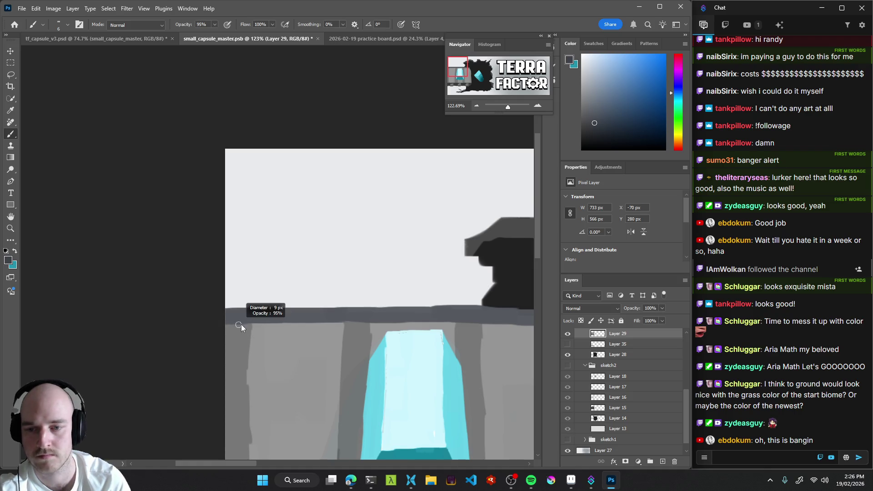
{"action": "key", "text": "bracketright"}
{"action": "key", "text": "bracketright"}
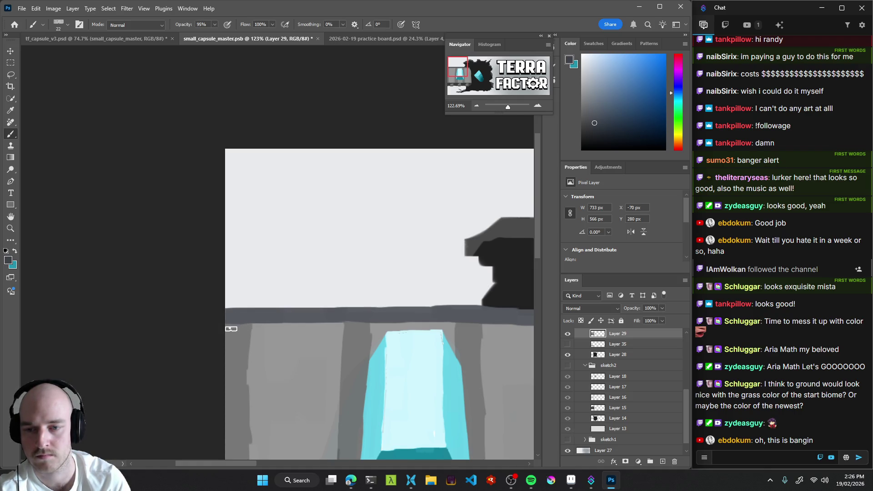
{"action": "mouse_move", "coordinate": [227, 322]}
{"action": "left_mouse_down"}
{"action": "mouse_move", "coordinate": [347, 316]}
{"action": "mouse_move", "coordinate": [296, 314]}
{"action": "mouse_move", "coordinate": [325, 320]}
{"action": "left_mouse_up"}
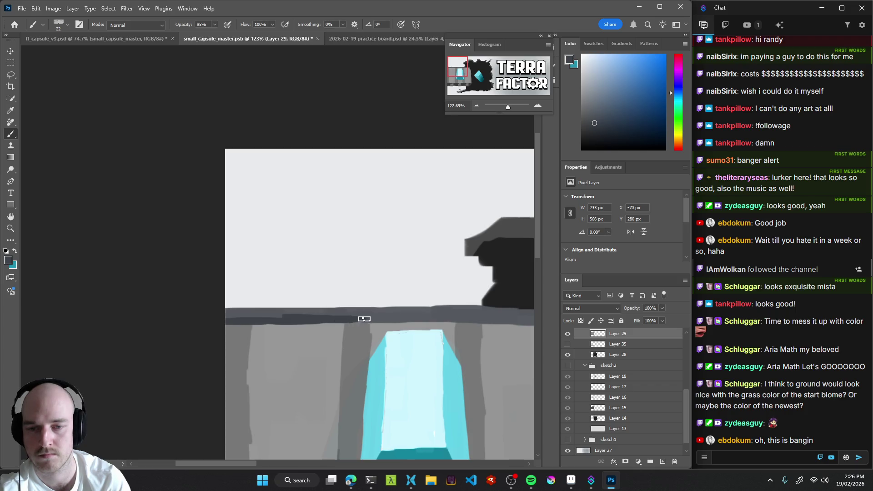
{"action": "left_click_drag", "start_coordinate": [430, 323], "coordinate": [321, 300]}
{"action": "key", "text": "ctrl+z"}
{"action": "key", "text": "ctrl+z"}
{"action": "mouse_move", "coordinate": [119, 303]}
{"action": "left_mouse_down"}
{"action": "mouse_move", "coordinate": [393, 302]}
{"action": "mouse_move", "coordinate": [353, 302]}
{"action": "mouse_move", "coordinate": [386, 300]}
{"action": "left_mouse_up"}
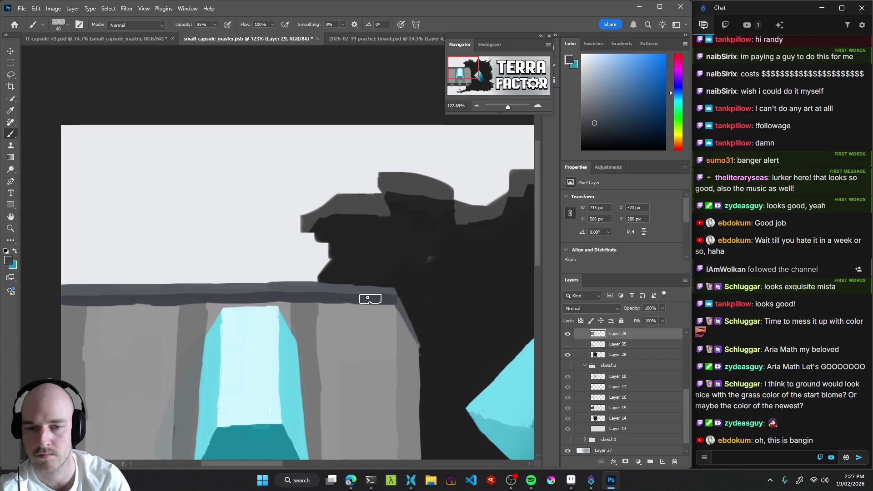
Nudge the cyan cube slightly left and down with the Move tool.
{"action": "scroll", "coordinate": [372, 352], "scroll_direction": "down", "scroll_amount": 10}
{"action": "left_click_drag", "start_coordinate": [372, 353], "coordinate": [307, 355]}
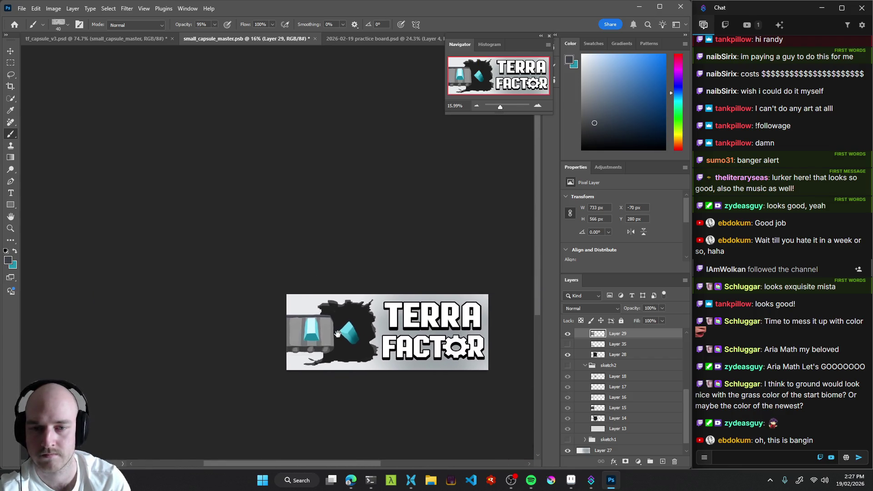
{"action": "scroll", "coordinate": [344, 323], "scroll_direction": "up", "scroll_amount": 5}
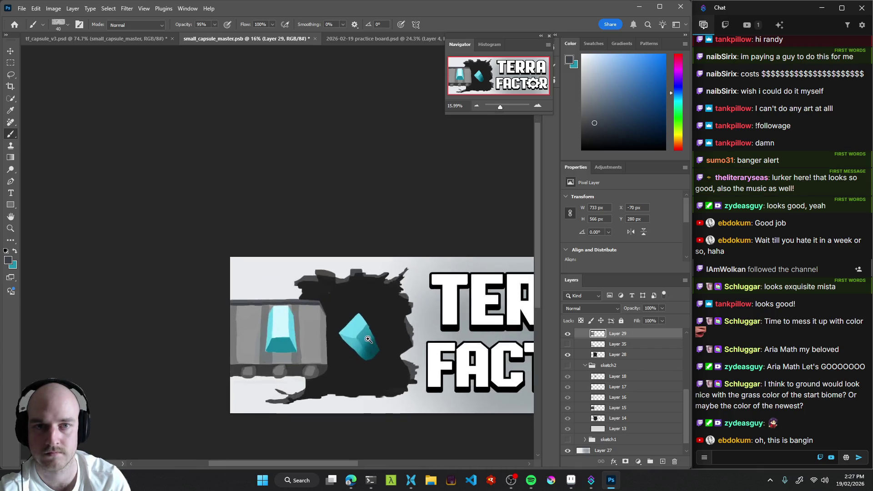
{"action": "key", "text": "v"}
{"action": "mouse_move", "coordinate": [282, 330]}
{"action": "left_mouse_down"}
{"action": "mouse_move", "coordinate": [277, 324]}
{"action": "mouse_move", "coordinate": [278, 333]}
{"action": "left_mouse_up"}
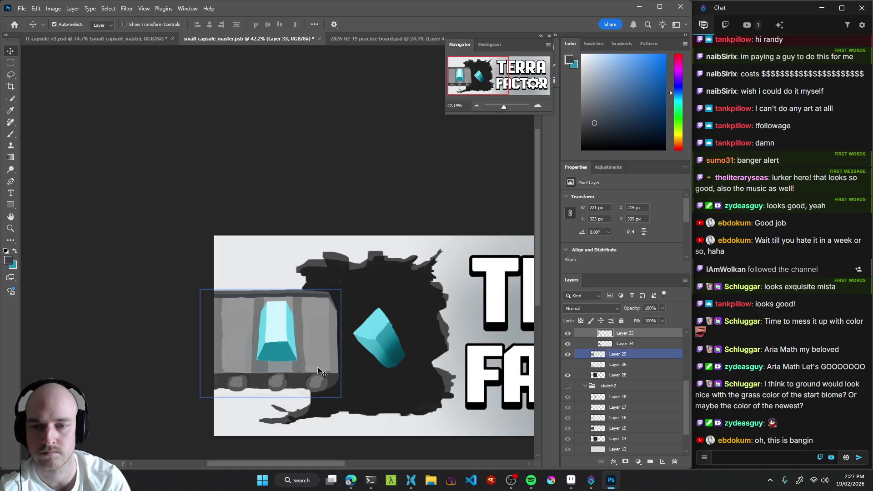
Select Layer 33 and set an 18 px brush with pure white paint.
{"action": "scroll", "coordinate": [300, 318], "scroll_direction": "up", "scroll_amount": 6}
{"action": "key", "text": "b"}
{"action": "left_click", "coordinate": [304, 279], "text": "alt"}
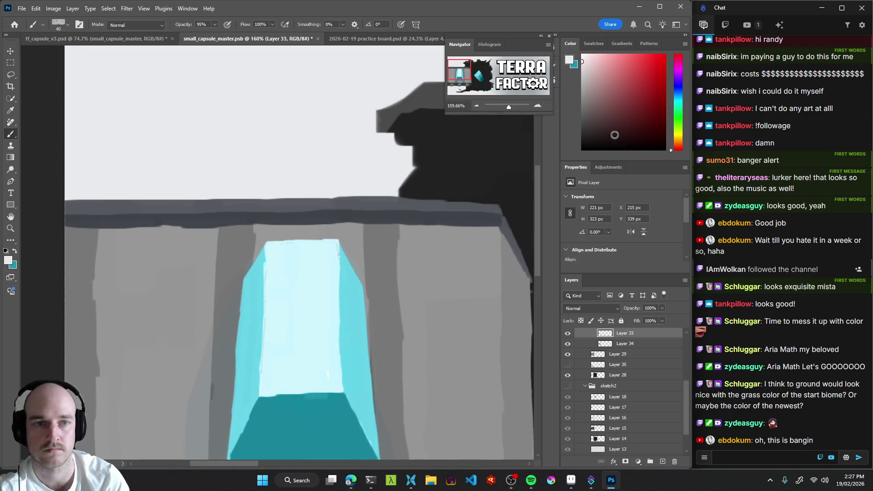
{"action": "key", "text": "v"}
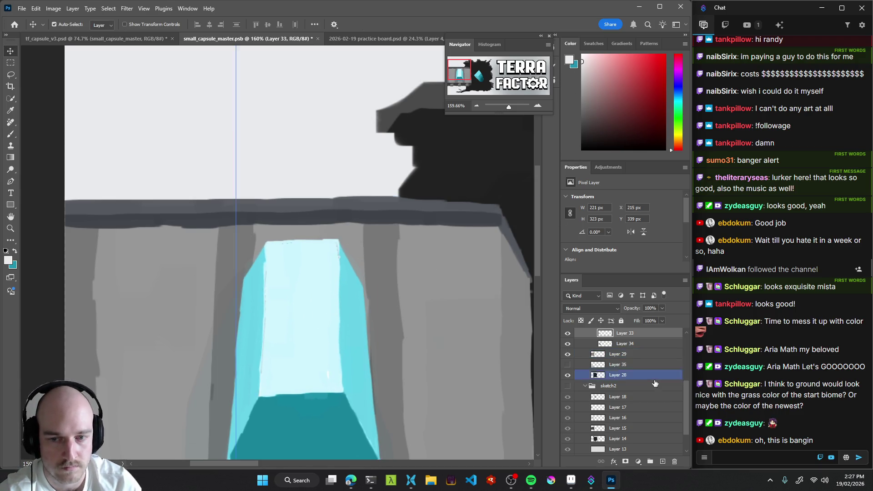
{"action": "scroll", "coordinate": [582, 358], "scroll_direction": "up", "scroll_amount": 3}
{"action": "scroll", "coordinate": [575, 359], "scroll_direction": "up", "scroll_amount": 2}
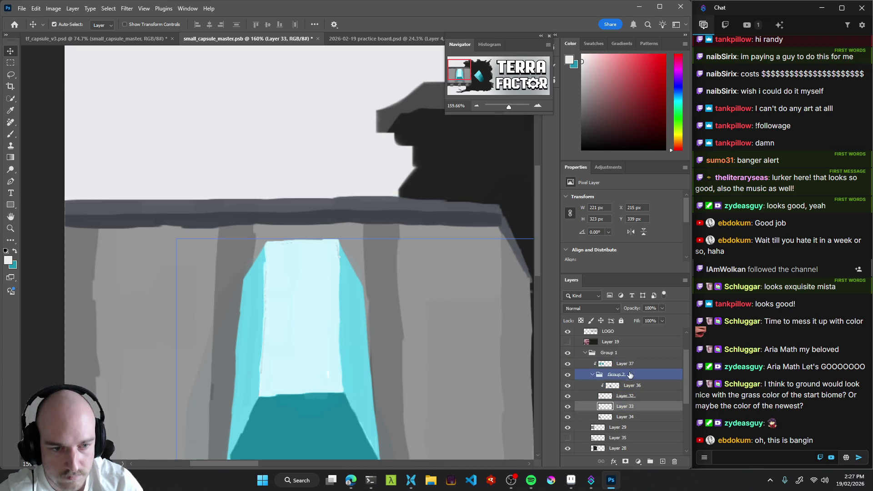
{"action": "left_click", "coordinate": [605, 363]}
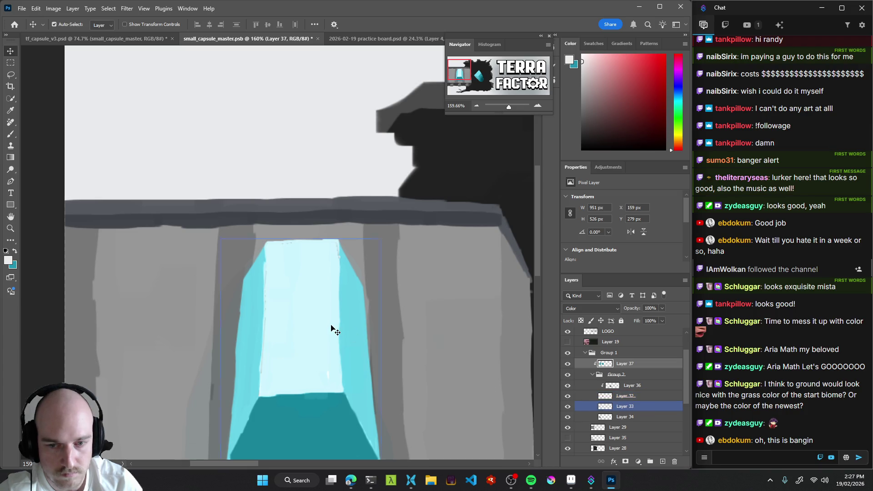
{"action": "left_click", "coordinate": [641, 408]}
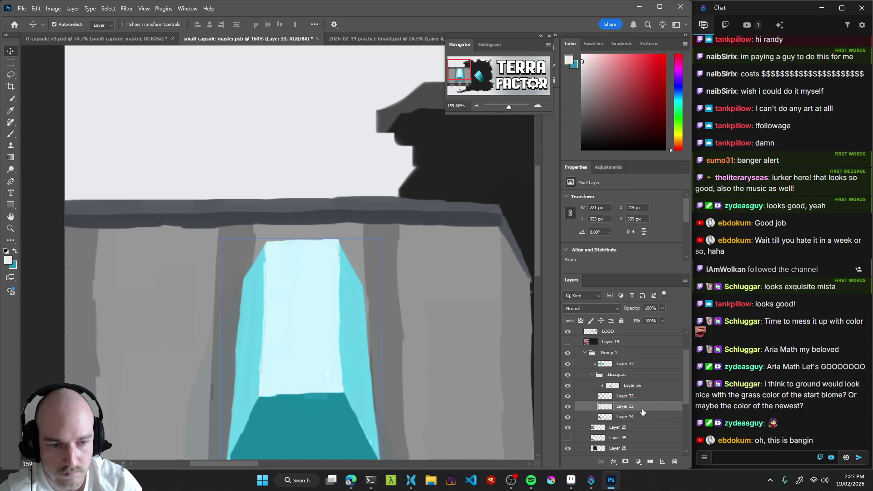
{"action": "key", "text": "b"}
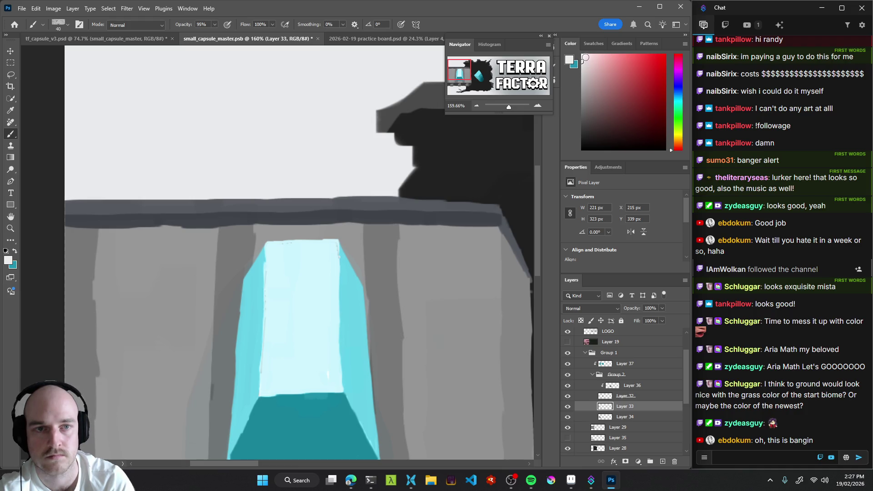
{"action": "left_click_drag", "start_coordinate": [292, 260], "coordinate": [288, 254]}
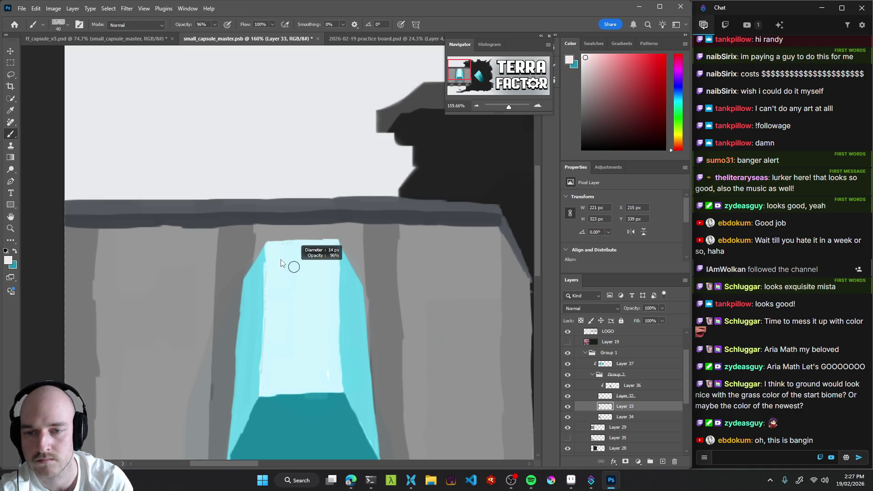
{"action": "left_click", "coordinate": [582, 54]}
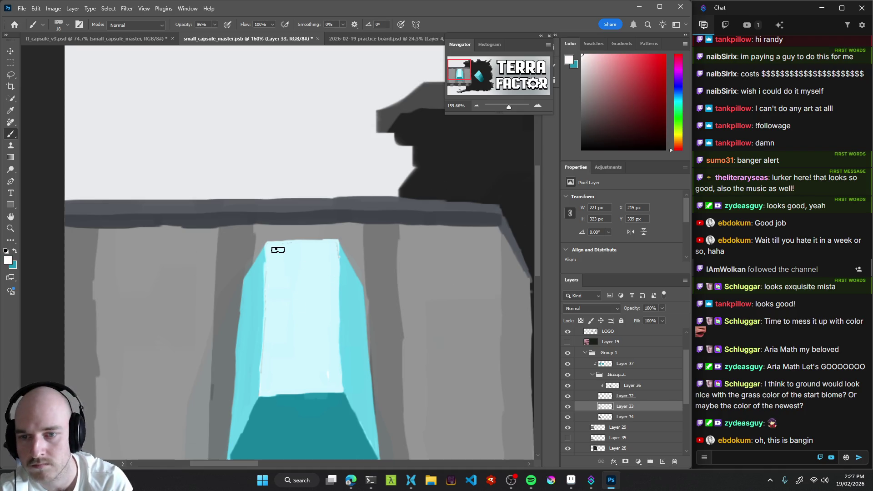
Paint white highlights along the cube's top and left edges and a 6 px glint on its face.
{"action": "mouse_move", "coordinate": [302, 241]}
{"action": "left_mouse_down"}
{"action": "mouse_move", "coordinate": [331, 241]}
{"action": "mouse_move", "coordinate": [267, 244]}
{"action": "mouse_move", "coordinate": [336, 241]}
{"action": "left_mouse_up"}
{"action": "left_click_drag", "start_coordinate": [271, 247], "coordinate": [273, 297]}
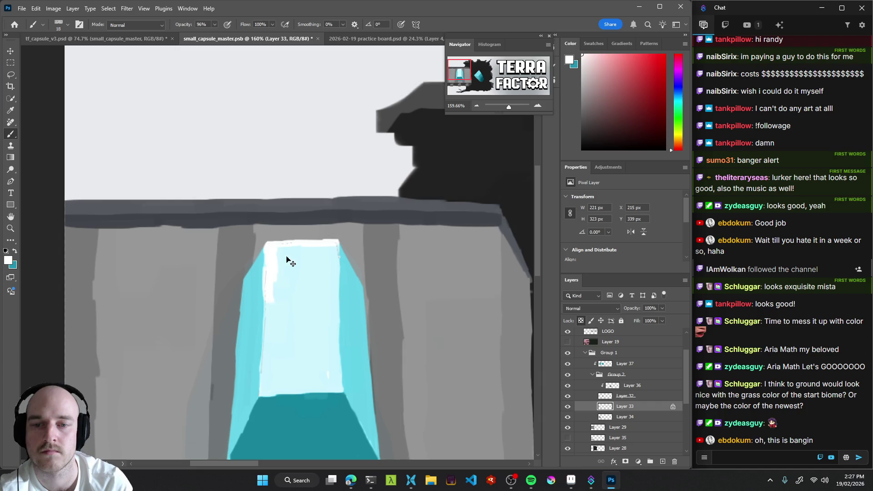
{"action": "left_click_drag", "start_coordinate": [279, 264], "coordinate": [269, 271]}
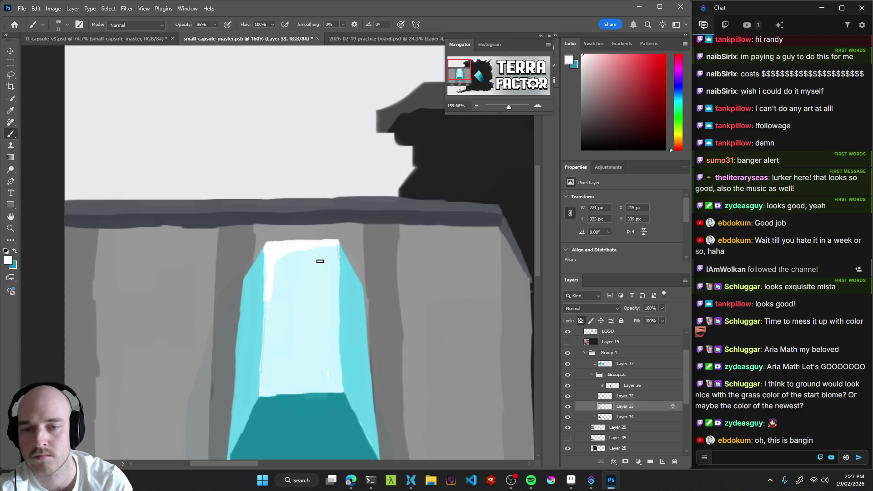
{"action": "left_click_drag", "start_coordinate": [311, 308], "coordinate": [311, 283]}
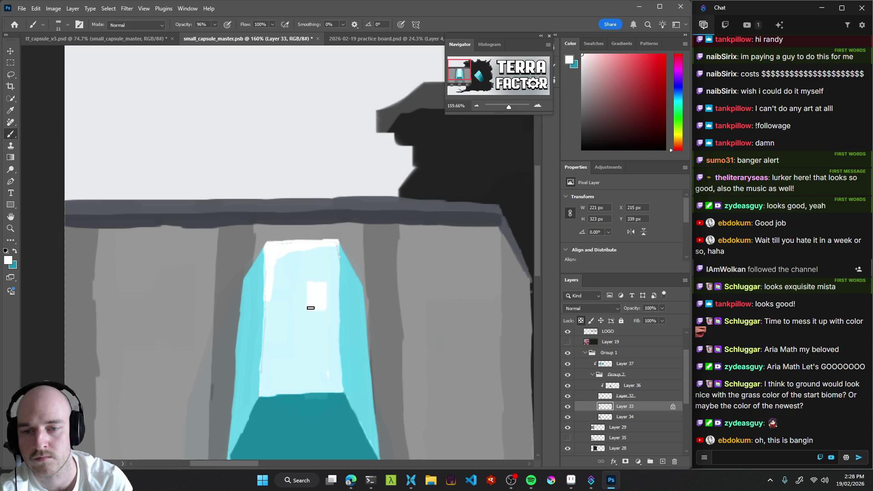
{"action": "scroll", "coordinate": [323, 307], "scroll_direction": "down", "scroll_amount": 10}
{"action": "mouse_move", "coordinate": [296, 351]}
{"action": "left_mouse_down"}
{"action": "mouse_move", "coordinate": [294, 370]}
{"action": "mouse_move", "coordinate": [380, 325]}
{"action": "mouse_move", "coordinate": [350, 318]}
{"action": "left_mouse_up"}
{"action": "scroll", "coordinate": [402, 362], "scroll_direction": "down", "scroll_amount": 3}
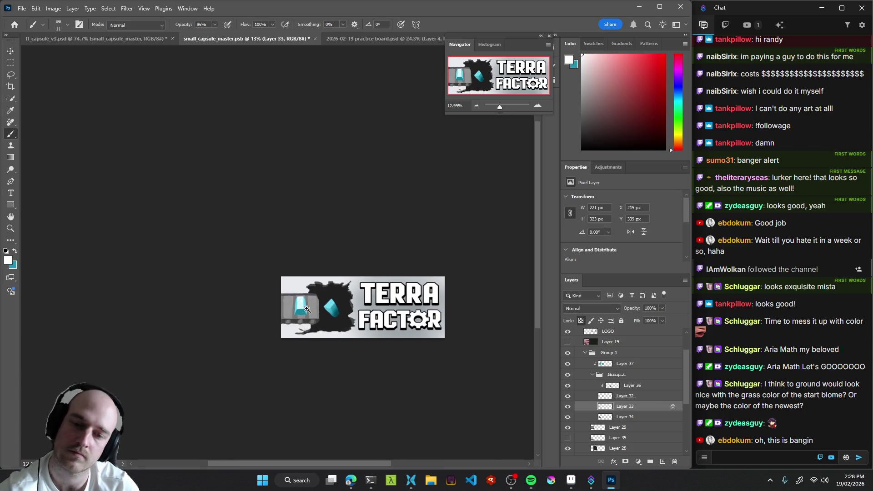
{"action": "scroll", "coordinate": [305, 299], "scroll_direction": "up", "scroll_amount": 3}
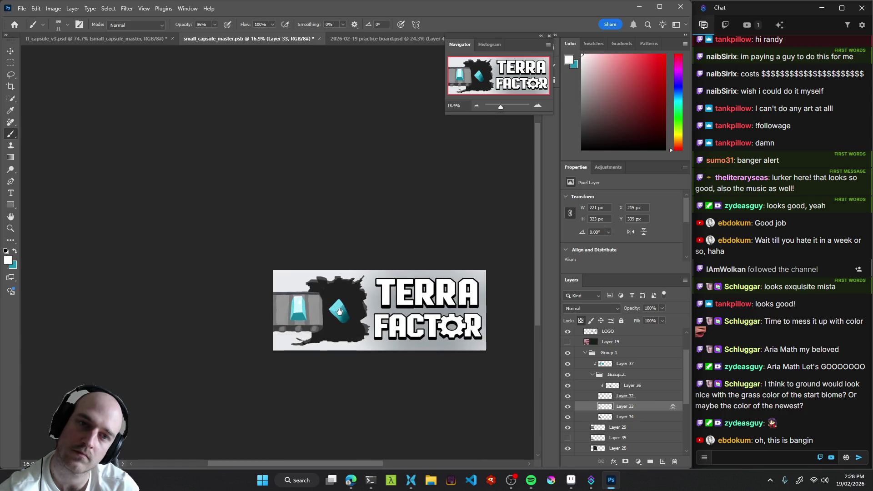
{"action": "scroll", "coordinate": [336, 317], "scroll_direction": "up", "scroll_amount": 5}
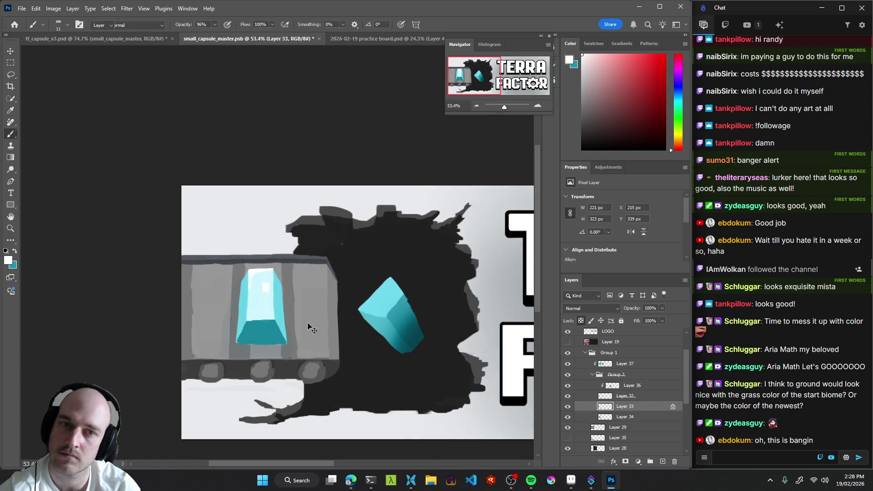
{"action": "key", "text": "v"}
{"action": "left_click_drag", "start_coordinate": [266, 301], "coordinate": [268, 300]}
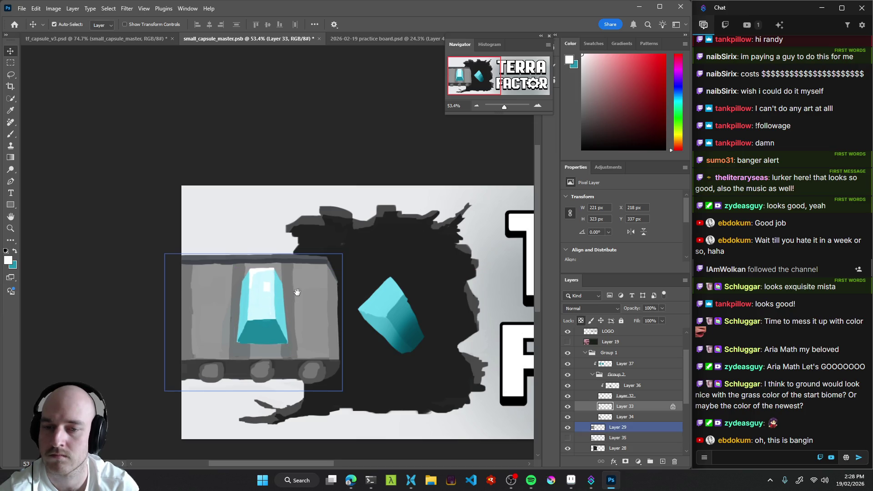
{"action": "scroll", "coordinate": [288, 318], "scroll_direction": "up", "scroll_amount": 6}
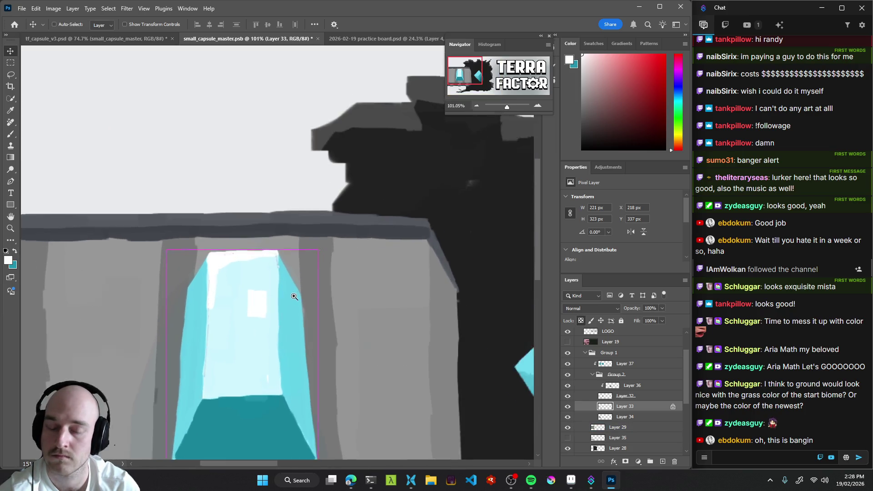
{"action": "key", "text": "b"}
{"action": "left_click", "coordinate": [274, 399], "text": "alt"}
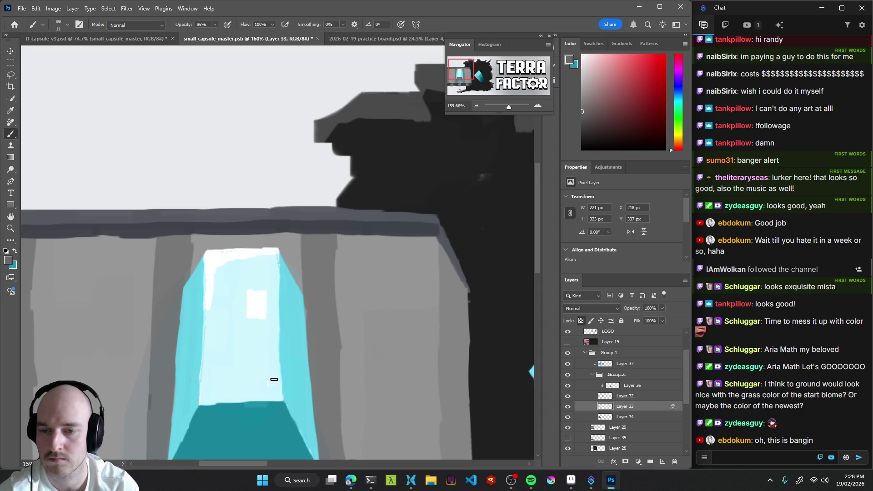
{"action": "left_click_drag", "start_coordinate": [212, 251], "coordinate": [261, 251]}
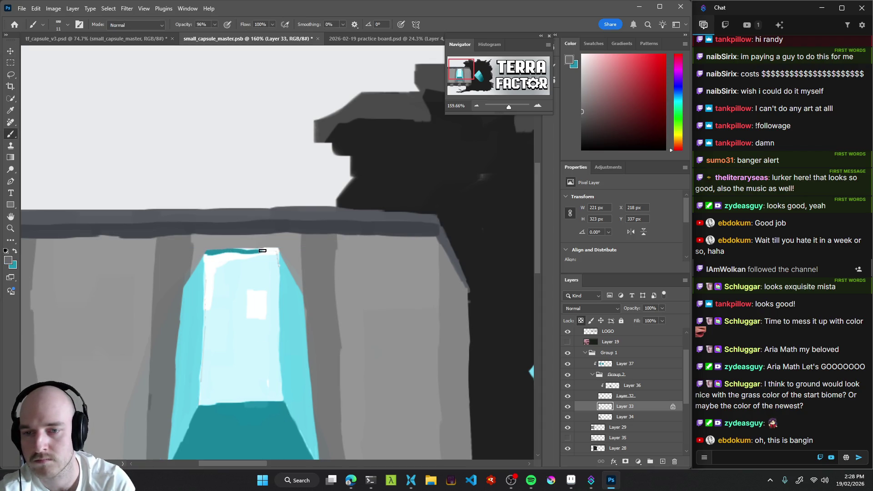
{"action": "key", "text": "ctrl+z"}
{"action": "left_click", "coordinate": [211, 251], "text": "alt"}
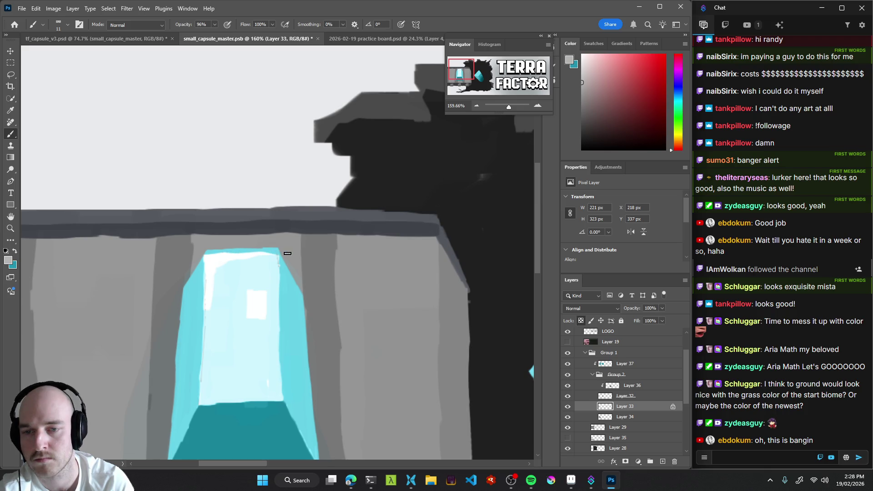
{"action": "left_click_drag", "start_coordinate": [351, 311], "coordinate": [278, 303]}
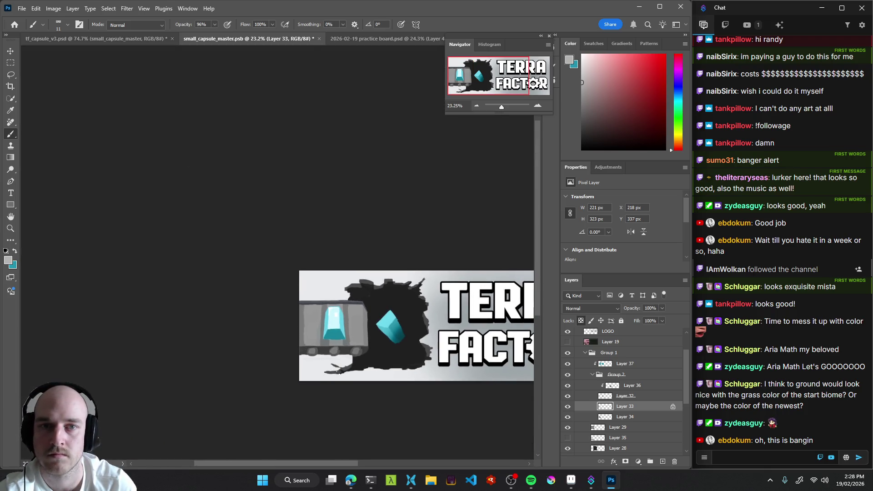
{"action": "key", "text": "Left"}
{"action": "key", "text": "Left"}
{"action": "key", "text": "Left"}
{"action": "key", "text": "Down"}
{"action": "key", "text": "Down"}
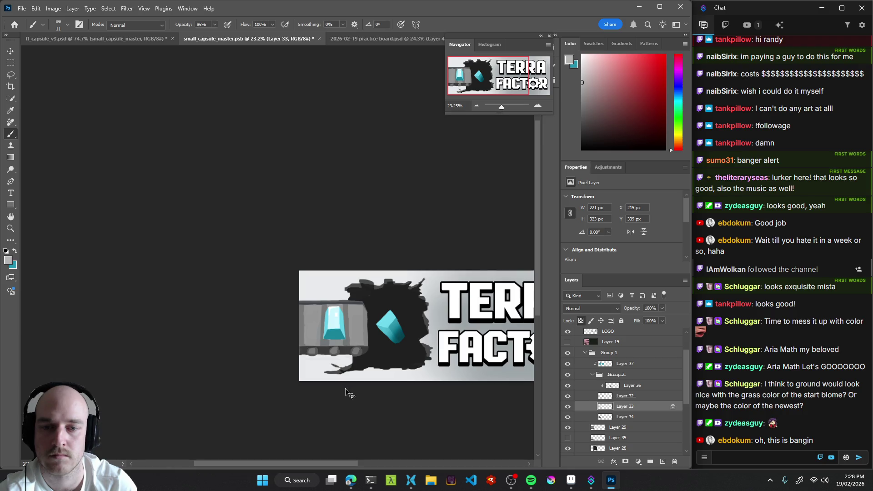
{"action": "left_click_drag", "start_coordinate": [350, 366], "coordinate": [327, 365]}
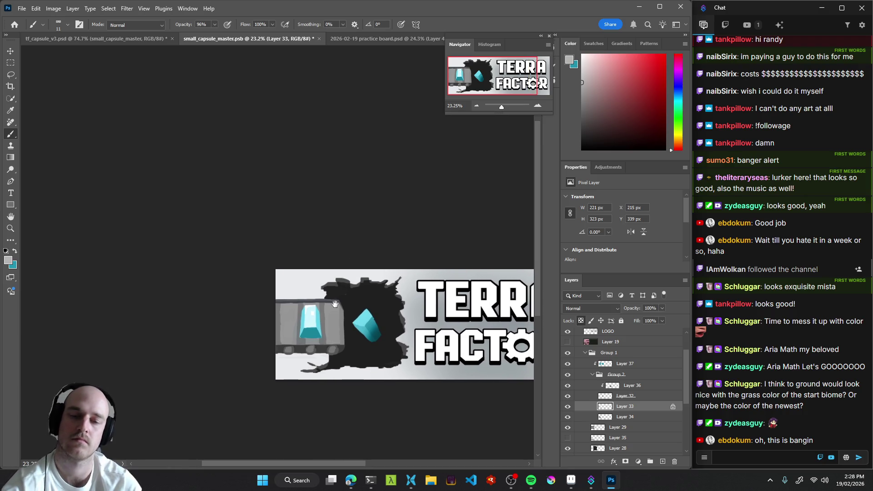
{"action": "left_click_drag", "start_coordinate": [307, 309], "coordinate": [327, 303]}
{"action": "key", "text": "v"}
{"action": "left_click", "coordinate": [241, 334]}
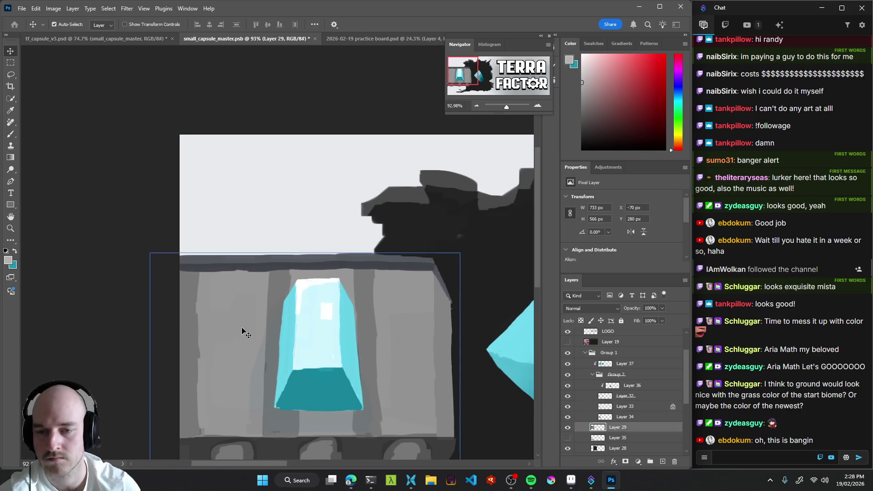
{"action": "key", "text": "b"}
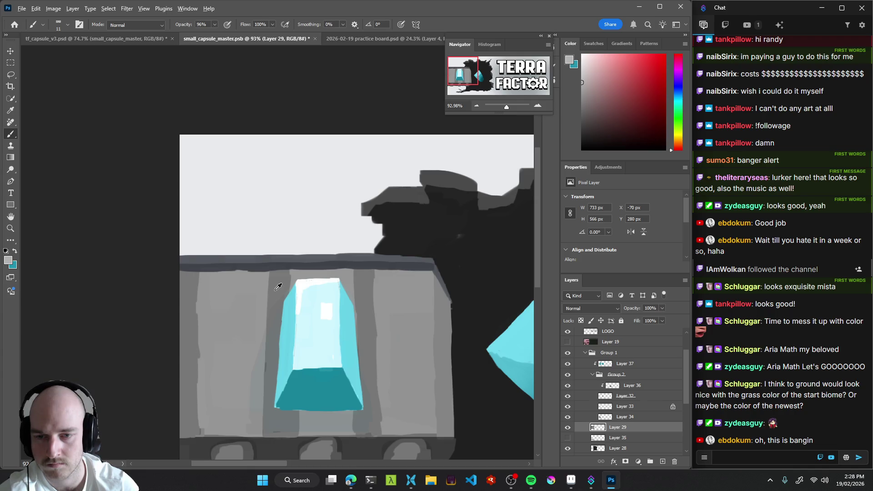
{"action": "key", "text": "period"}
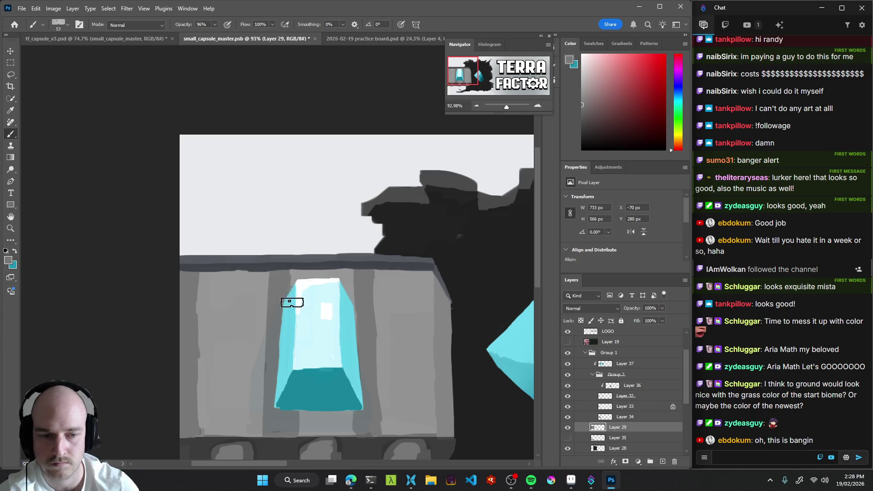
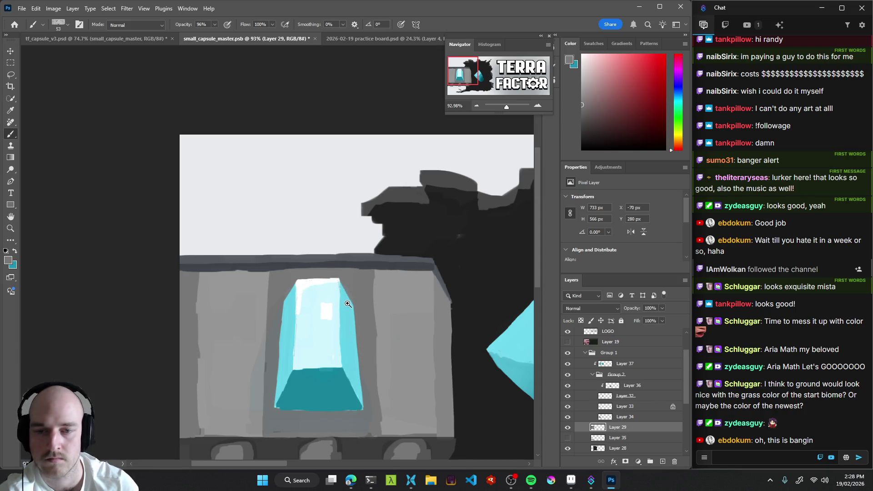
Zoom out to review the whole TERRA FACTOR banner, then zoom back in on the crystals.
{"action": "left_click_drag", "start_coordinate": [347, 302], "coordinate": [265, 358]}
{"action": "mouse_move", "coordinate": [380, 317]}
{"action": "left_mouse_down"}
{"action": "mouse_move", "coordinate": [326, 307]}
{"action": "mouse_move", "coordinate": [346, 312]}
{"action": "left_mouse_up"}
{"action": "mouse_move", "coordinate": [213, 300]}
{"action": "left_mouse_down"}
{"action": "mouse_move", "coordinate": [257, 311]}
{"action": "mouse_move", "coordinate": [179, 352]}
{"action": "mouse_move", "coordinate": [192, 340]}
{"action": "left_mouse_up"}
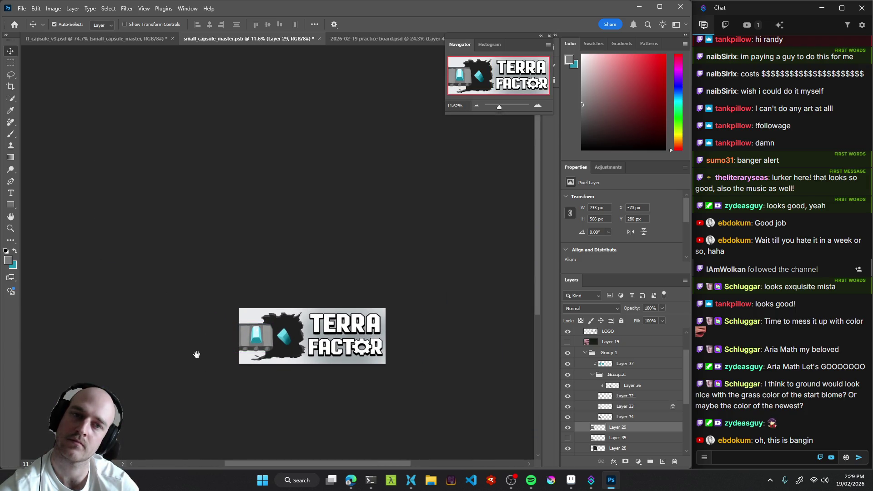
{"action": "scroll", "coordinate": [281, 352], "scroll_direction": "up", "scroll_amount": 5}
Save small_capsule_master.psd and select Layer 37, the floating crystal's layer.
{"action": "left_click", "coordinate": [285, 334]}
{"action": "key", "text": "ctrl+s"}
{"action": "scroll", "coordinate": [287, 291], "scroll_direction": "up", "scroll_amount": 3}
{"action": "left_click", "coordinate": [291, 287]}
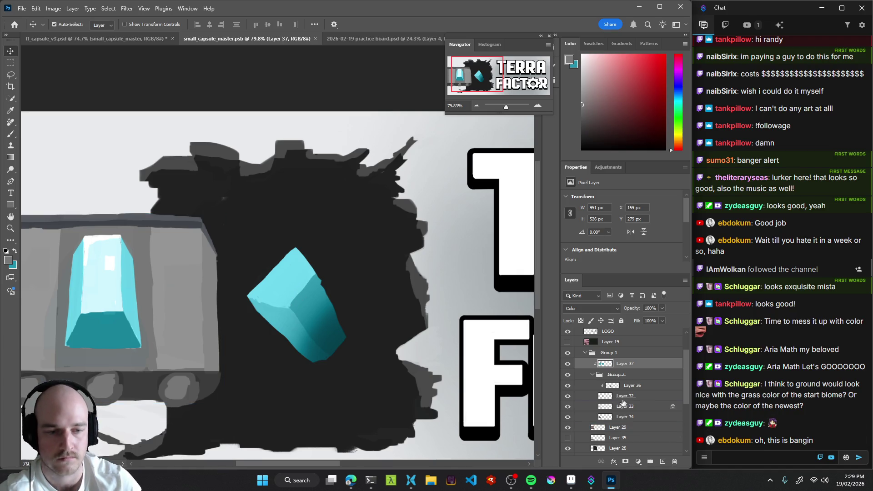
On Layer 32, switch to the Brush with a pale cyan colour and a smaller, slightly transparent tip.
{"action": "left_click", "coordinate": [591, 396]}
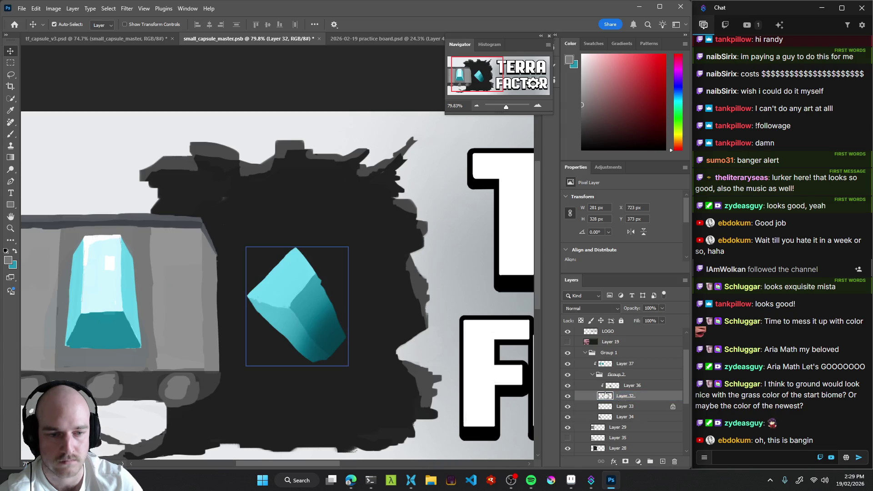
{"action": "key", "text": "b"}
{"action": "left_click", "coordinate": [296, 283], "text": "alt"}
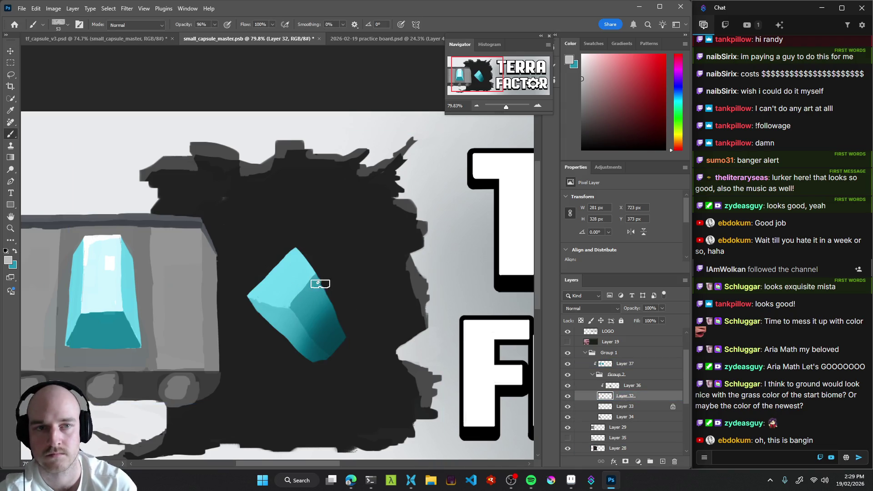
{"action": "left_click", "coordinate": [581, 65]}
{"action": "mouse_move", "coordinate": [272, 270]}
{"action": "left_mouse_down"}
{"action": "mouse_move", "coordinate": [258, 266]}
{"action": "mouse_move", "coordinate": [288, 264]}
{"action": "mouse_move", "coordinate": [298, 274]}
{"action": "mouse_move", "coordinate": [218, 335]}
{"action": "left_mouse_up"}
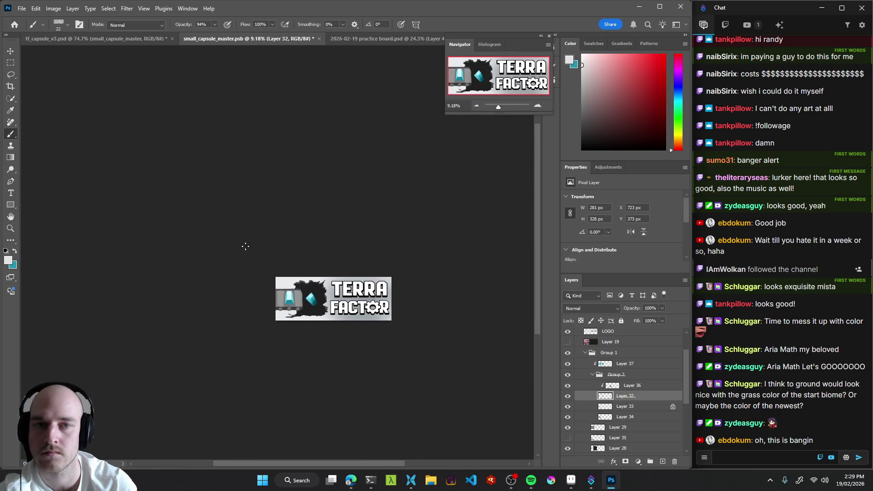
Undo the earlier strokes and paint a pale cyan highlight across the floating crystal's top face.
{"action": "mouse_move", "coordinate": [295, 313]}
{"action": "left_mouse_down"}
{"action": "mouse_move", "coordinate": [380, 305]}
{"action": "mouse_move", "coordinate": [267, 321]}
{"action": "mouse_move", "coordinate": [373, 231]}
{"action": "left_mouse_up"}
{"action": "key", "text": "ctrl+z"}
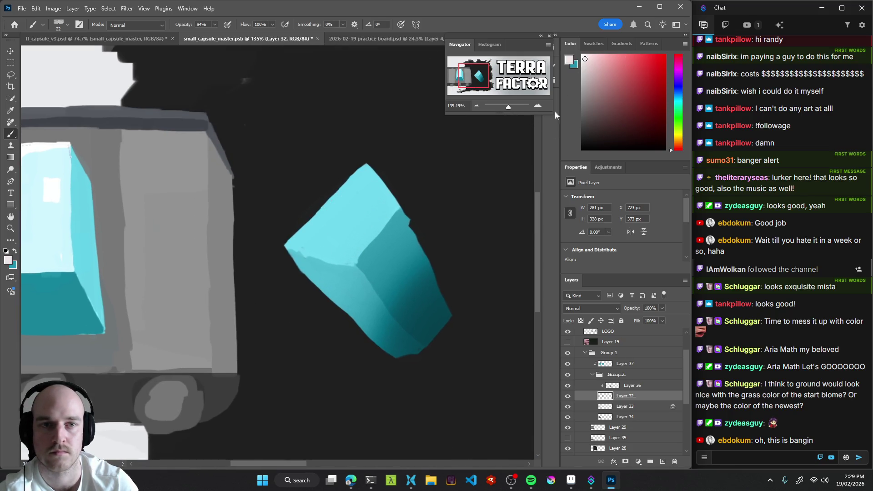
{"action": "mouse_move", "coordinate": [348, 184]}
{"action": "left_mouse_down"}
{"action": "mouse_move", "coordinate": [322, 216]}
{"action": "mouse_move", "coordinate": [341, 205]}
{"action": "mouse_move", "coordinate": [348, 221]}
{"action": "mouse_move", "coordinate": [374, 197]}
{"action": "mouse_move", "coordinate": [378, 212]}
{"action": "mouse_move", "coordinate": [270, 267]}
{"action": "mouse_move", "coordinate": [395, 259]}
{"action": "mouse_move", "coordinate": [427, 195]}
{"action": "mouse_move", "coordinate": [395, 280]}
{"action": "mouse_move", "coordinate": [331, 235]}
{"action": "mouse_move", "coordinate": [334, 247]}
{"action": "left_mouse_up"}
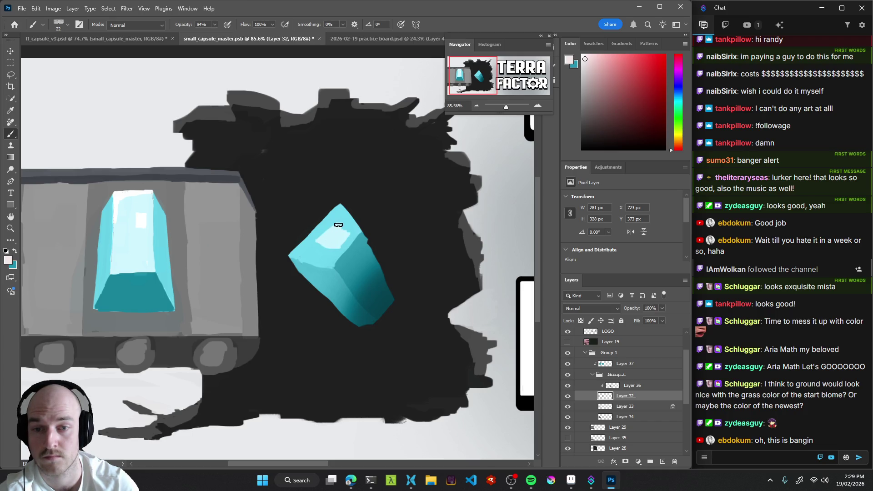
{"action": "left_click_drag", "start_coordinate": [334, 231], "coordinate": [275, 308]}
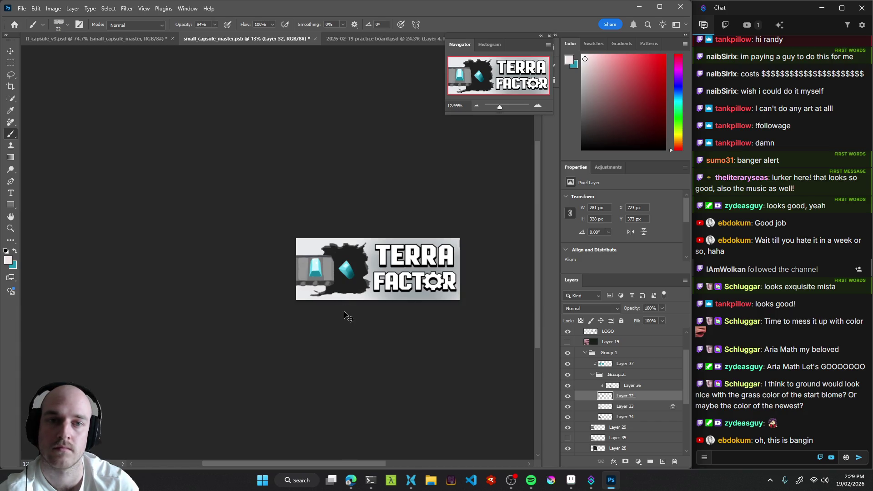
{"action": "left_click_drag", "start_coordinate": [352, 255], "coordinate": [363, 286]}
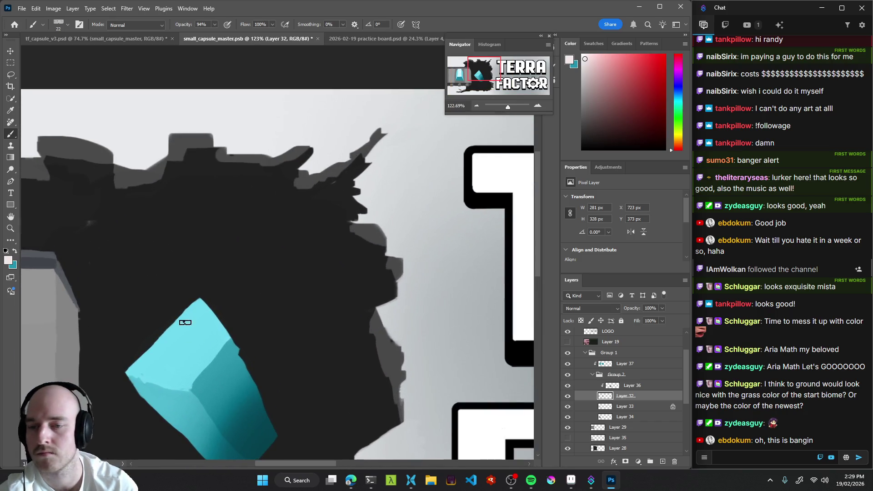
{"action": "mouse_move", "coordinate": [196, 310]}
{"action": "left_mouse_down"}
{"action": "mouse_move", "coordinate": [177, 332]}
{"action": "mouse_move", "coordinate": [209, 326]}
{"action": "mouse_move", "coordinate": [204, 422]}
{"action": "left_mouse_up"}
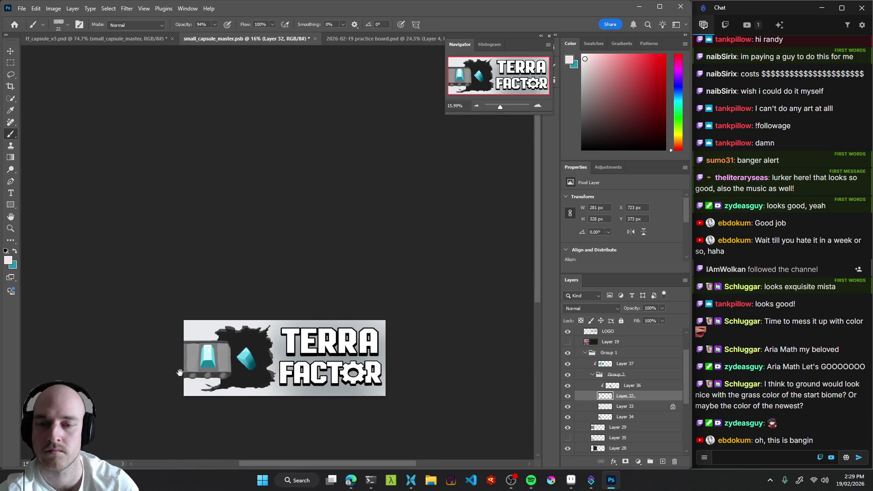
Extend the top highlight down-left and add a light cyan patch on the crystal's left face.
{"action": "left_click_drag", "start_coordinate": [240, 365], "coordinate": [282, 363]}
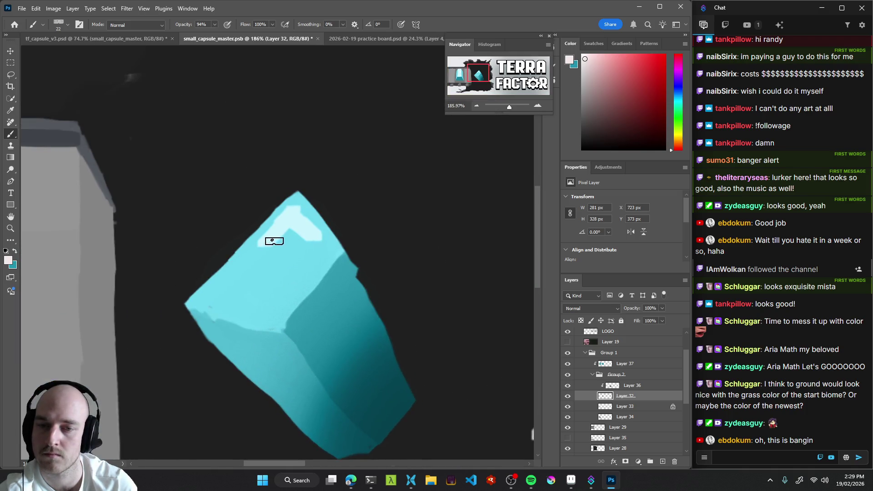
{"action": "left_click_drag", "start_coordinate": [276, 242], "coordinate": [255, 251]}
{"action": "mouse_move", "coordinate": [227, 290]}
{"action": "left_mouse_down"}
{"action": "mouse_move", "coordinate": [258, 278]}
{"action": "mouse_move", "coordinate": [163, 365]}
{"action": "mouse_move", "coordinate": [184, 372]}
{"action": "left_mouse_up"}
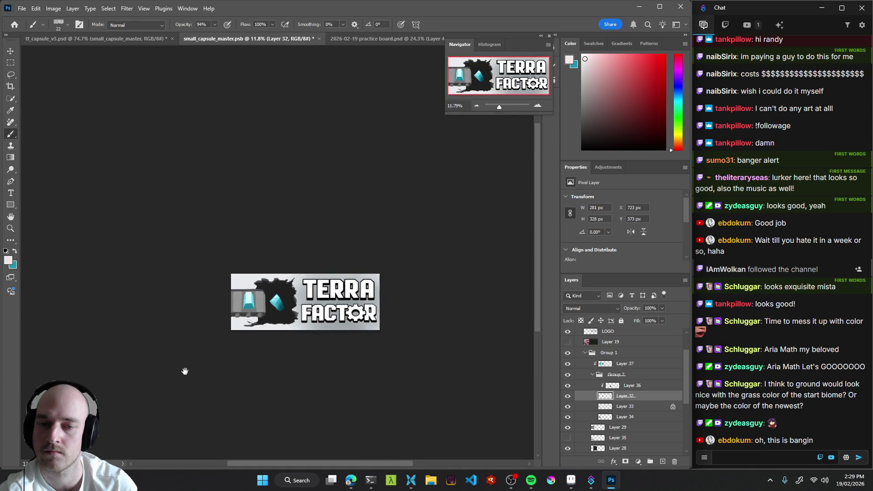
{"action": "left_click_drag", "start_coordinate": [287, 328], "coordinate": [360, 291]}
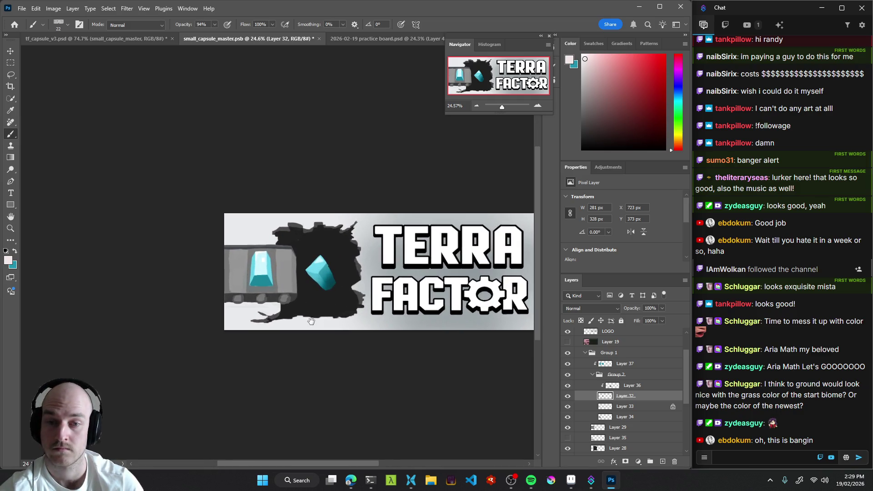
{"action": "left_click_drag", "start_coordinate": [334, 259], "coordinate": [400, 265]}
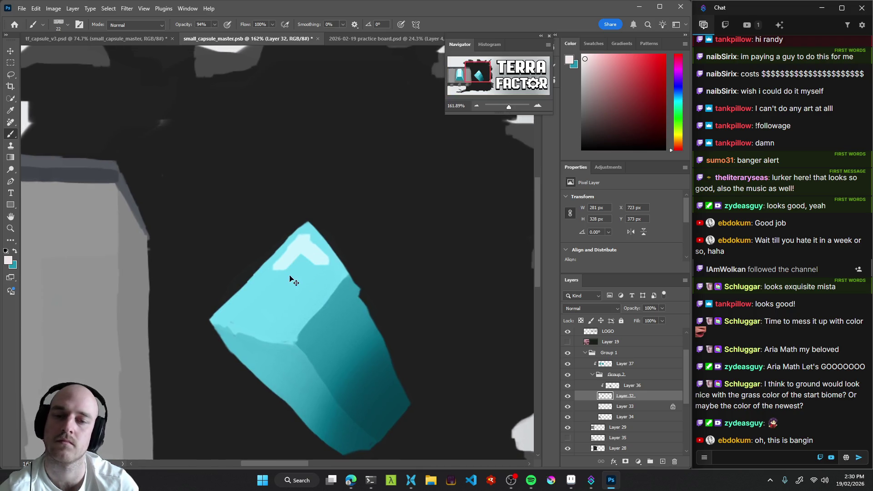
{"action": "mouse_move", "coordinate": [292, 263]}
{"action": "left_mouse_down"}
{"action": "mouse_move", "coordinate": [307, 249]}
{"action": "mouse_move", "coordinate": [304, 260]}
{"action": "mouse_move", "coordinate": [317, 255]}
{"action": "mouse_move", "coordinate": [247, 344]}
{"action": "left_mouse_up"}
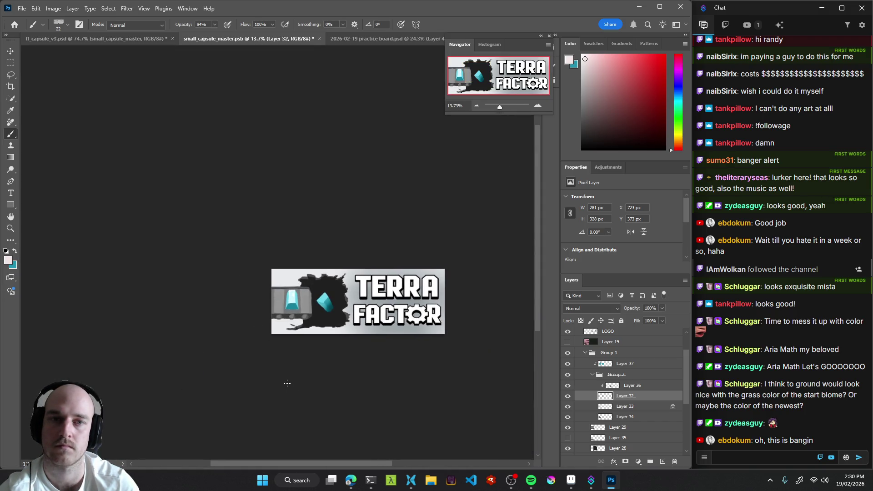
{"action": "mouse_move", "coordinate": [316, 299]}
{"action": "left_mouse_down"}
{"action": "mouse_move", "coordinate": [306, 325]}
{"action": "mouse_move", "coordinate": [256, 322]}
{"action": "left_mouse_up"}
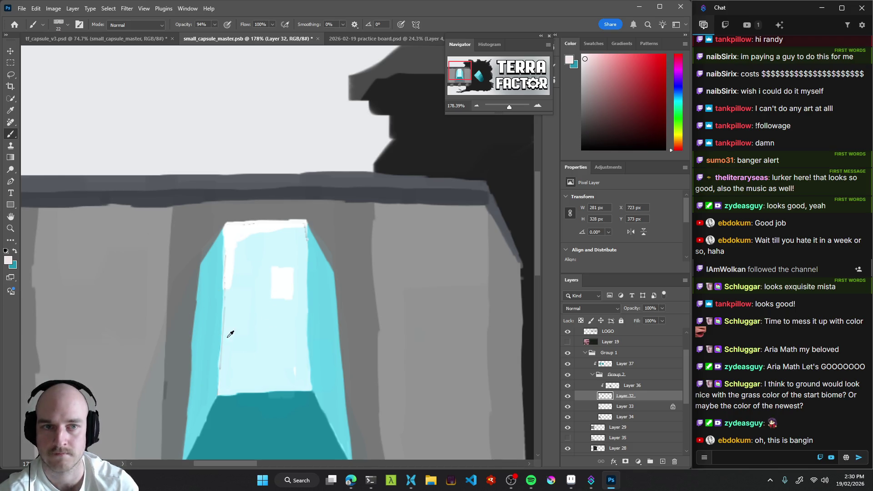
{"action": "left_click", "coordinate": [247, 335], "text": "ctrl"}
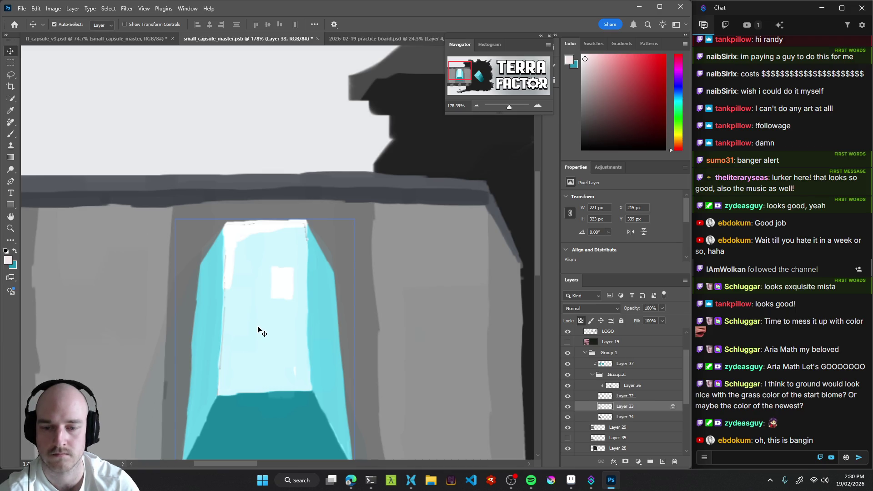
{"action": "key", "text": "alt"}
{"action": "left_click", "coordinate": [211, 333], "text": "alt"}
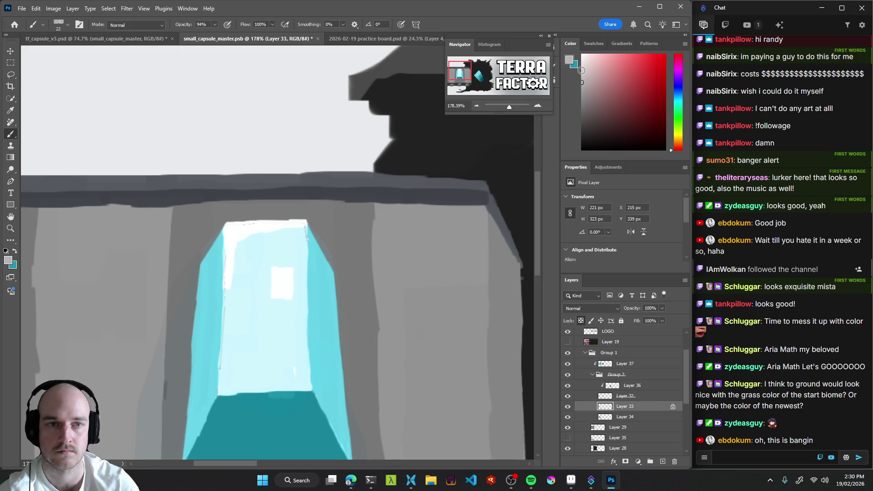
{"action": "left_click_drag", "start_coordinate": [582, 82], "coordinate": [573, 67]}
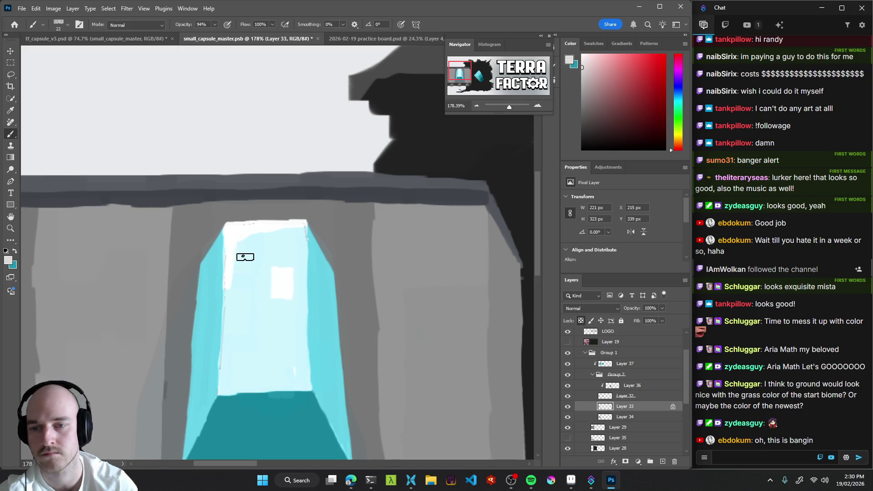
{"action": "left_click_drag", "start_coordinate": [237, 255], "coordinate": [237, 308]}
{"action": "key", "text": "ctrl+z"}
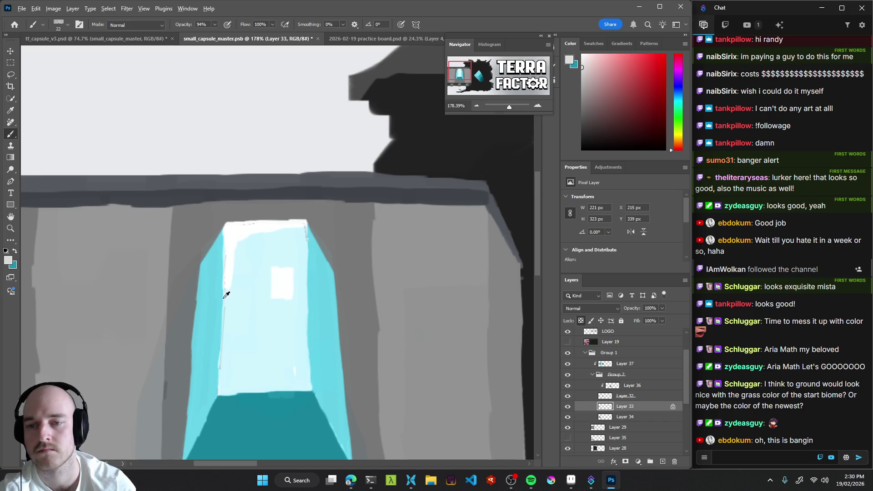
{"action": "left_click", "coordinate": [219, 285], "text": "alt"}
{"action": "left_click", "coordinate": [586, 69]}
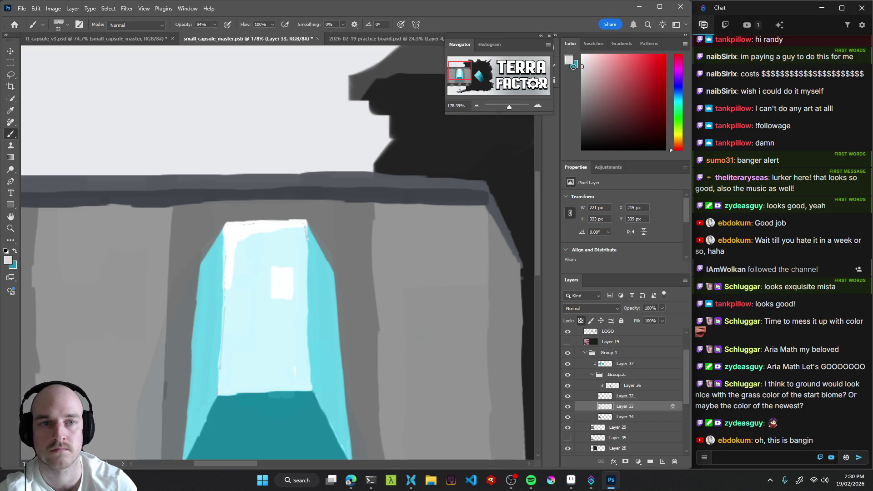
{"action": "mouse_move", "coordinate": [236, 250]}
{"action": "left_mouse_down"}
{"action": "mouse_move", "coordinate": [236, 225]}
{"action": "mouse_move", "coordinate": [279, 217]}
{"action": "mouse_move", "coordinate": [296, 255]}
{"action": "mouse_move", "coordinate": [297, 231]}
{"action": "mouse_move", "coordinate": [291, 263]}
{"action": "mouse_move", "coordinate": [275, 246]}
{"action": "mouse_move", "coordinate": [241, 318]}
{"action": "mouse_move", "coordinate": [234, 279]}
{"action": "mouse_move", "coordinate": [230, 354]}
{"action": "mouse_move", "coordinate": [253, 323]}
{"action": "mouse_move", "coordinate": [296, 346]}
{"action": "mouse_move", "coordinate": [298, 364]}
{"action": "mouse_move", "coordinate": [298, 383]}
{"action": "mouse_move", "coordinate": [241, 383]}
{"action": "mouse_move", "coordinate": [282, 374]}
{"action": "left_mouse_up"}
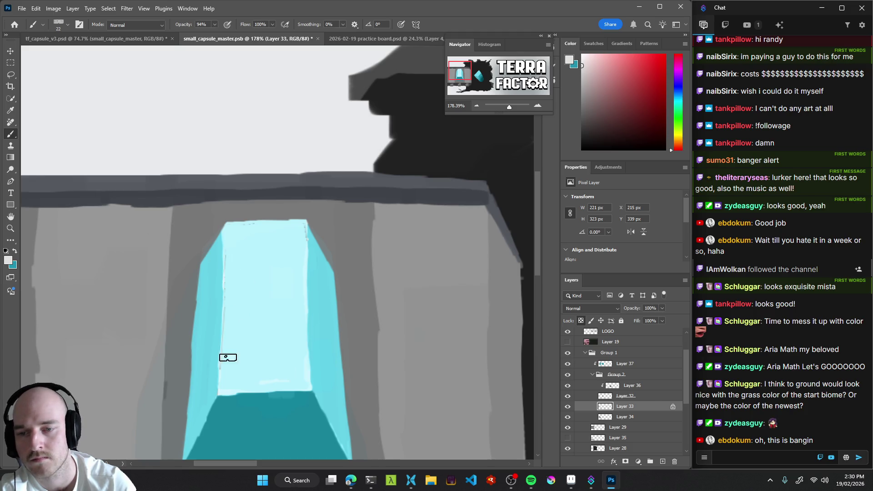
{"action": "mouse_move", "coordinate": [294, 295]}
{"action": "left_mouse_down"}
{"action": "mouse_move", "coordinate": [244, 345]}
{"action": "mouse_move", "coordinate": [233, 340]}
{"action": "left_mouse_up"}
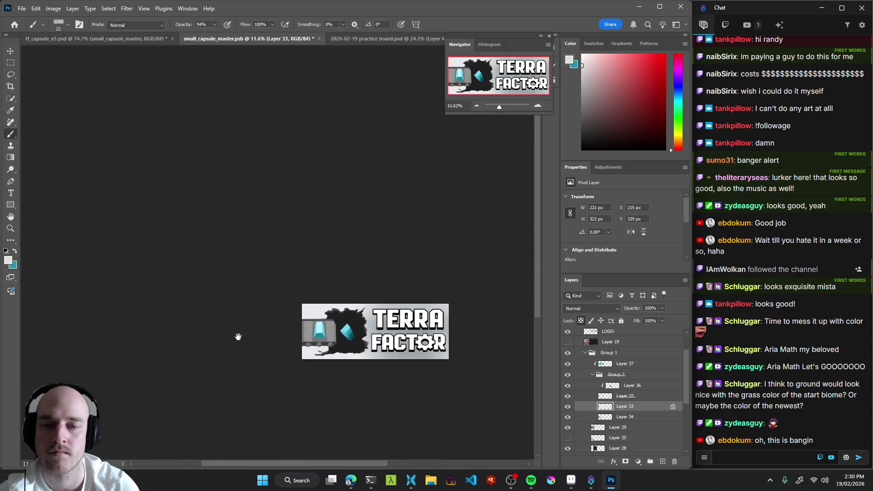
{"action": "left_click_drag", "start_coordinate": [328, 334], "coordinate": [354, 336]}
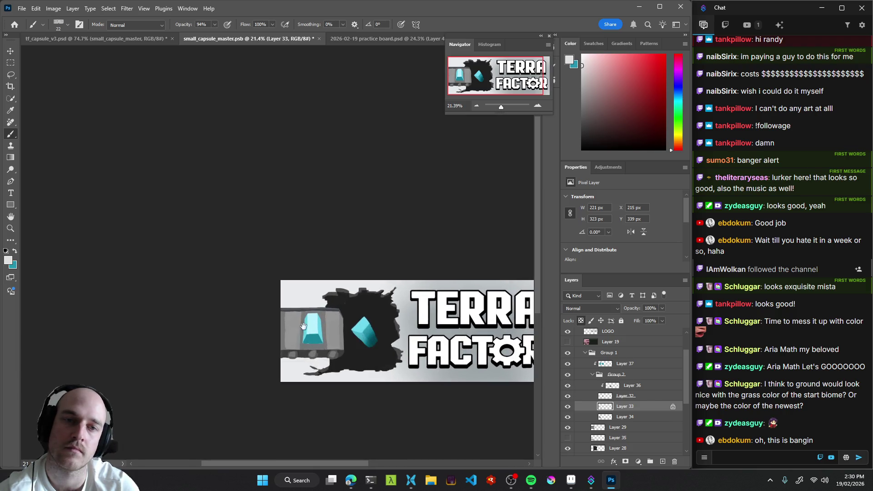
{"action": "mouse_move", "coordinate": [326, 305]}
{"action": "left_mouse_down"}
{"action": "mouse_move", "coordinate": [438, 337]}
{"action": "mouse_move", "coordinate": [340, 327]}
{"action": "mouse_move", "coordinate": [321, 253]}
{"action": "mouse_move", "coordinate": [267, 263]}
{"action": "mouse_move", "coordinate": [288, 269]}
{"action": "left_mouse_up"}
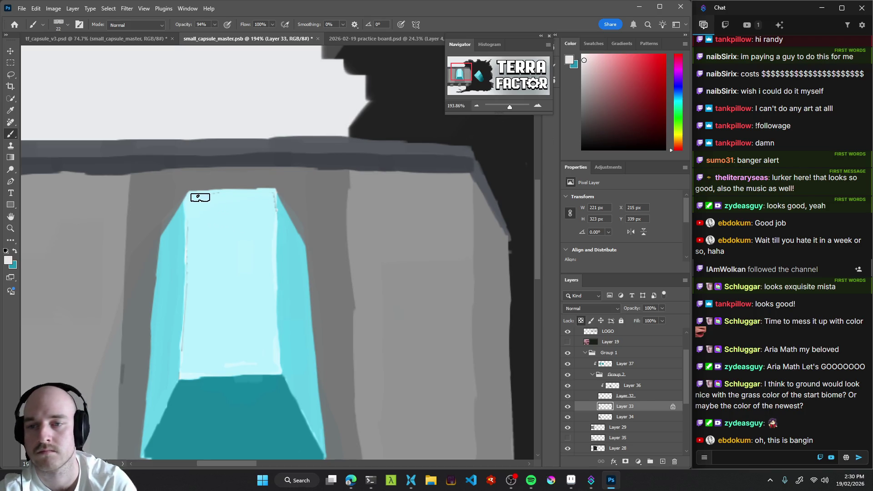
{"action": "left_click", "coordinate": [582, 55]}
{"action": "mouse_move", "coordinate": [207, 197]}
{"action": "left_mouse_down"}
{"action": "mouse_move", "coordinate": [195, 195]}
{"action": "mouse_move", "coordinate": [247, 197]}
{"action": "mouse_move", "coordinate": [207, 193]}
{"action": "mouse_move", "coordinate": [195, 209]}
{"action": "mouse_move", "coordinate": [197, 239]}
{"action": "mouse_move", "coordinate": [221, 201]}
{"action": "left_mouse_up"}
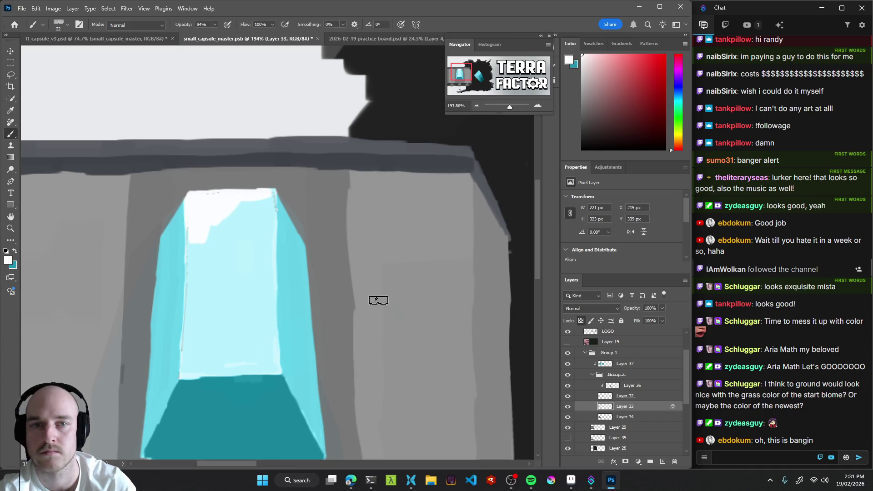
{"action": "scroll", "coordinate": [370, 302], "scroll_direction": "down", "scroll_amount": 10}
{"action": "left_click_drag", "start_coordinate": [449, 287], "coordinate": [315, 286]}
{"action": "scroll", "coordinate": [356, 313], "scroll_direction": "down", "scroll_amount": 2}
{"action": "scroll", "coordinate": [359, 314], "scroll_direction": "up", "scroll_amount": 1}
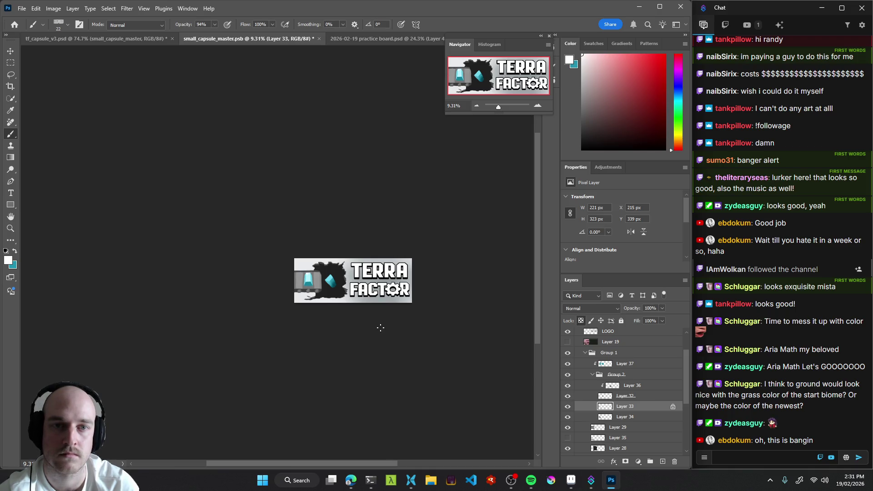
{"action": "scroll", "coordinate": [371, 295], "scroll_direction": "up", "scroll_amount": 3}
{"action": "mouse_move", "coordinate": [341, 308]}
{"action": "left_mouse_down"}
{"action": "mouse_move", "coordinate": [346, 290]}
{"action": "mouse_move", "coordinate": [349, 302]}
{"action": "left_mouse_up"}
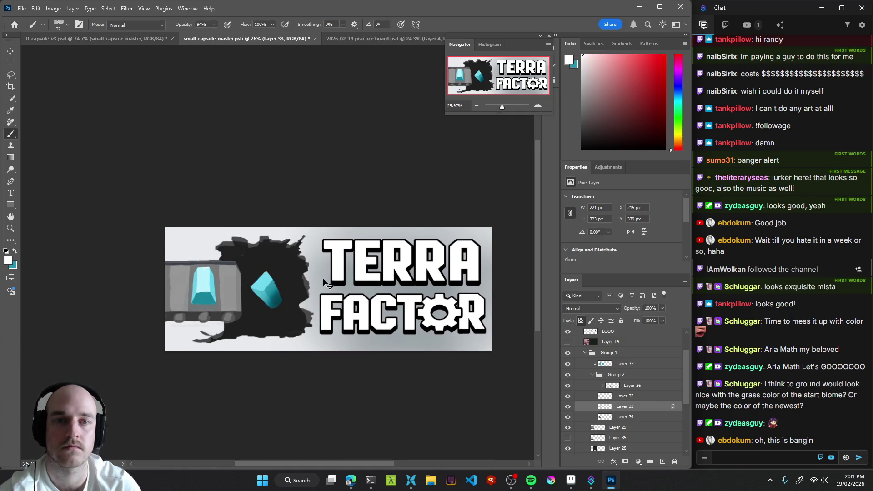
{"action": "key", "text": "ctrl+z"}
{"action": "scroll", "coordinate": [318, 291], "scroll_direction": "left", "scroll_amount": 4}
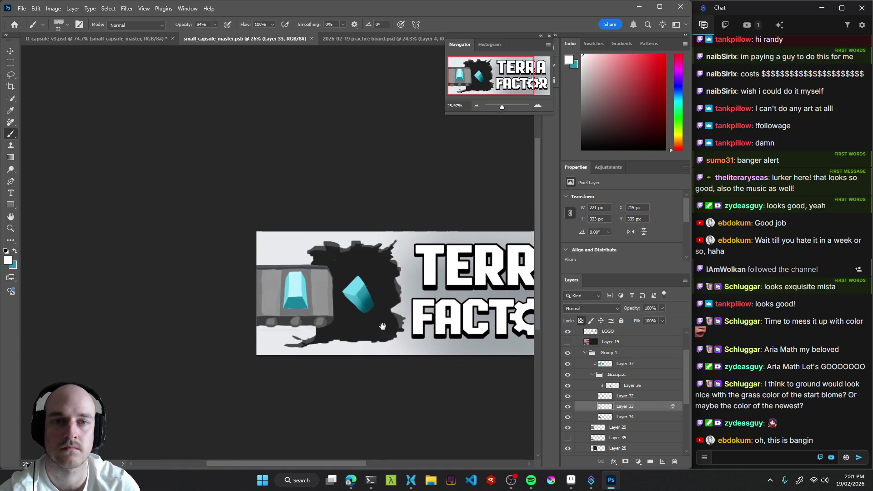
{"action": "mouse_move", "coordinate": [312, 291]}
{"action": "left_mouse_down"}
{"action": "mouse_move", "coordinate": [331, 283]}
{"action": "mouse_move", "coordinate": [343, 260]}
{"action": "left_mouse_up"}
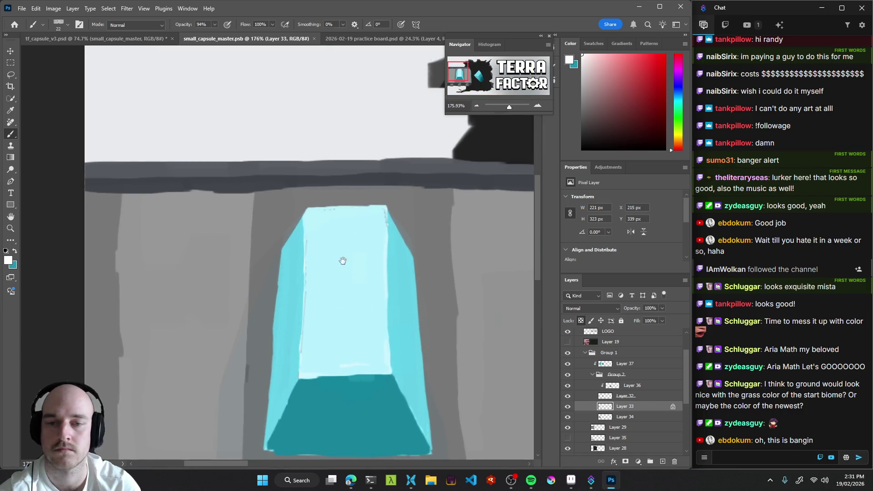
Sample the crystal's left-edge cyan, darken it slightly, and paint the upper-left edge with a size 12 brush.
{"action": "left_click", "coordinate": [293, 249], "text": "alt"}
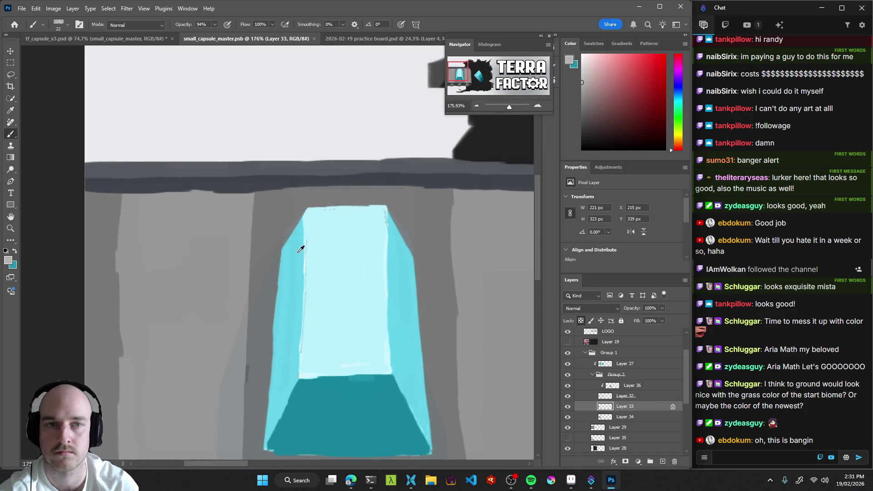
{"action": "left_click_drag", "start_coordinate": [586, 80], "coordinate": [567, 93]}
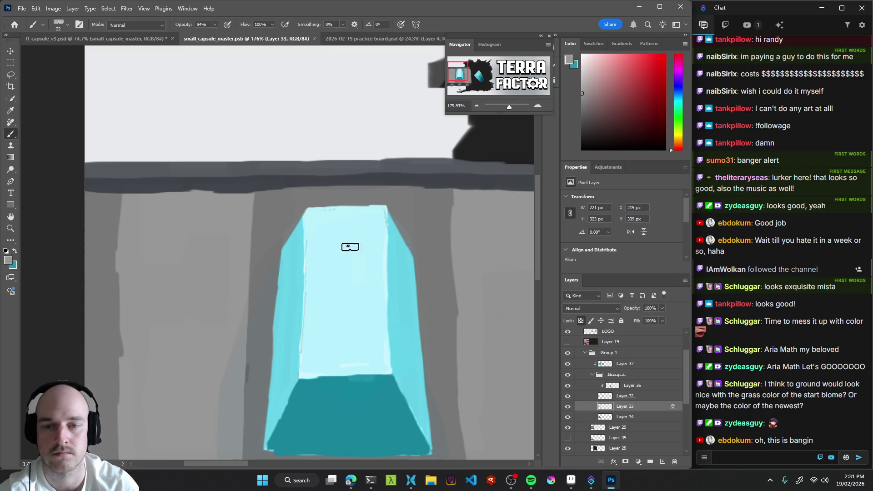
{"action": "left_click_drag", "start_coordinate": [311, 244], "coordinate": [292, 233]}
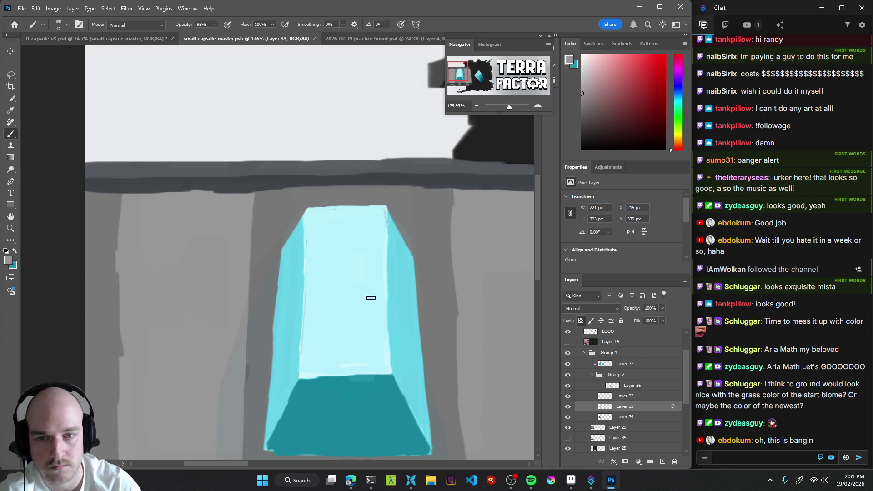
{"action": "left_click_drag", "start_coordinate": [296, 224], "coordinate": [298, 308]}
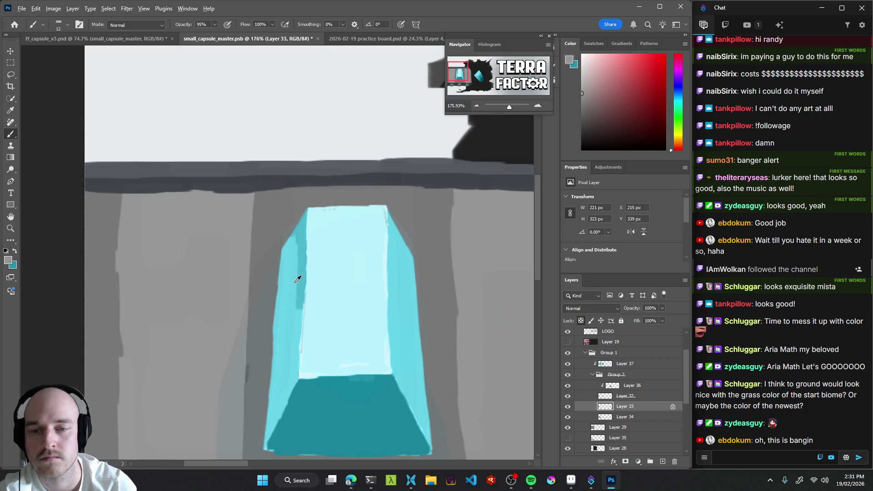
Shade the capsule crystal's right face with a slightly darker sampled cyan.
{"action": "left_click", "coordinate": [296, 283], "text": "alt"}
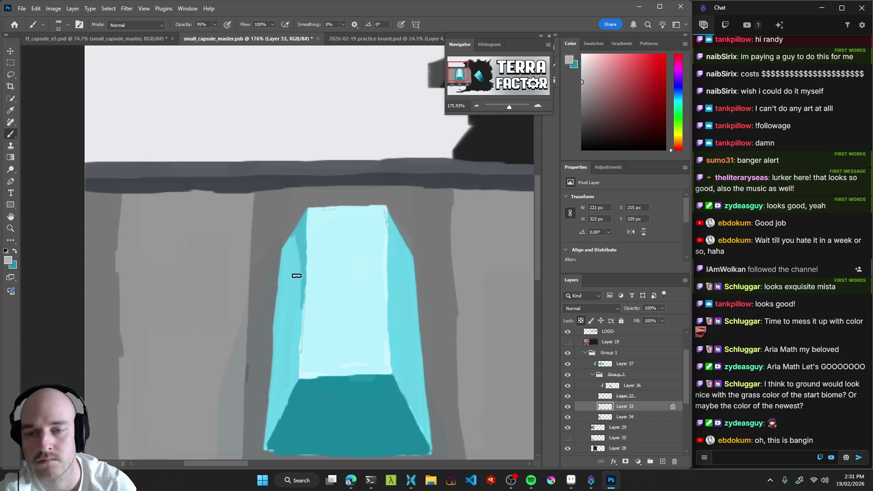
{"action": "left_click", "coordinate": [411, 214], "text": "alt"}
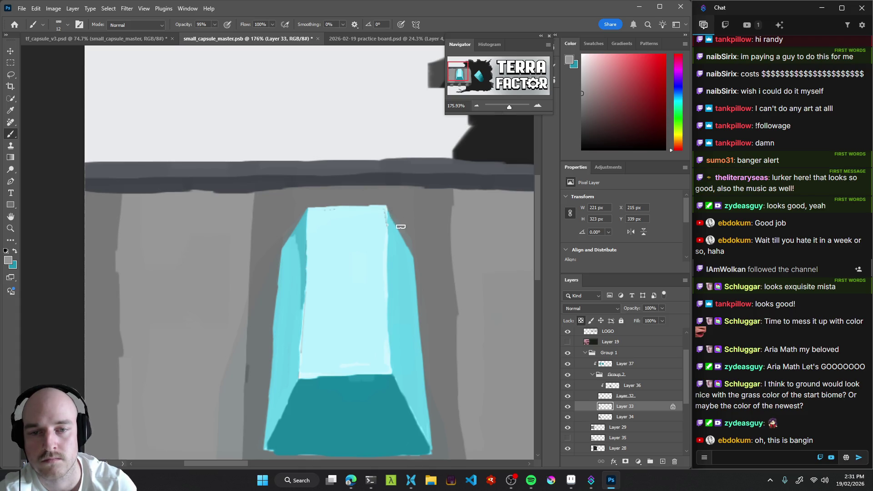
{"action": "mouse_move", "coordinate": [393, 243]}
{"action": "left_mouse_down"}
{"action": "mouse_move", "coordinate": [393, 263]}
{"action": "mouse_move", "coordinate": [407, 250]}
{"action": "left_mouse_up"}
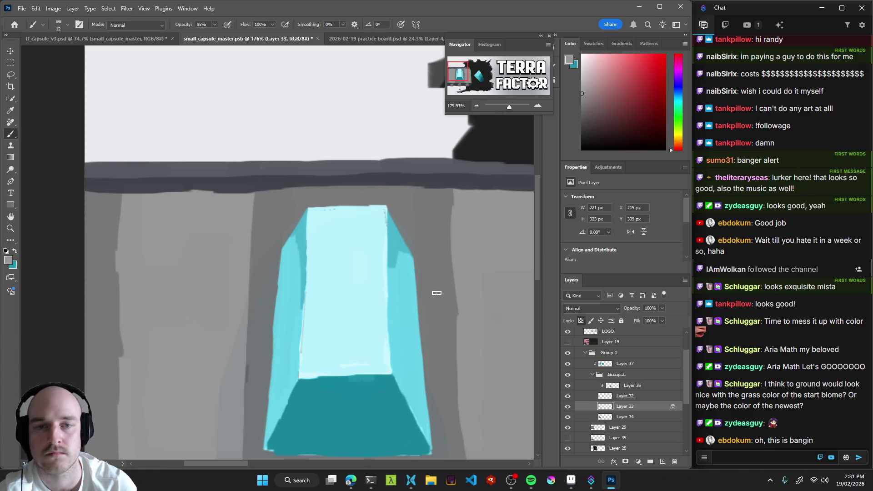
{"action": "mouse_move", "coordinate": [402, 210]}
{"action": "left_mouse_down"}
{"action": "mouse_move", "coordinate": [423, 241]}
{"action": "mouse_move", "coordinate": [326, 236]}
{"action": "mouse_move", "coordinate": [337, 227]}
{"action": "left_mouse_up"}
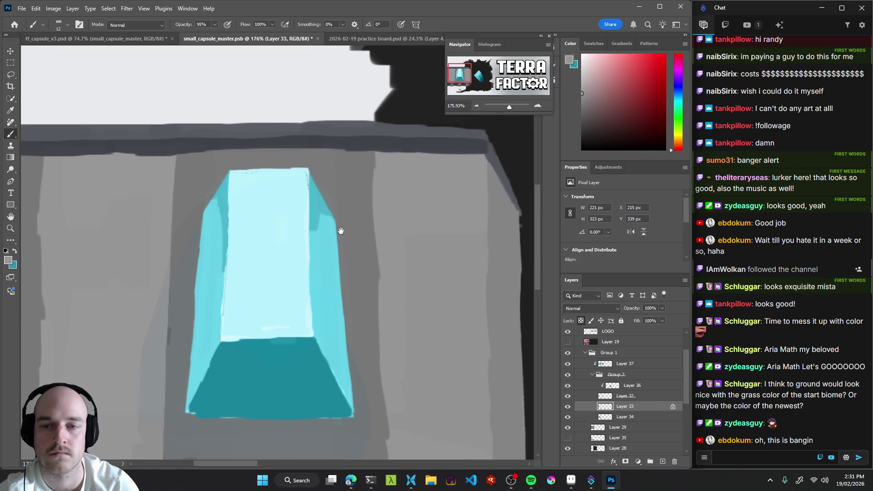
{"action": "left_click_drag", "start_coordinate": [408, 251], "coordinate": [314, 284]}
{"action": "left_click_drag", "start_coordinate": [435, 286], "coordinate": [309, 289]}
Undo a darker stroke on the light face, then repaint its left and right edges.
{"action": "scroll", "coordinate": [310, 289], "scroll_direction": "up", "scroll_amount": 8}
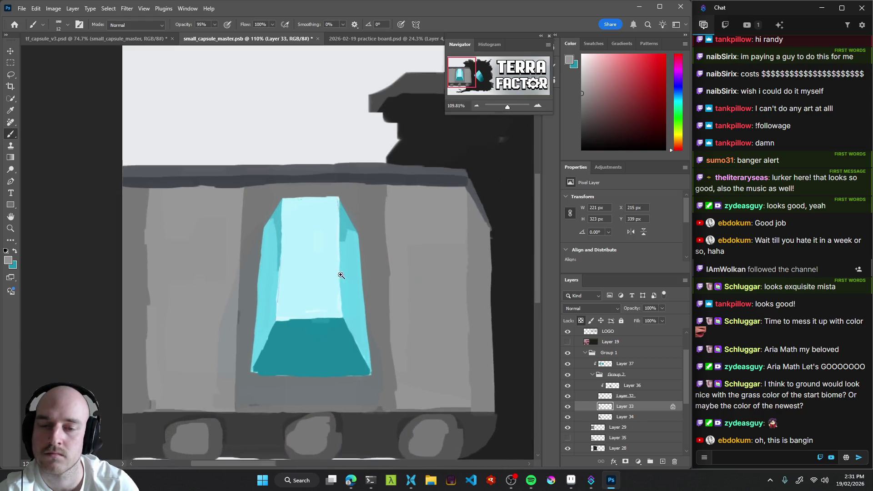
{"action": "left_click", "coordinate": [319, 238], "text": "alt"}
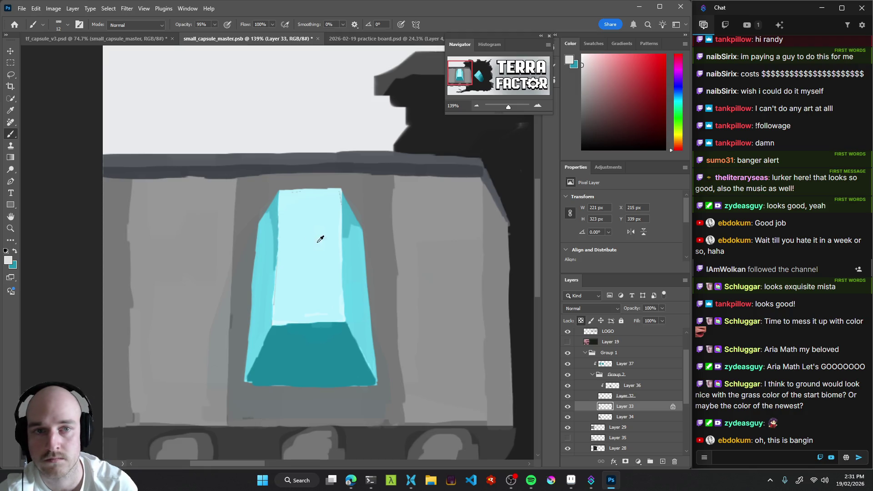
{"action": "left_click", "coordinate": [581, 73]}
{"action": "left_click_drag", "start_coordinate": [287, 276], "coordinate": [304, 261]}
{"action": "key", "text": "ctrl+z"}
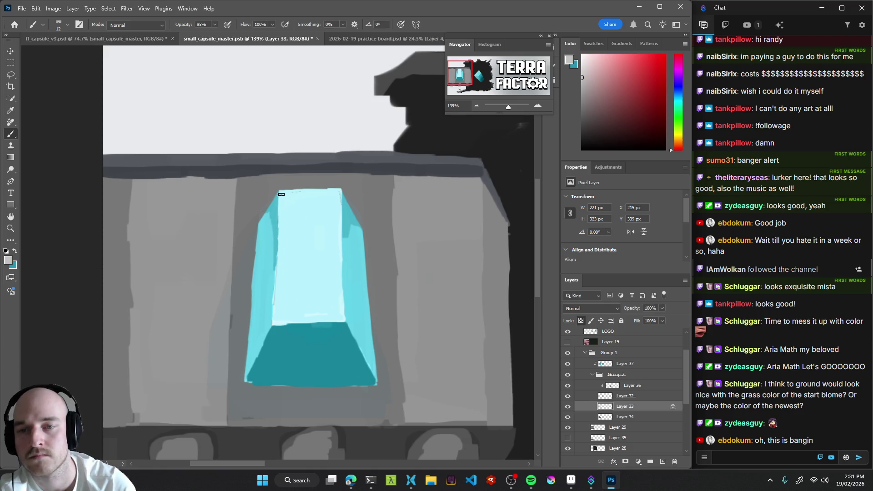
{"action": "left_click_drag", "start_coordinate": [277, 271], "coordinate": [275, 318]}
{"action": "left_click_drag", "start_coordinate": [342, 256], "coordinate": [342, 302]}
{"action": "mouse_move", "coordinate": [337, 188]}
{"action": "left_mouse_down"}
{"action": "mouse_move", "coordinate": [343, 244]}
{"action": "mouse_move", "coordinate": [276, 306]}
{"action": "mouse_move", "coordinate": [359, 300]}
{"action": "left_mouse_up"}
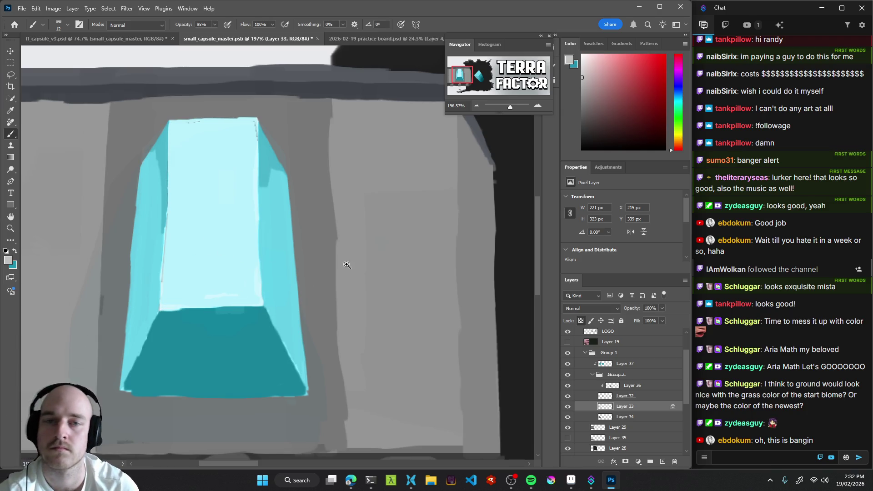
Sample the pale cyan of the crystal's light face and set a near-white painting colour.
{"action": "left_click_drag", "start_coordinate": [347, 265], "coordinate": [244, 280]}
{"action": "mouse_move", "coordinate": [348, 281]}
{"action": "left_mouse_down"}
{"action": "mouse_move", "coordinate": [311, 297]}
{"action": "mouse_move", "coordinate": [338, 293]}
{"action": "mouse_move", "coordinate": [332, 305]}
{"action": "left_mouse_up"}
{"action": "mouse_move", "coordinate": [300, 269]}
{"action": "left_mouse_down"}
{"action": "mouse_move", "coordinate": [359, 283]}
{"action": "mouse_move", "coordinate": [307, 255]}
{"action": "mouse_move", "coordinate": [301, 266]}
{"action": "left_mouse_up"}
{"action": "left_click", "coordinate": [240, 225], "text": "alt"}
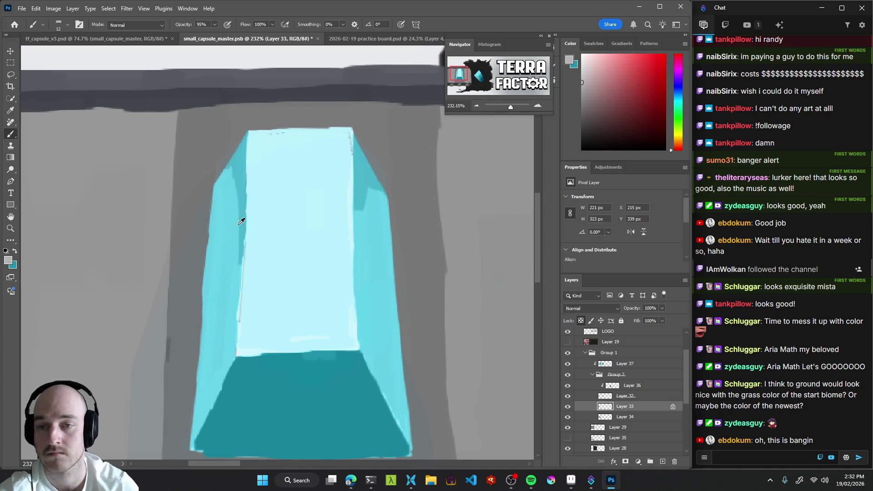
{"action": "left_click", "coordinate": [276, 233], "text": "alt"}
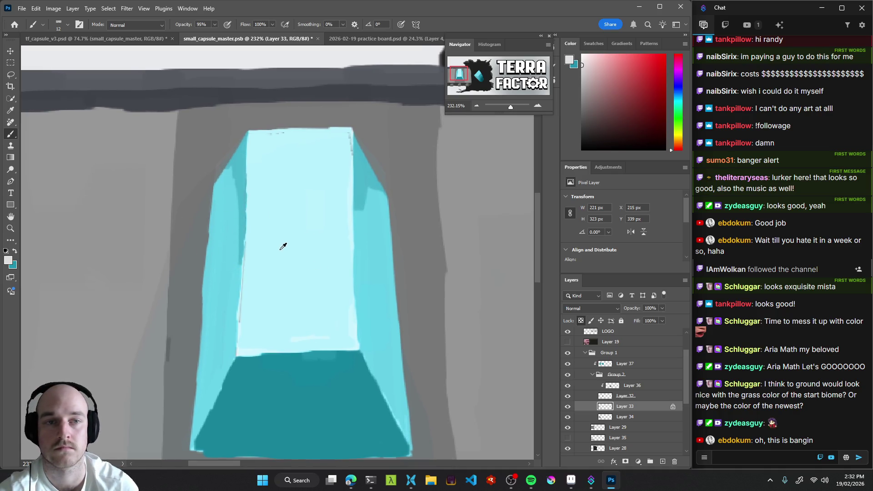
{"action": "left_click", "coordinate": [241, 202], "text": "alt"}
{"action": "left_click", "coordinate": [263, 196], "text": "alt"}
{"action": "left_click", "coordinate": [244, 168], "text": "alt"}
{"action": "left_click", "coordinate": [229, 208], "text": "alt"}
{"action": "left_click", "coordinate": [282, 217], "text": "alt"}
{"action": "left_click", "coordinate": [582, 73]}
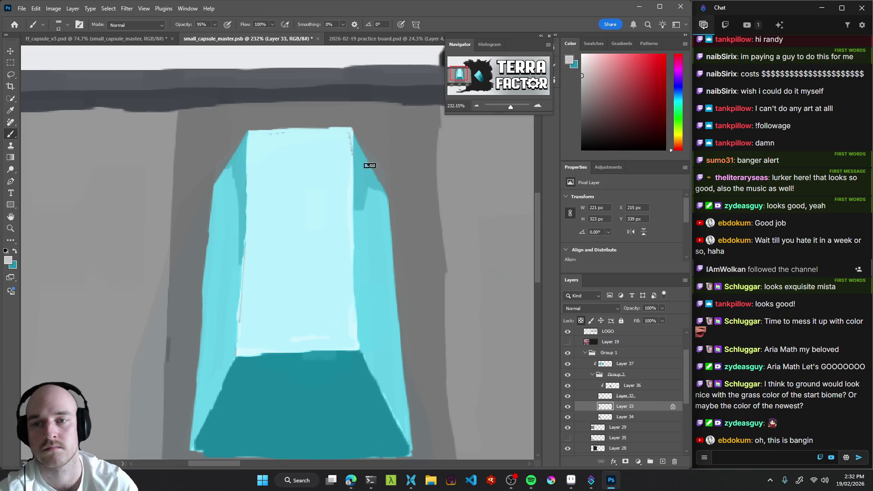
Paint pale strokes along the light face's left edge and lighten the upper-right face's darker shading.
{"action": "mouse_move", "coordinate": [239, 140]}
{"action": "left_mouse_down"}
{"action": "mouse_move", "coordinate": [246, 245]}
{"action": "mouse_move", "coordinate": [224, 150]}
{"action": "left_mouse_up"}
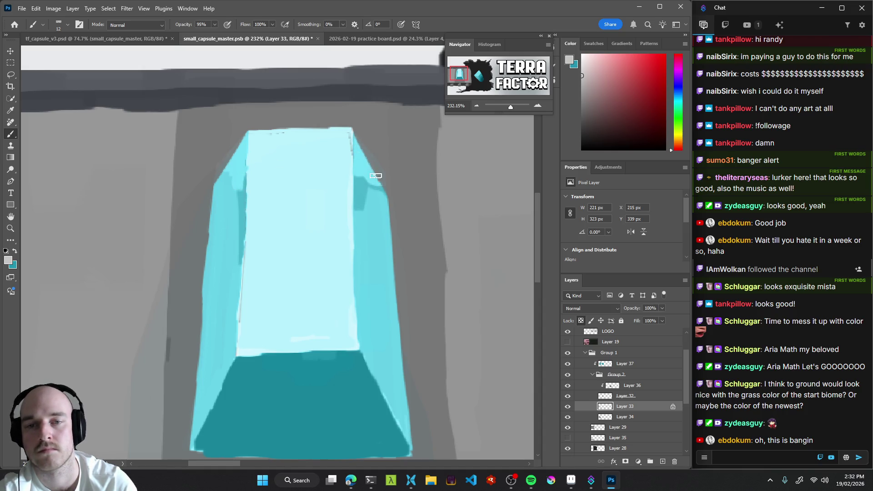
{"action": "mouse_move", "coordinate": [364, 166]}
{"action": "left_mouse_down"}
{"action": "mouse_move", "coordinate": [359, 206]}
{"action": "mouse_move", "coordinate": [368, 189]}
{"action": "left_mouse_up"}
{"action": "left_click_drag", "start_coordinate": [407, 165], "coordinate": [308, 286]}
{"action": "mouse_move", "coordinate": [429, 263]}
{"action": "left_mouse_down"}
{"action": "mouse_move", "coordinate": [309, 263]}
{"action": "mouse_move", "coordinate": [325, 269]}
{"action": "mouse_move", "coordinate": [283, 243]}
{"action": "mouse_move", "coordinate": [284, 253]}
{"action": "left_mouse_up"}
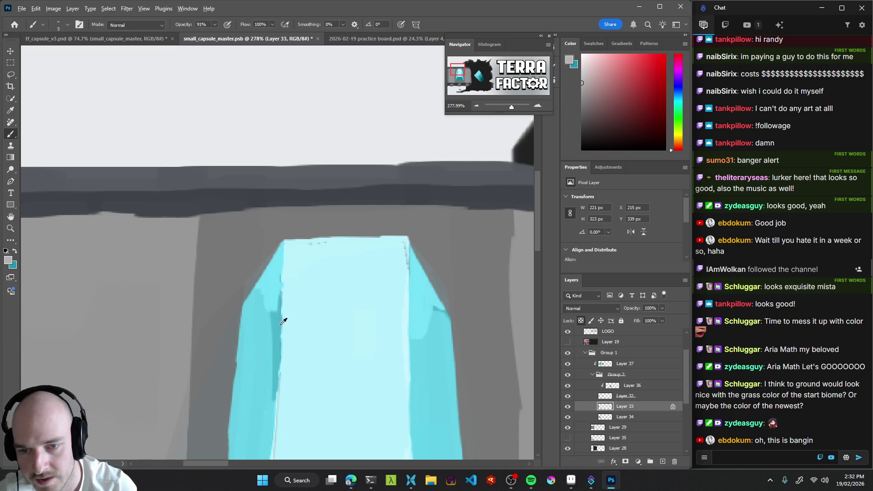